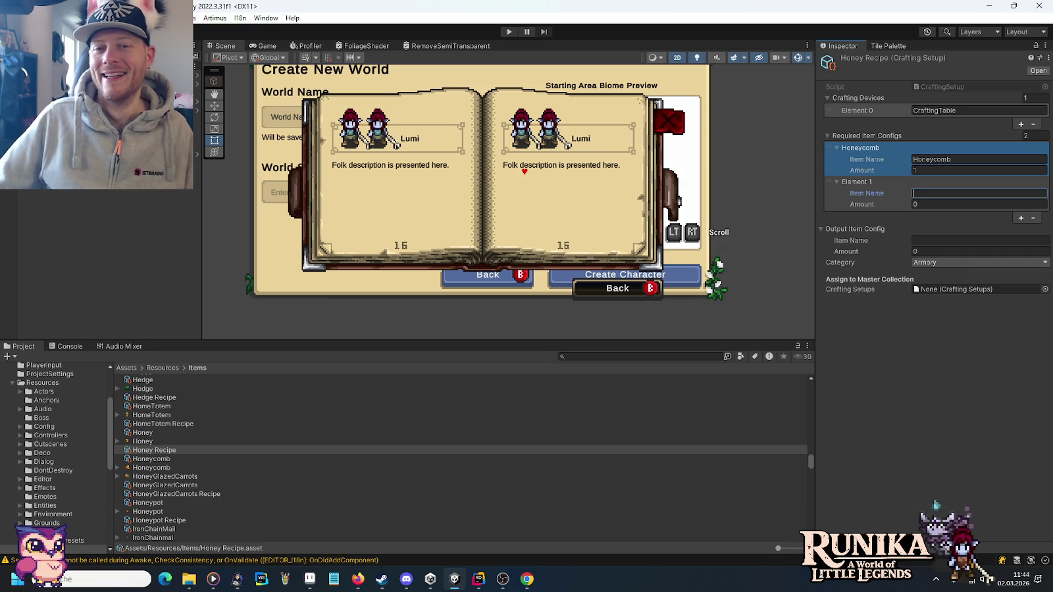
Set the second ingredient to 2 Honeypot and the output to 2 Honey.
left_click(929, 194)
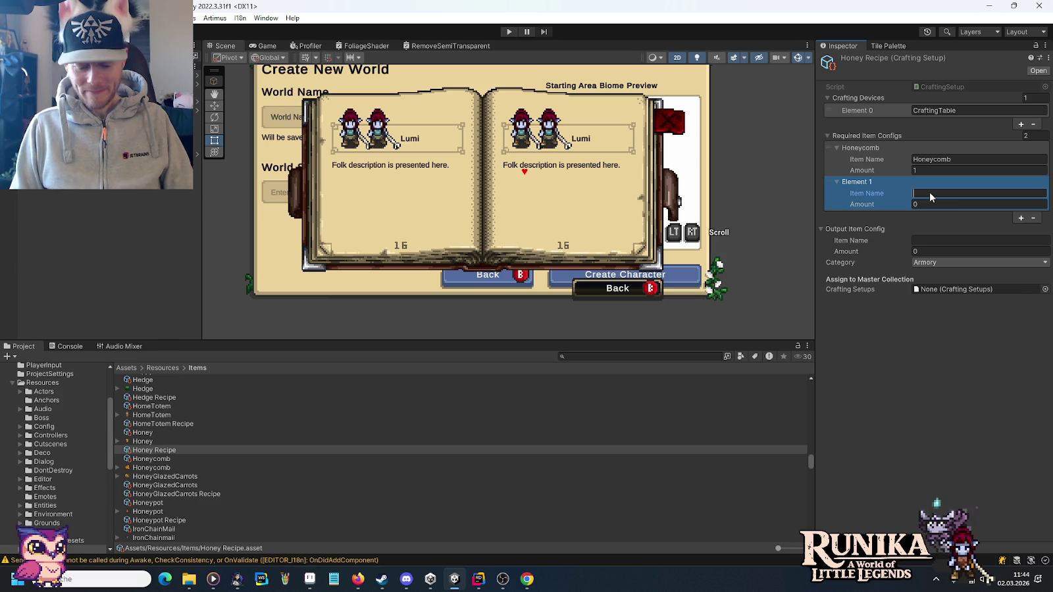
type("Honeypot")
key("Tab")
type("2")
left_click(933, 242)
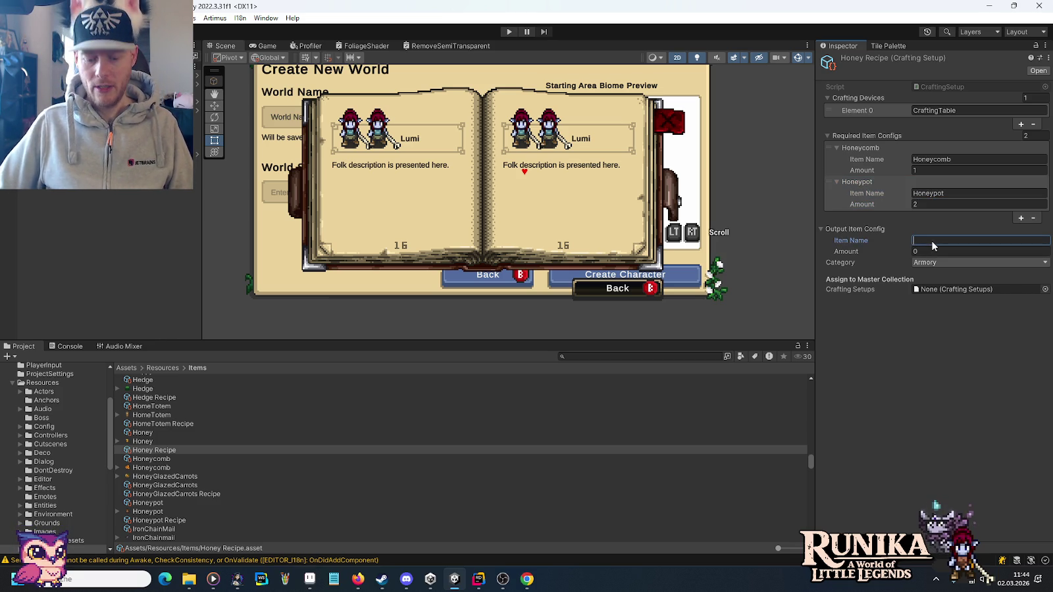
type("Honey")
key("Tab")
type("2")
Set the recipe category to Farming and assign it to CraftingSetups.
left_click(929, 262)
left_click(940, 311)
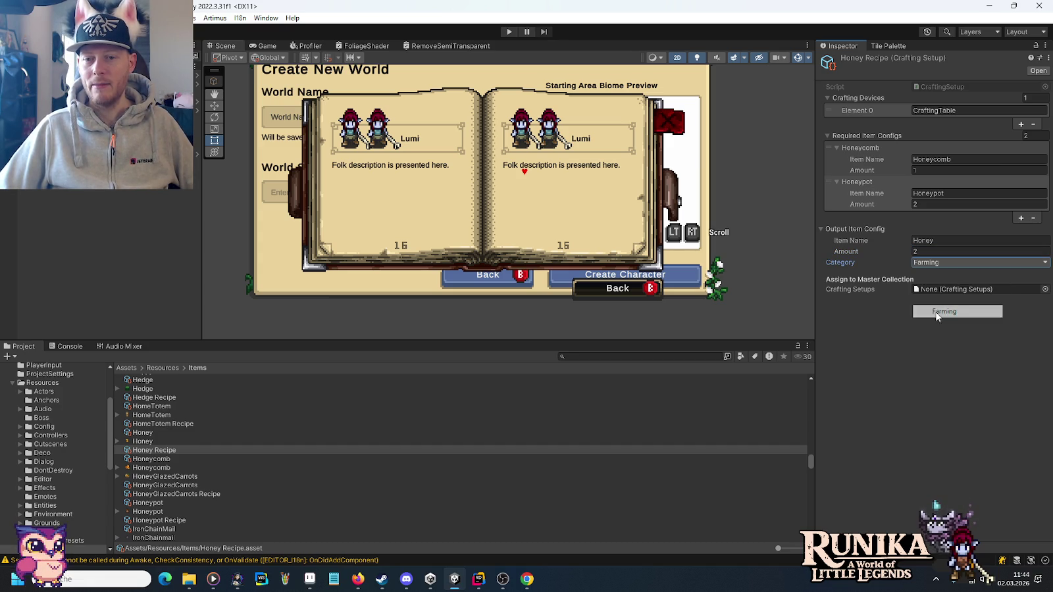
left_click(1045, 289)
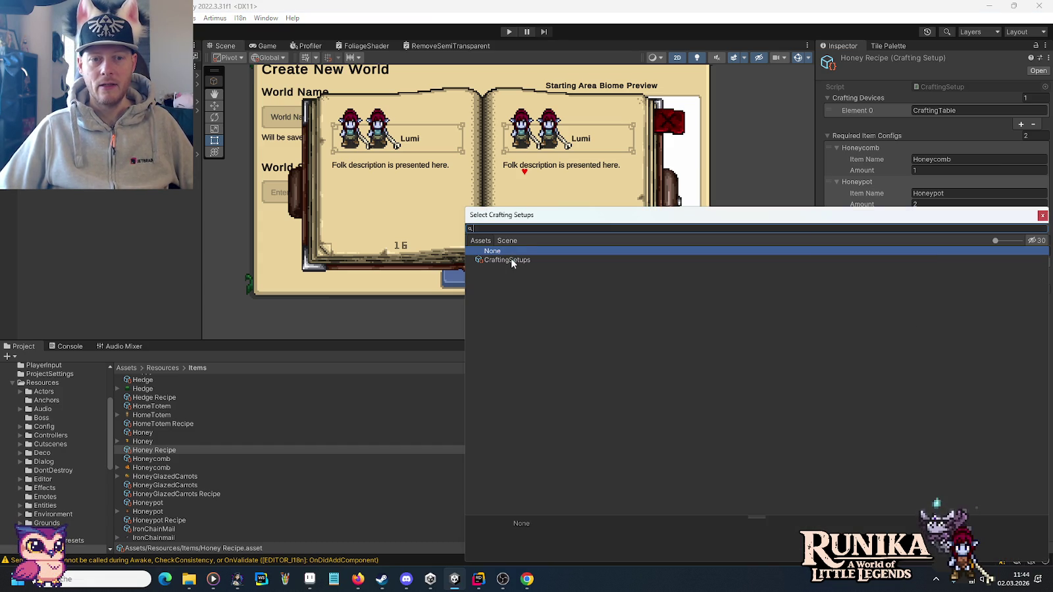
double_click(511, 260)
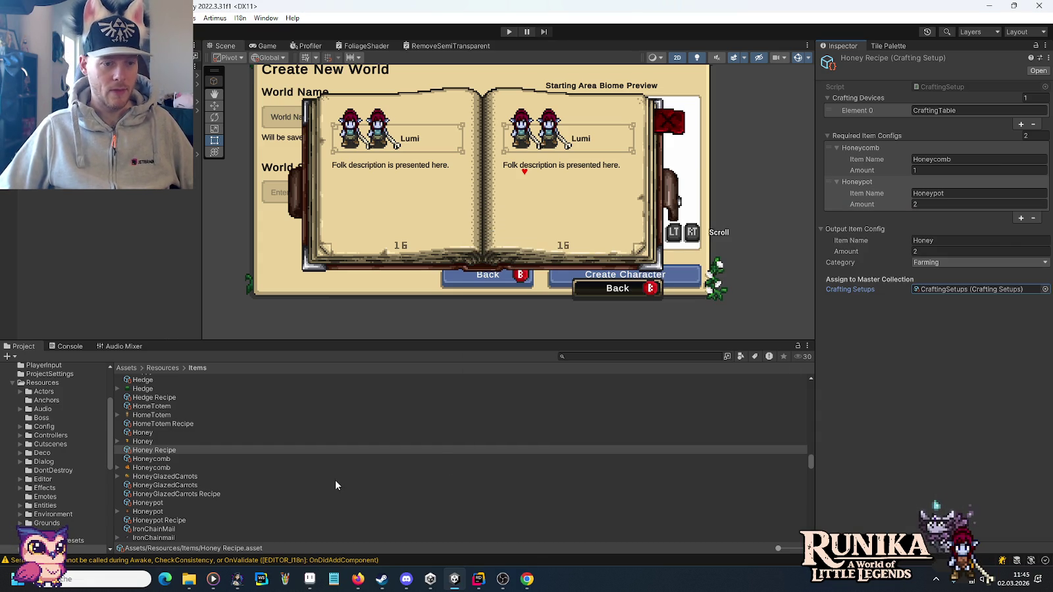
left_click(159, 485)
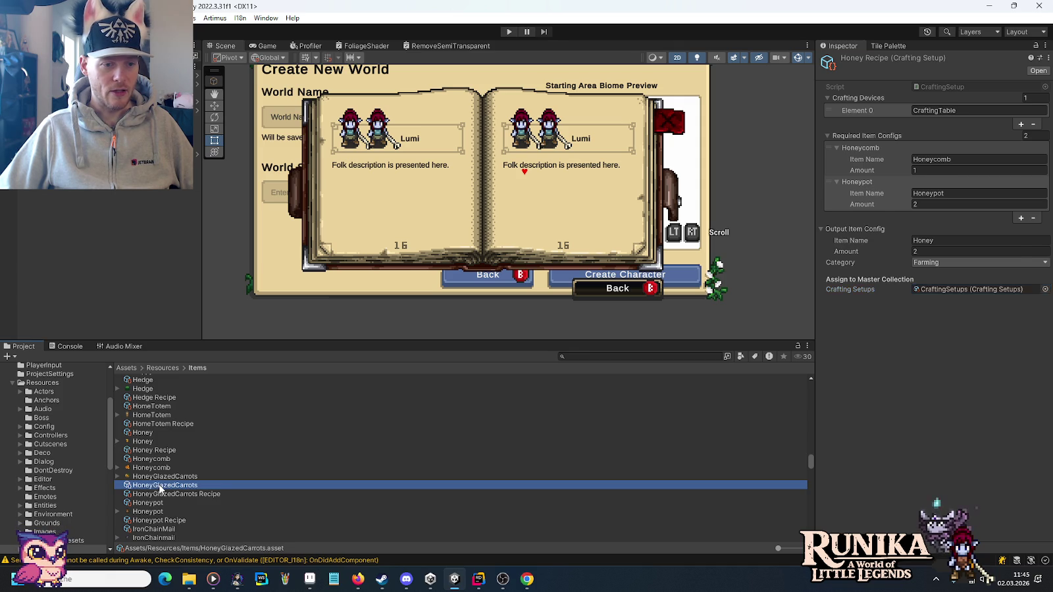
Change the HoneyGlazedCarrots Recipe ingredient name from Honeycomb to Honey.
left_click(156, 494)
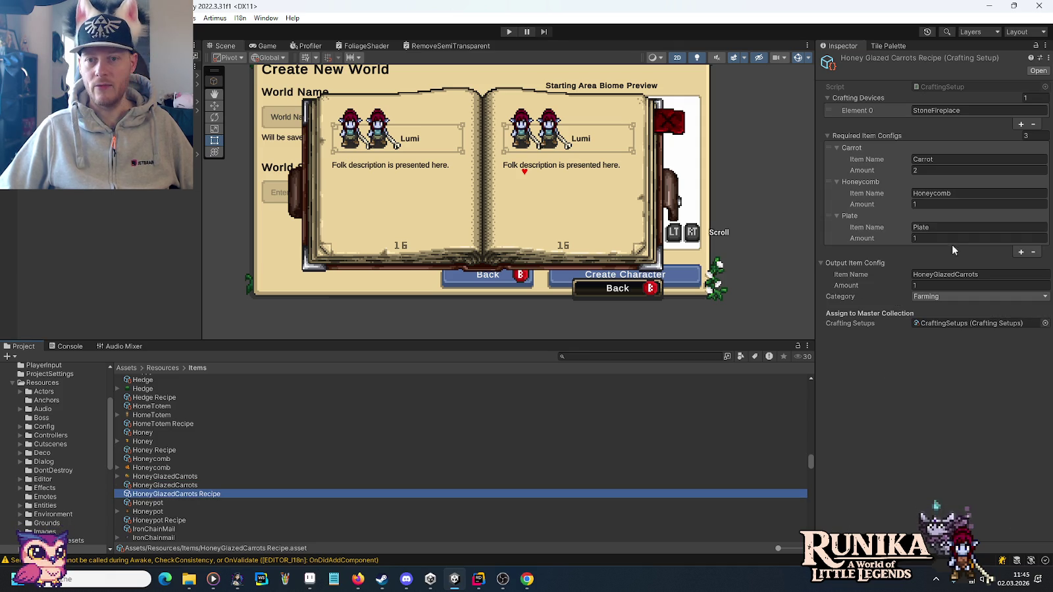
left_click(940, 192)
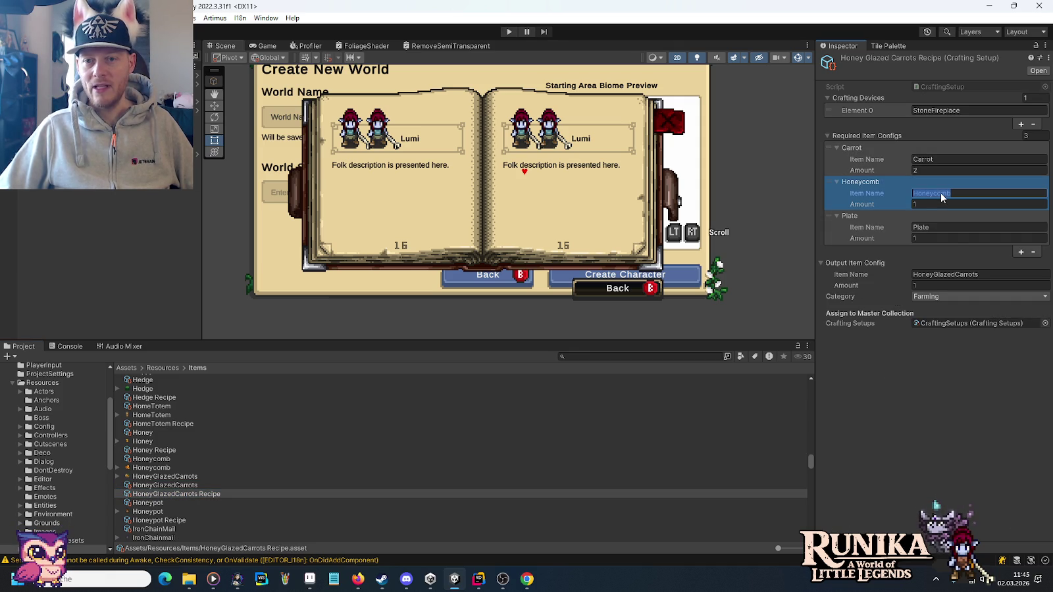
key("BackSpace")
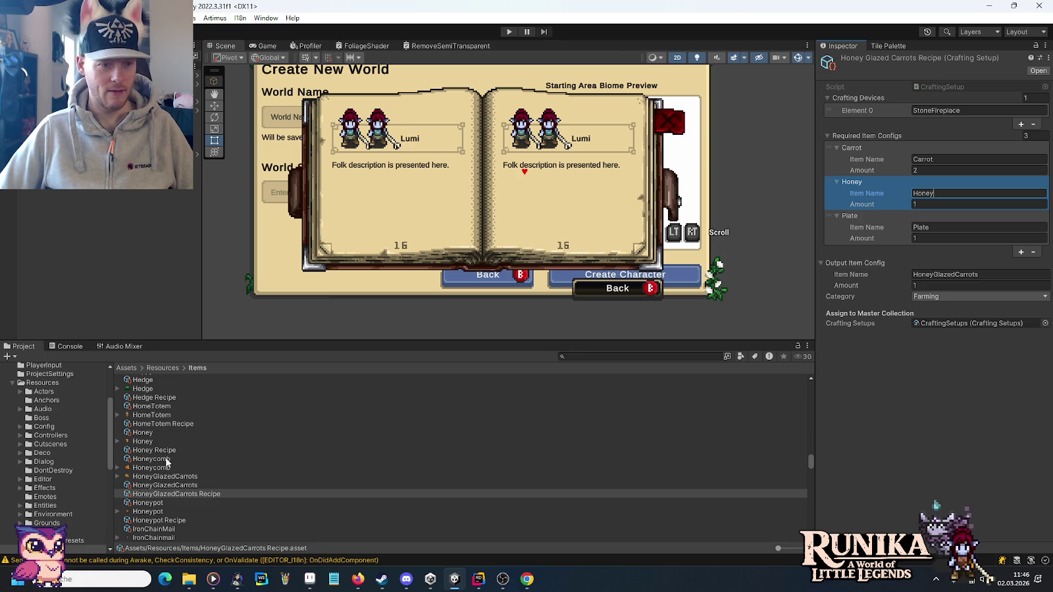
left_click(143, 432)
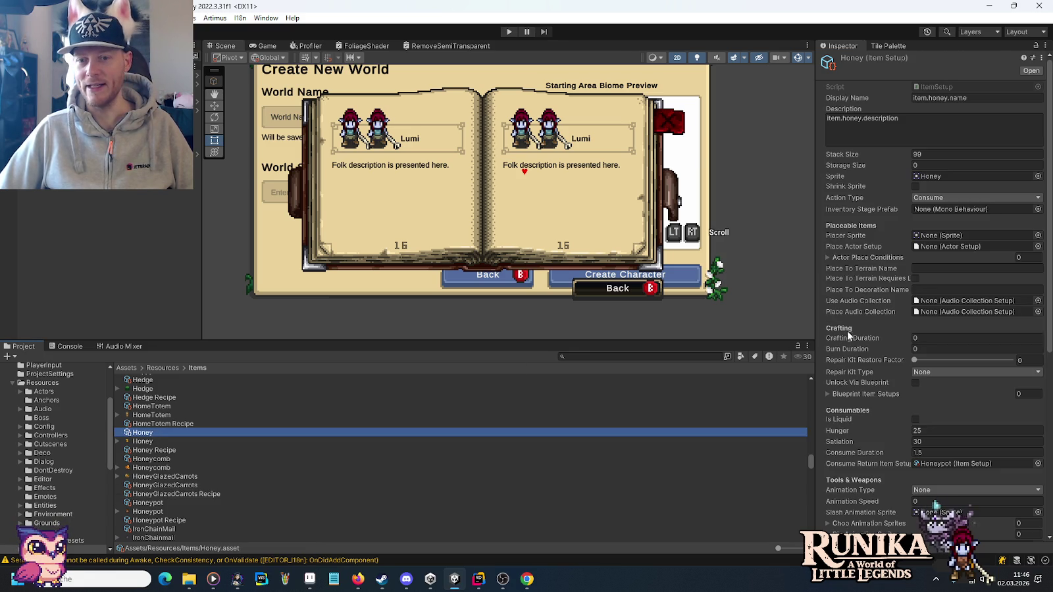
Review the Honey item's Inspector settings and enter Play mode.
scroll(855, 329, "down", 10)
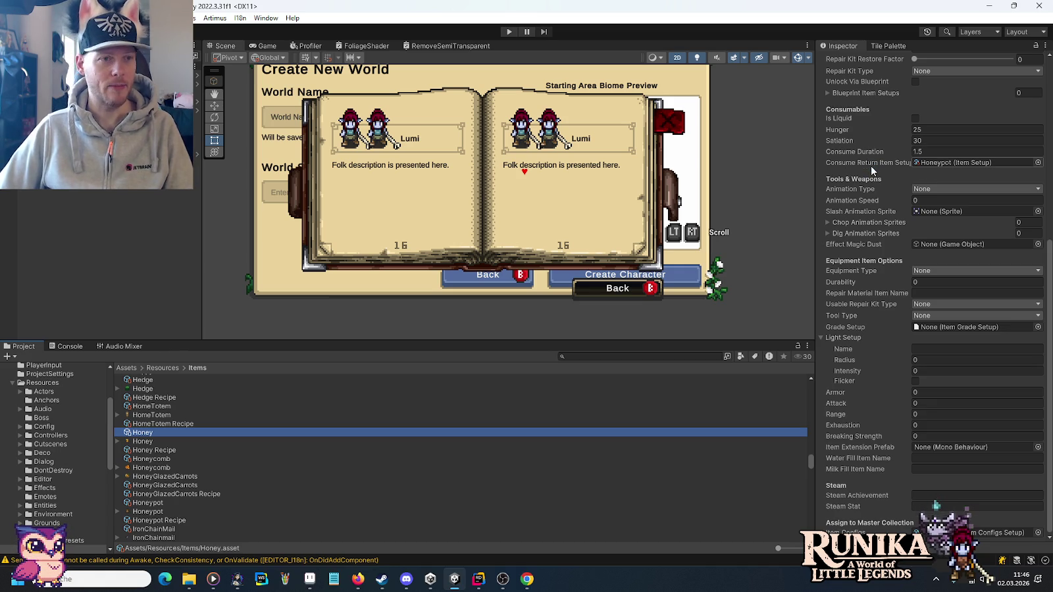
left_click(506, 31)
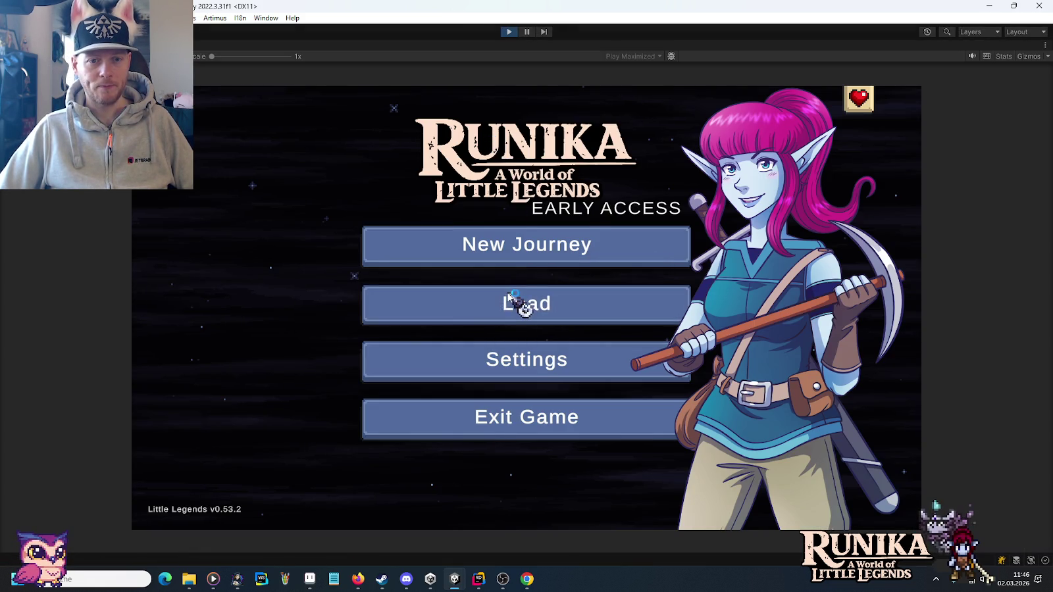
Load the first save slot, continue into the game, and open the furnace's recipe book.
left_click(508, 296)
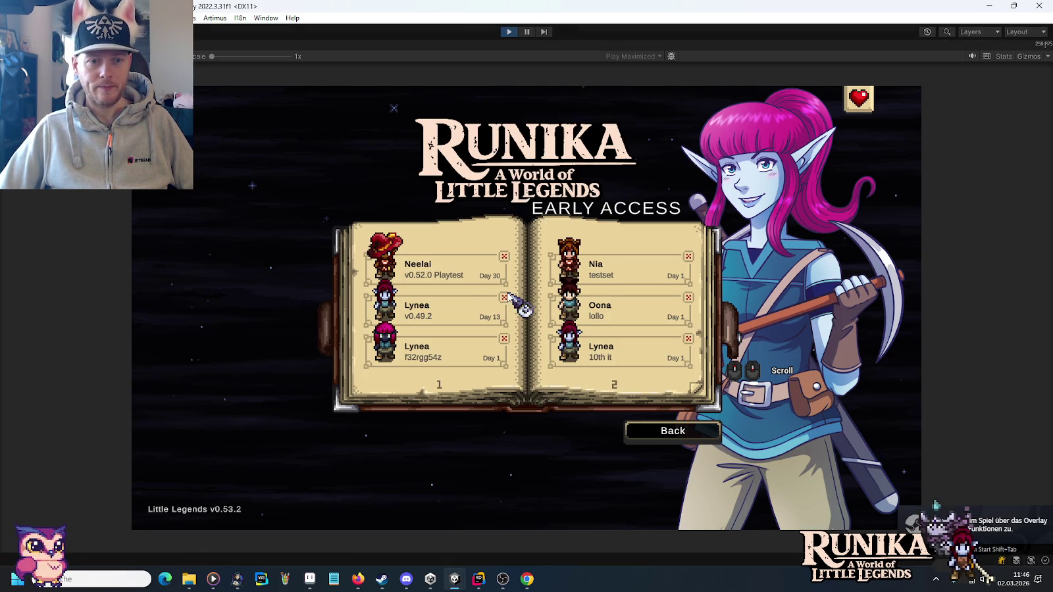
left_click(448, 272)
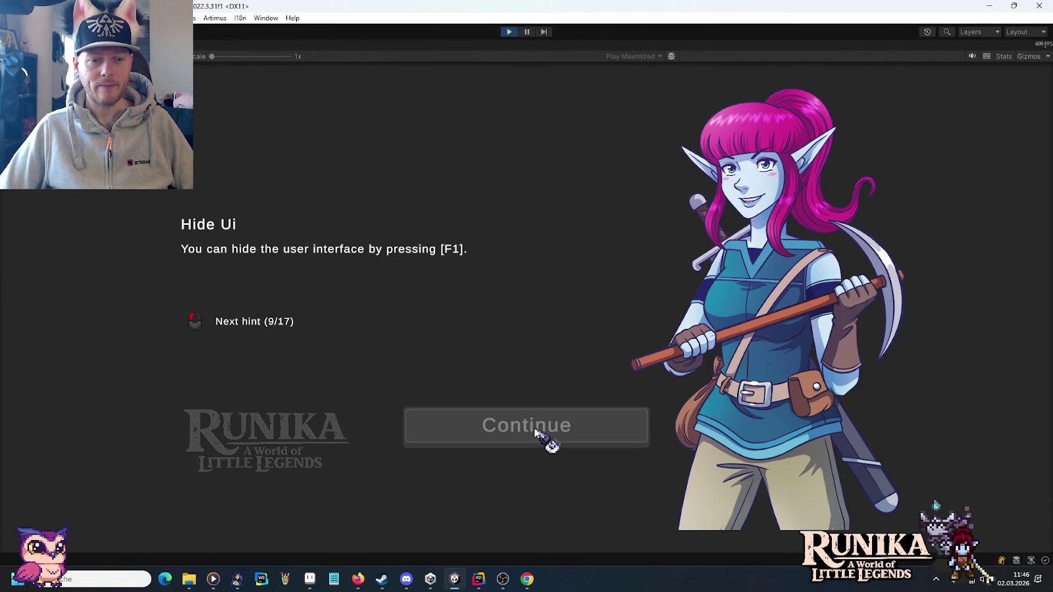
left_click(536, 431)
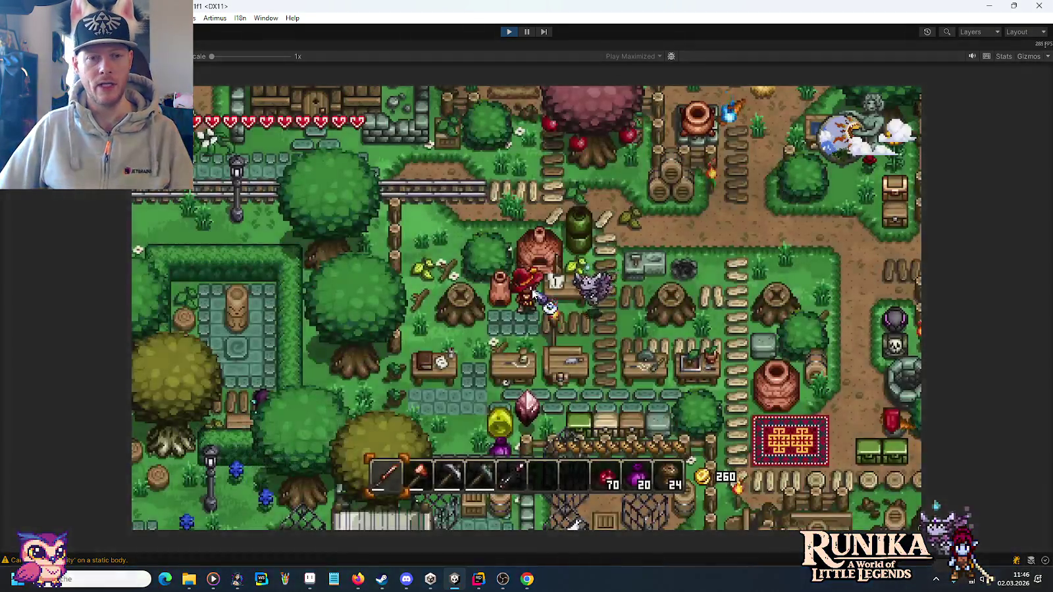
key("e")
left_click(637, 306)
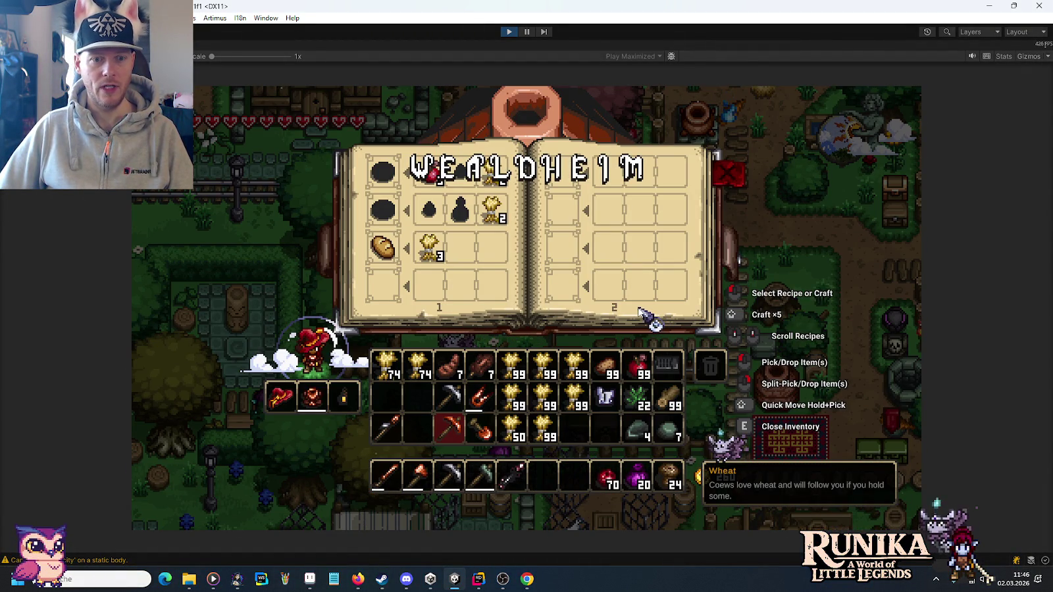
Add 10 Honeycomb with the /add Honeycomb 10 debug command.
type("e/")
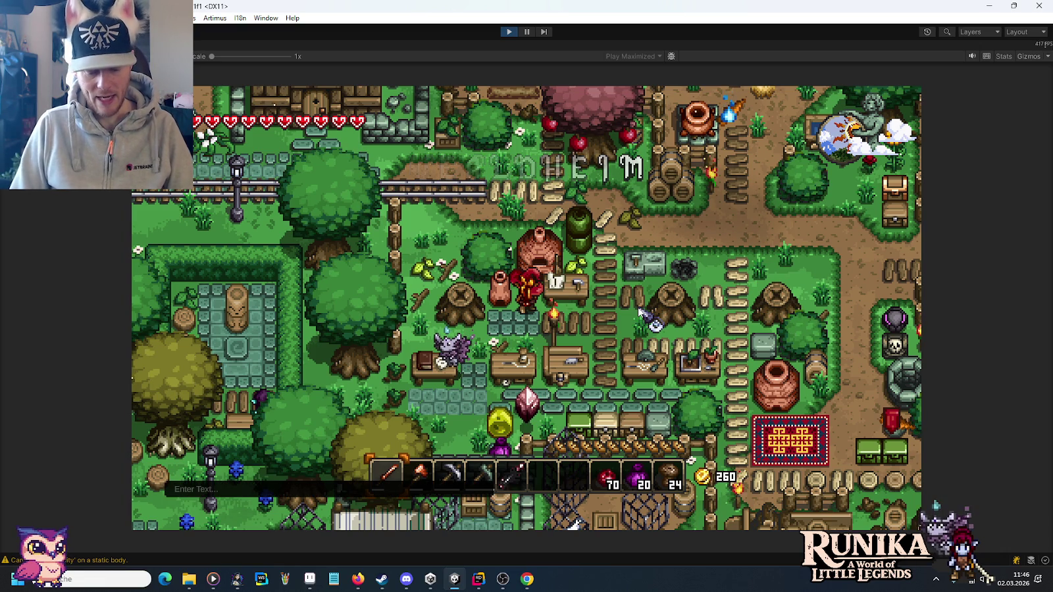
type("add ")
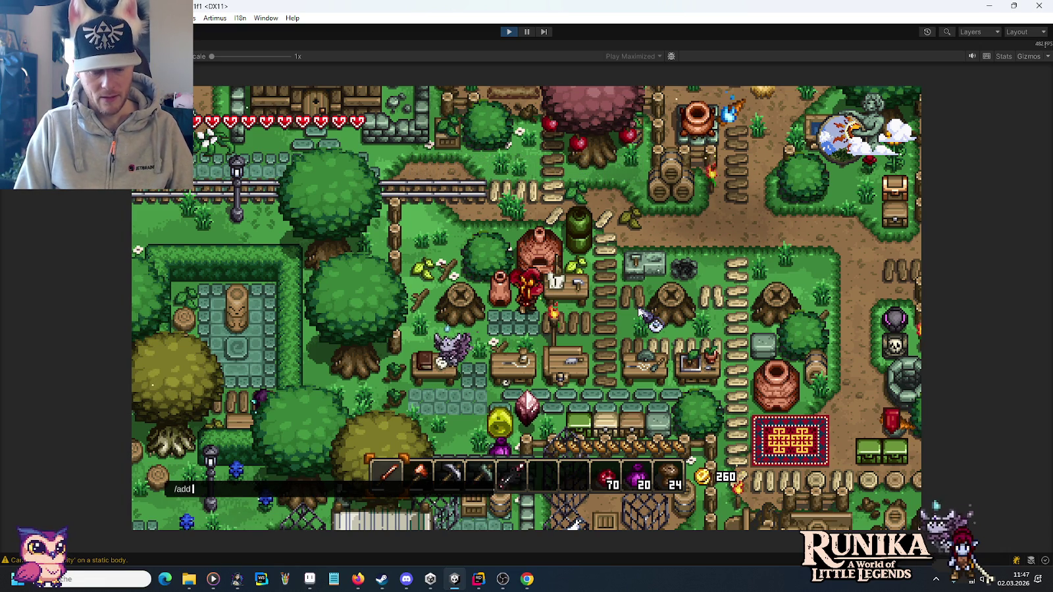
type("Homeycomb 109")
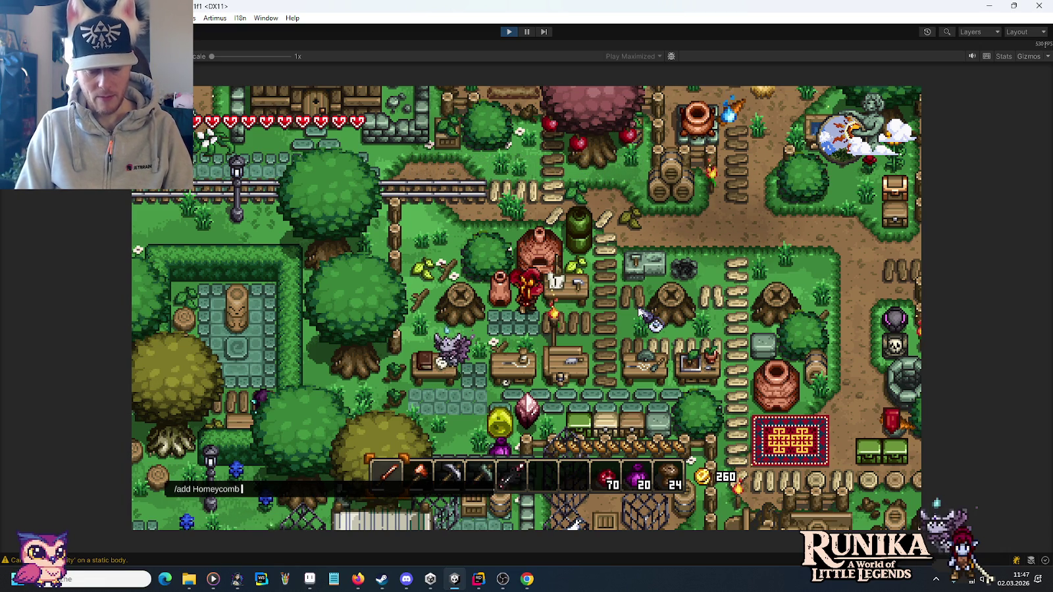
key("BackSpace")
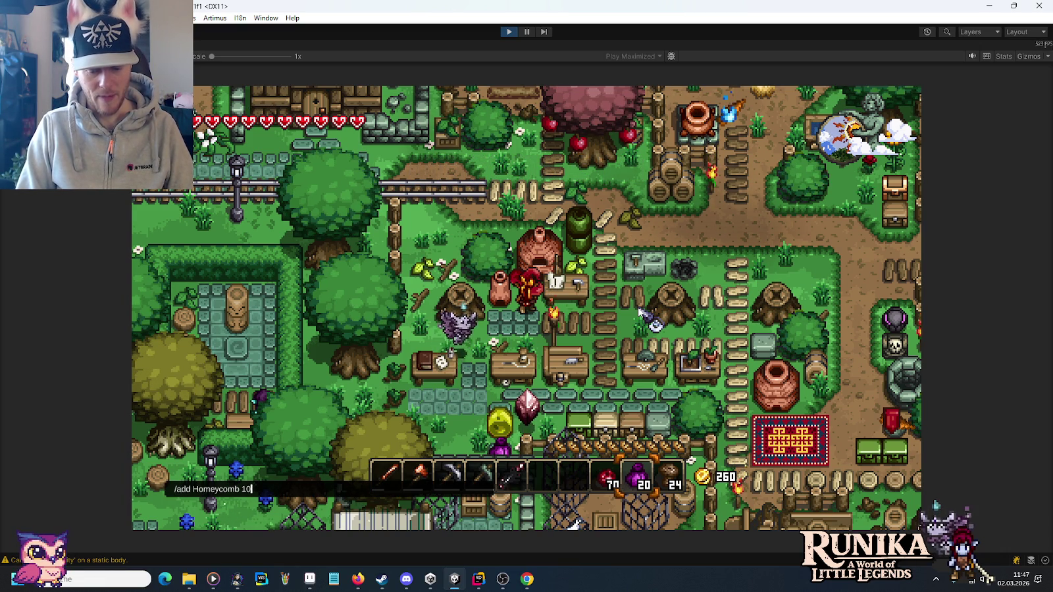
key("Left")
key("Left")
key("Left")
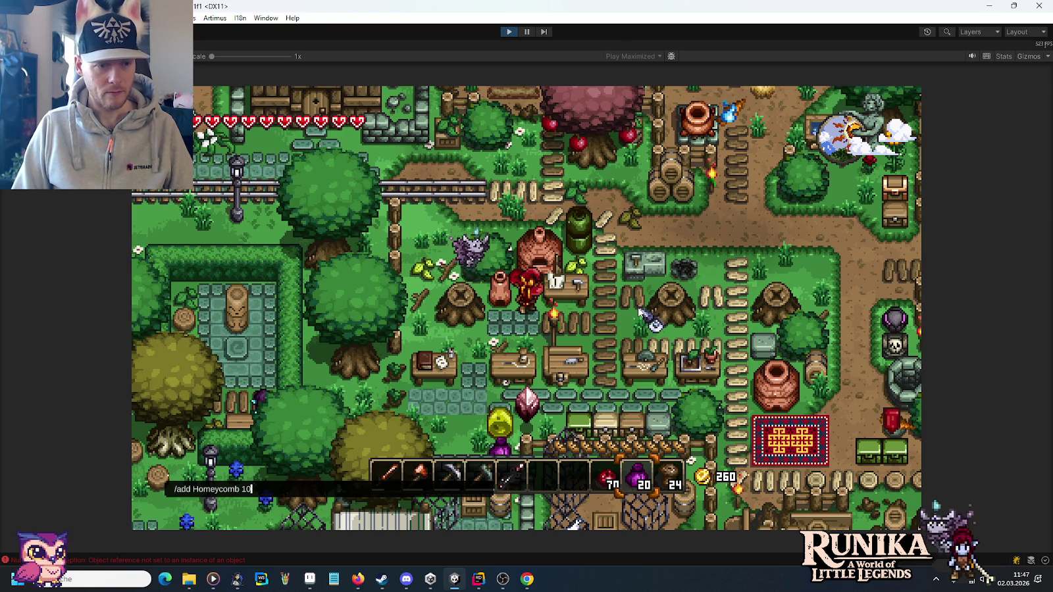
key("Left")
key("Left")
key("Left")
key("BackSpace")
type("n")
key("Return")
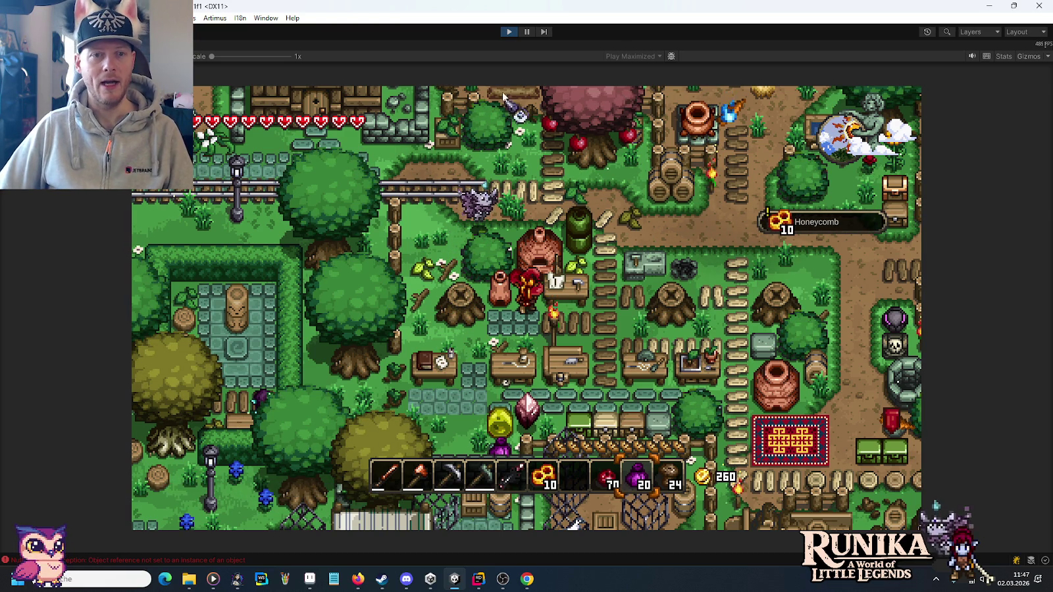
Pause the game, clear the Console, and resume play.
left_click(526, 34)
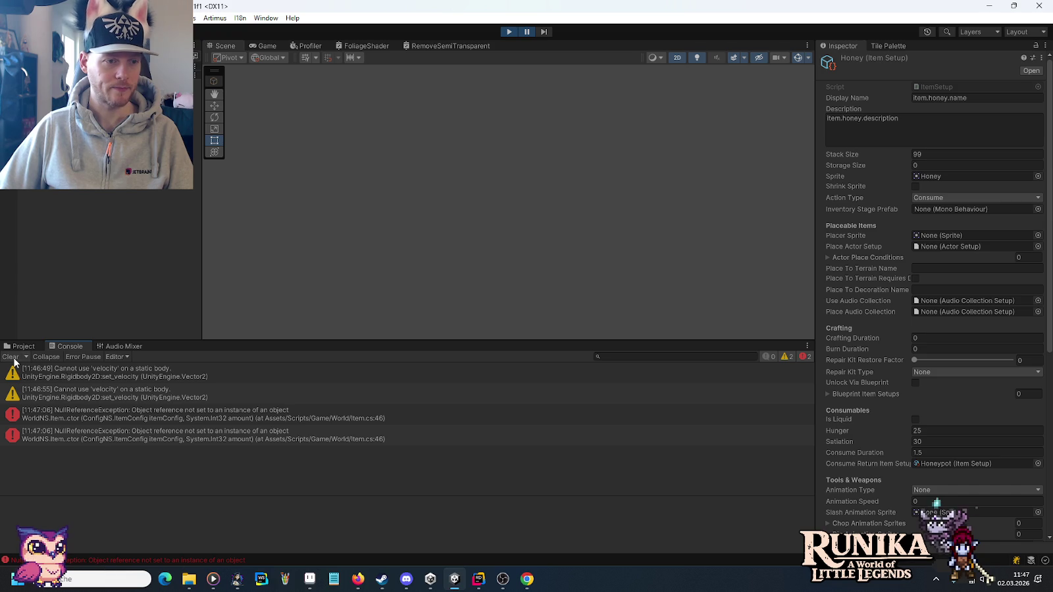
left_click(10, 357)
left_click(526, 31)
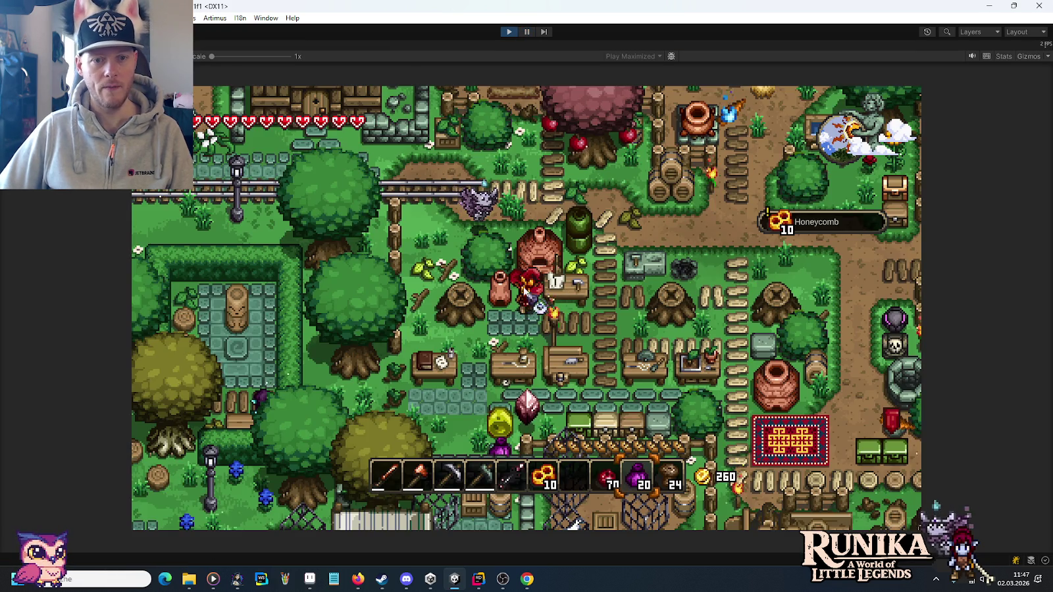
Browse a station's farming recipes, then add 30 Loam with /add Loam.
key("e")
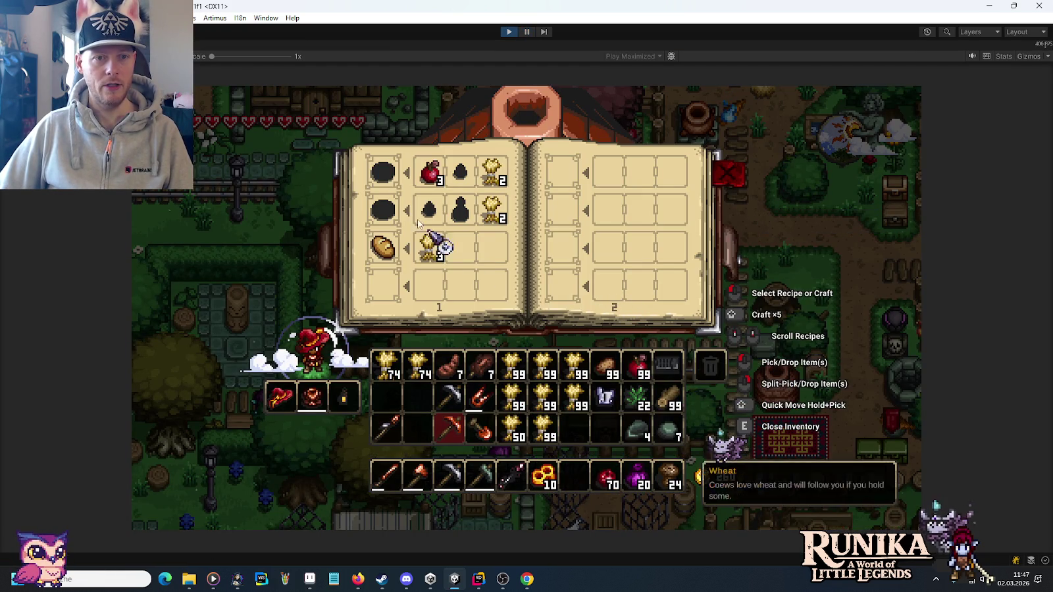
key("e")
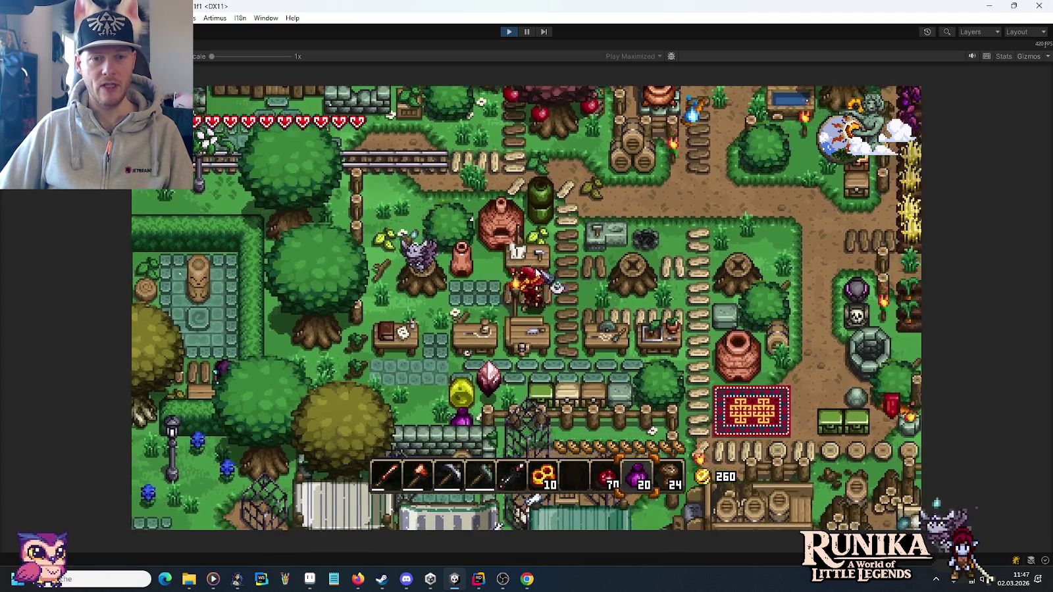
key("e")
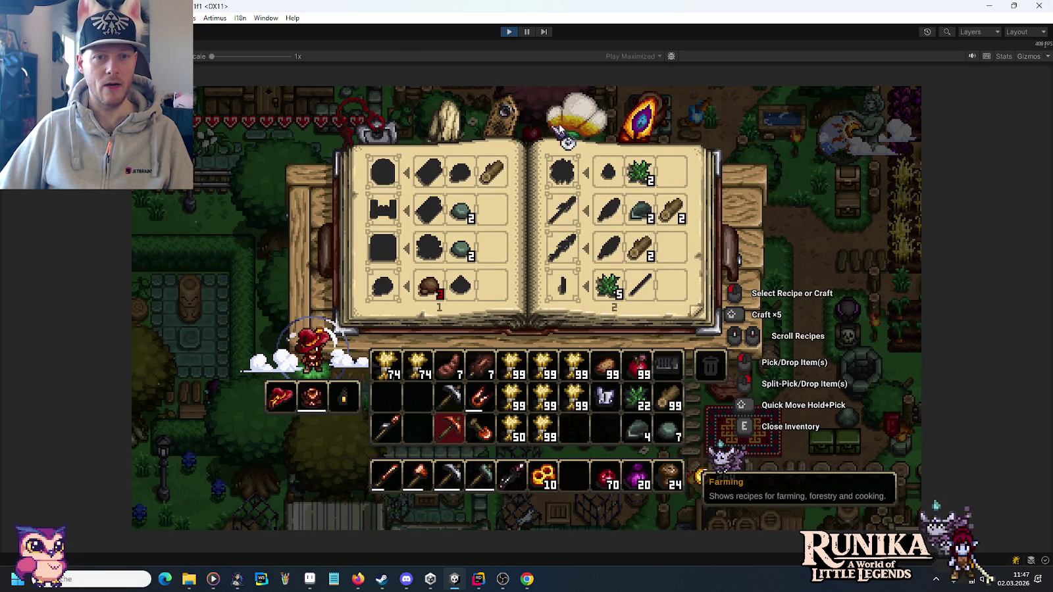
left_click(572, 122)
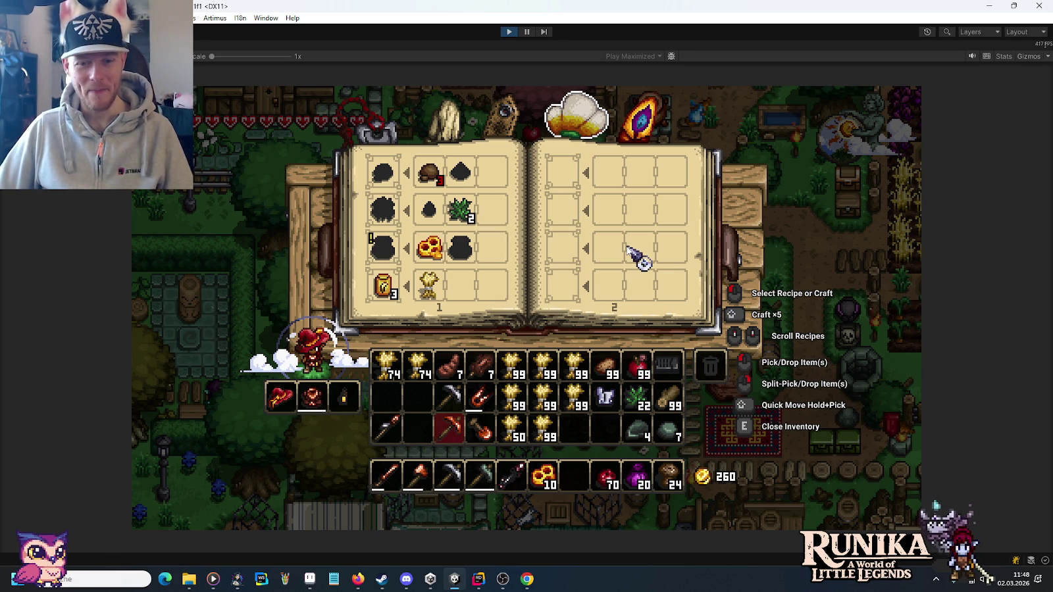
type("e/add Loam")
key("Return")
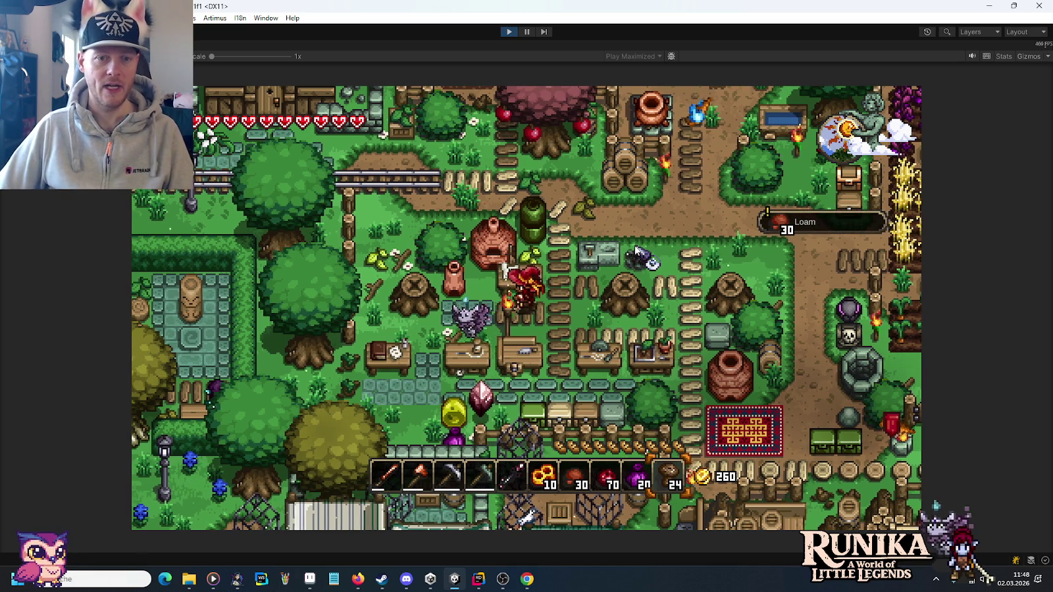
Fire the Loam into 45 Honeypots at the kiln and collect them into the inventory.
key("w")
key("e")
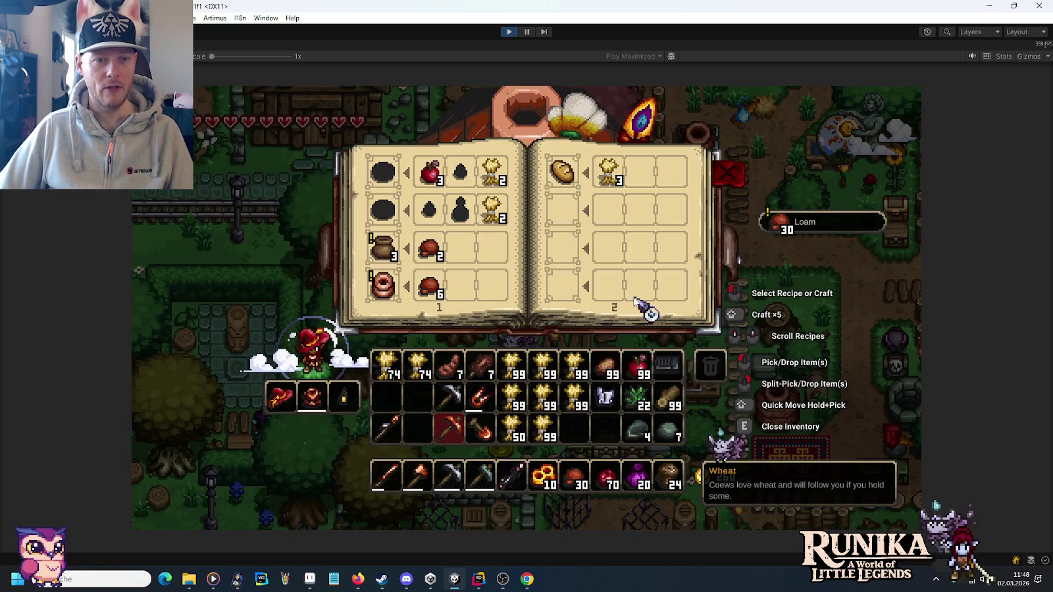
left_click(377, 263)
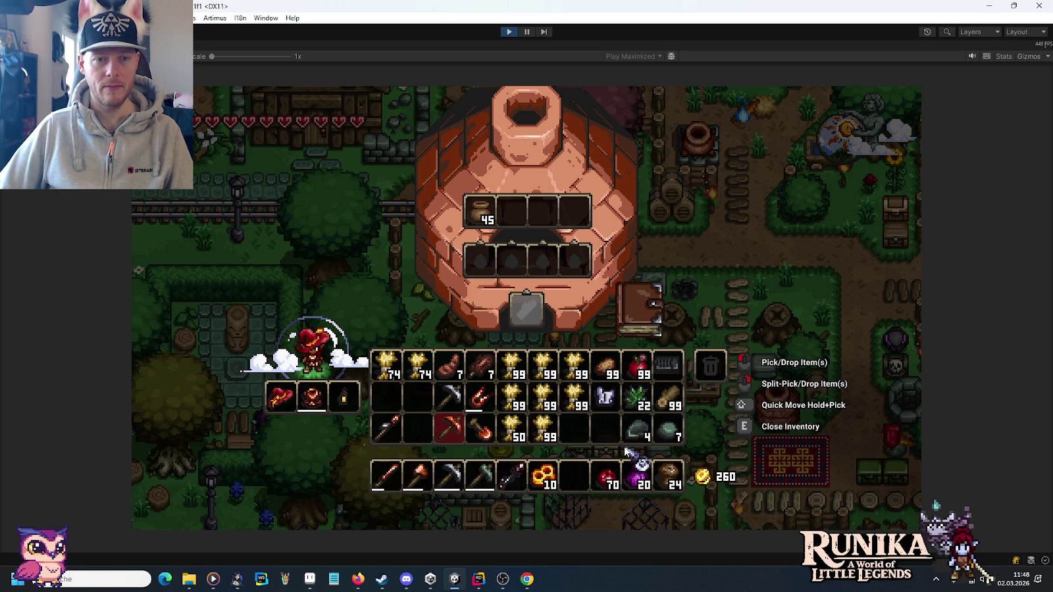
left_click(482, 220)
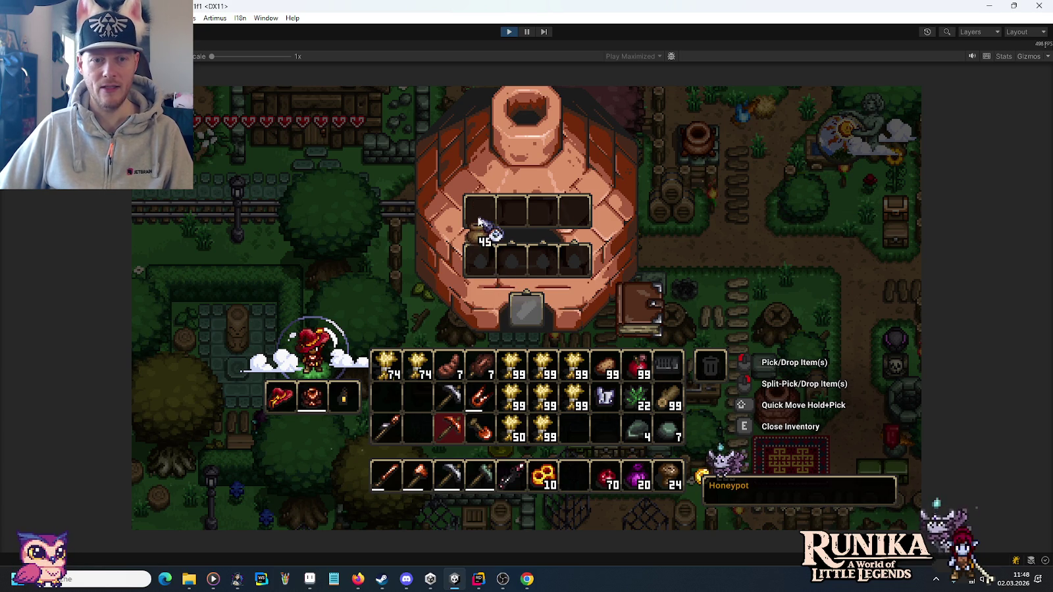
left_click(419, 431)
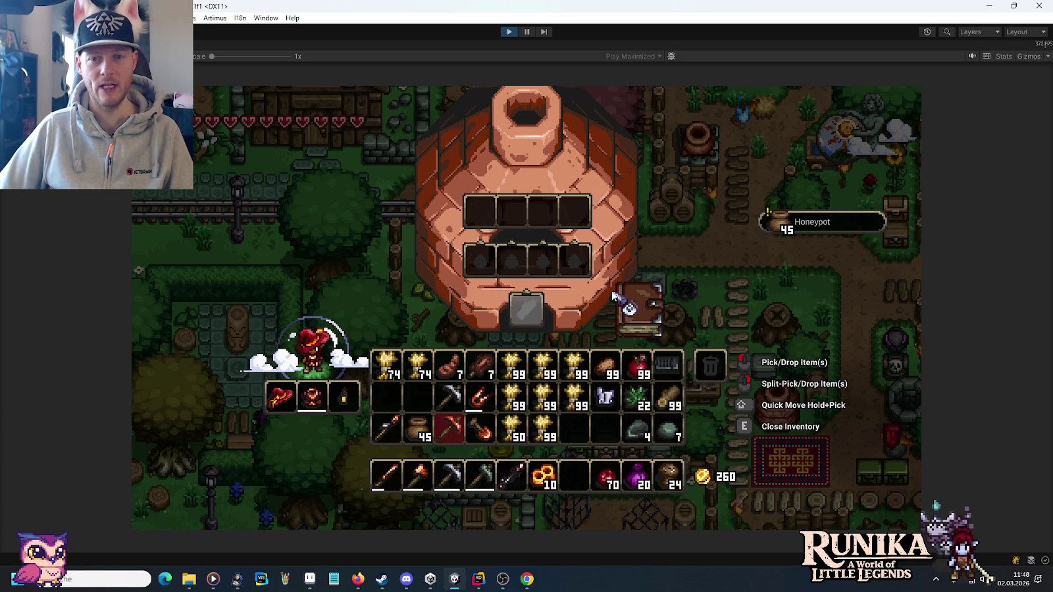
Close the kiln and open the nearby crafting station's recipe book.
key("e")
key("d")
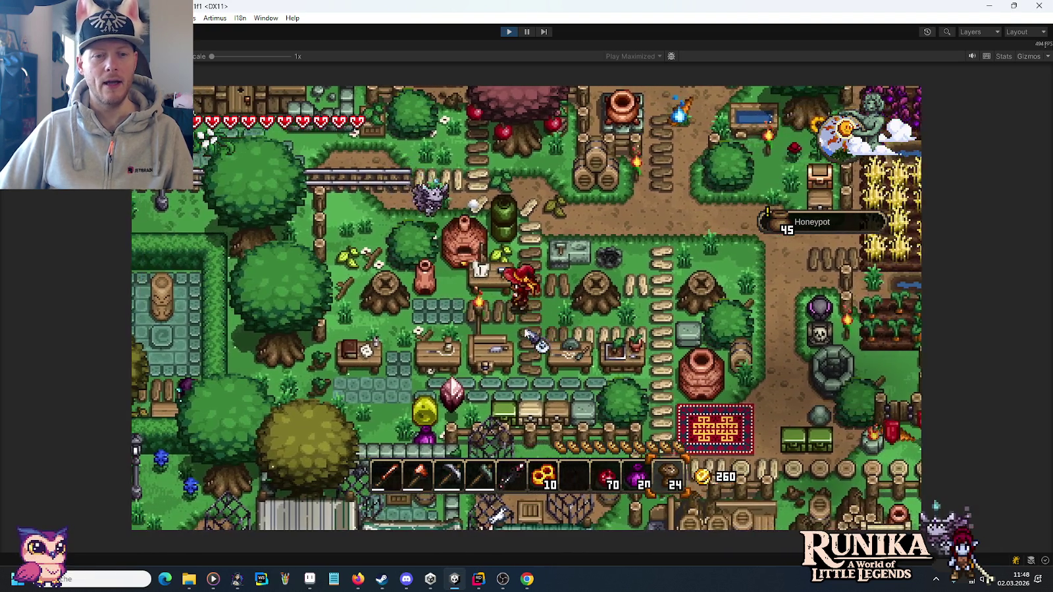
right_click(579, 325)
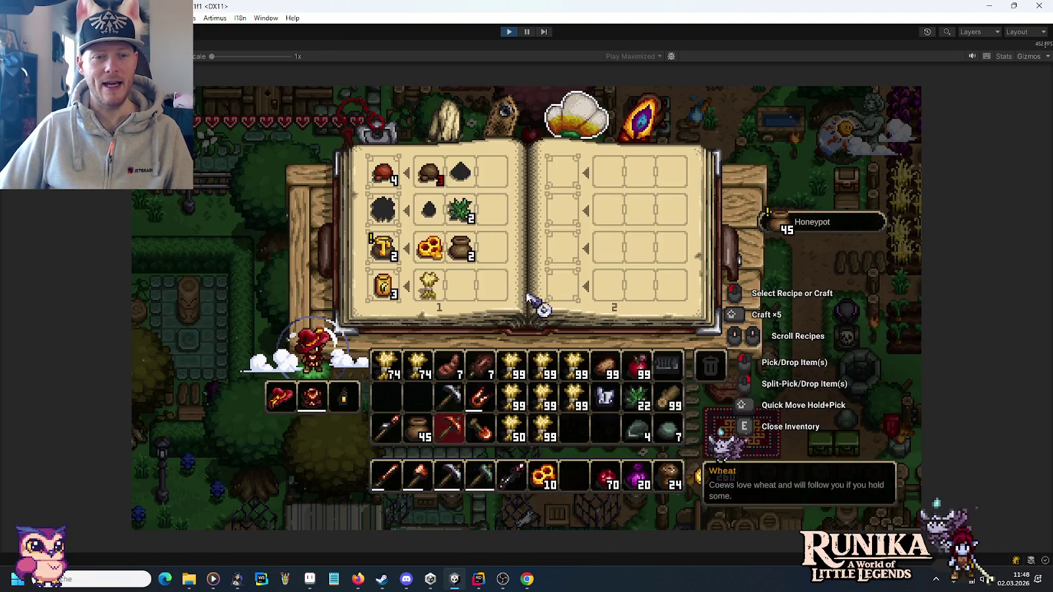
Craft six Honey into an empty hotbar slot, then pause and inspect ActorPlayer's Audio Source.
left_click(384, 256)
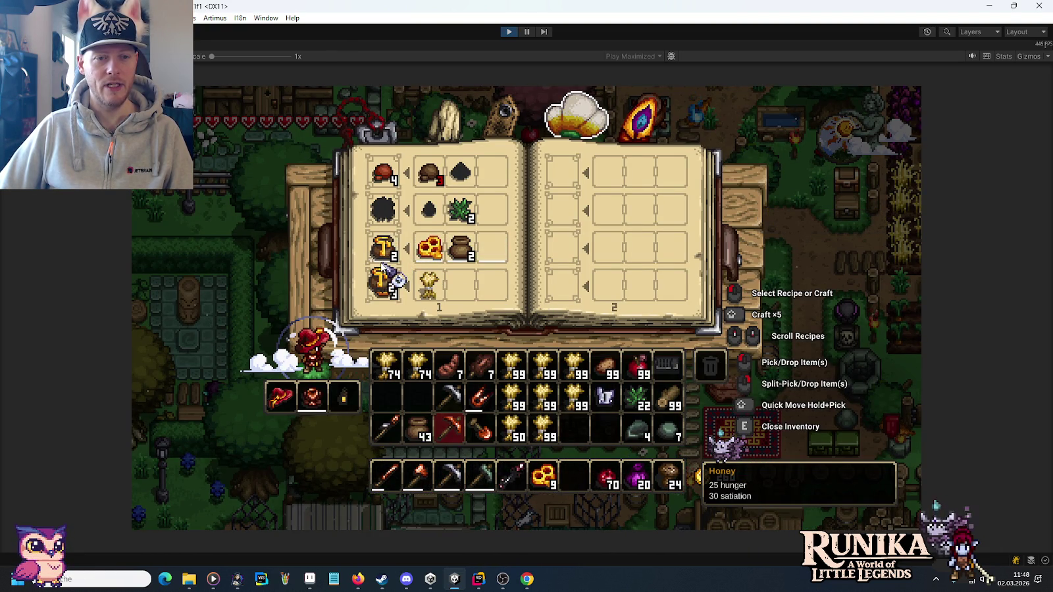
left_click(384, 256)
left_click(383, 257)
left_click(574, 475)
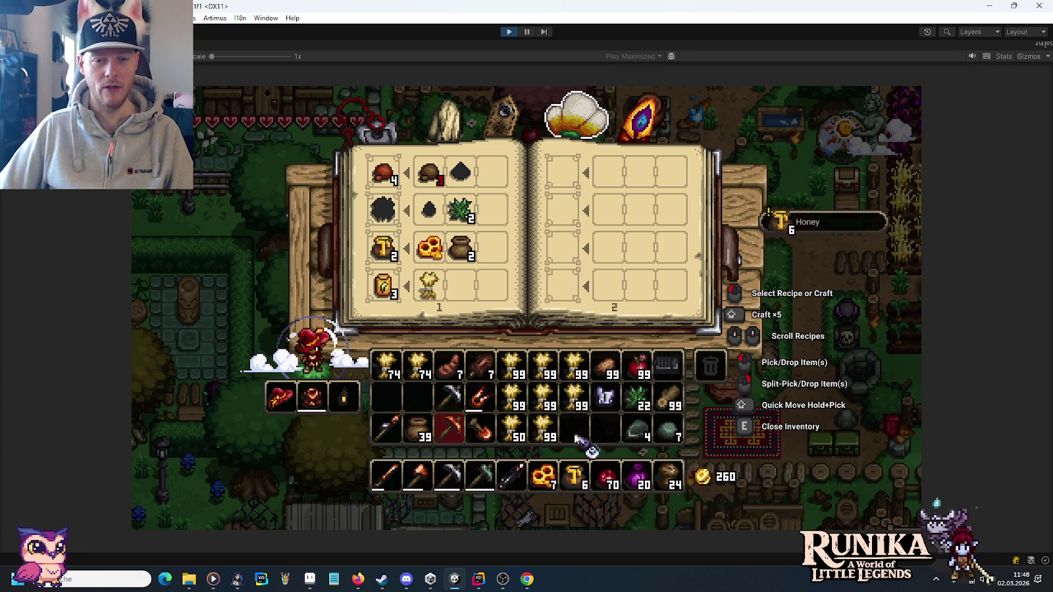
key("e")
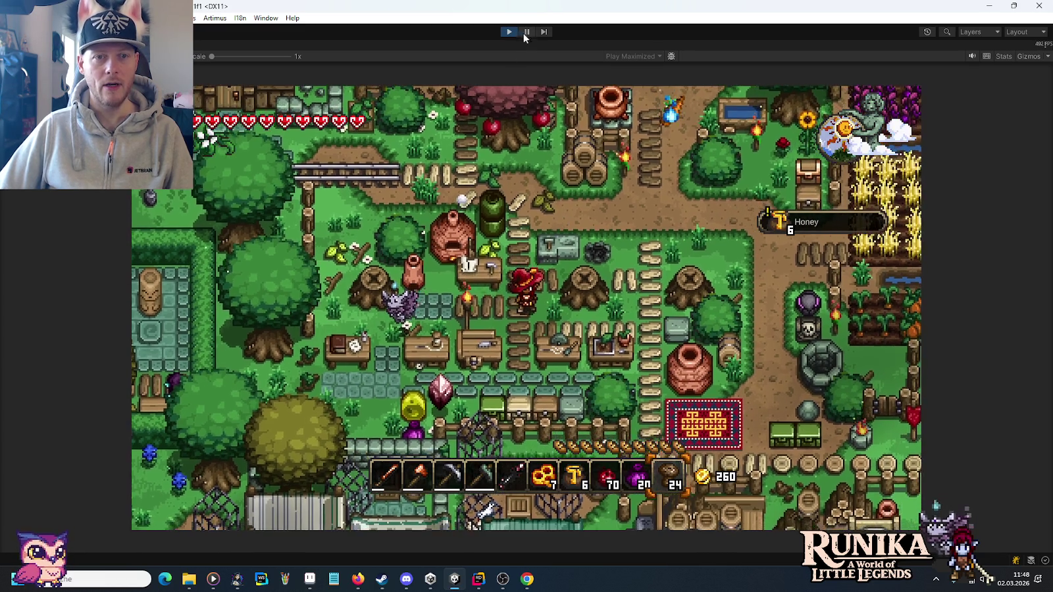
left_click(525, 32)
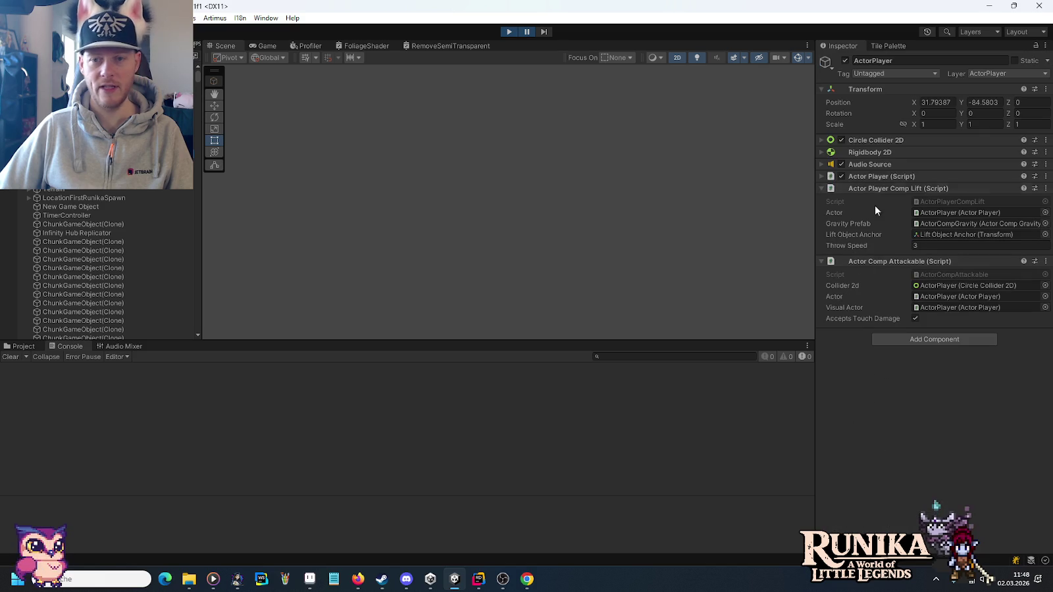
left_click(861, 164)
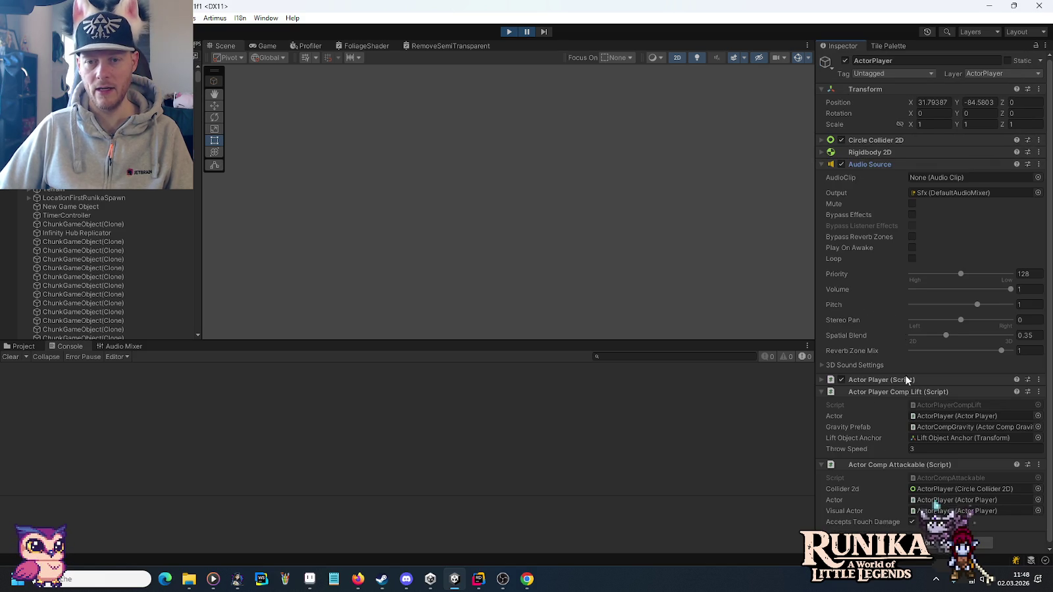
Set ActorPlayer's Hunger to 50 and Satiation to 0, then resume the game.
left_click(867, 164)
left_click(869, 175)
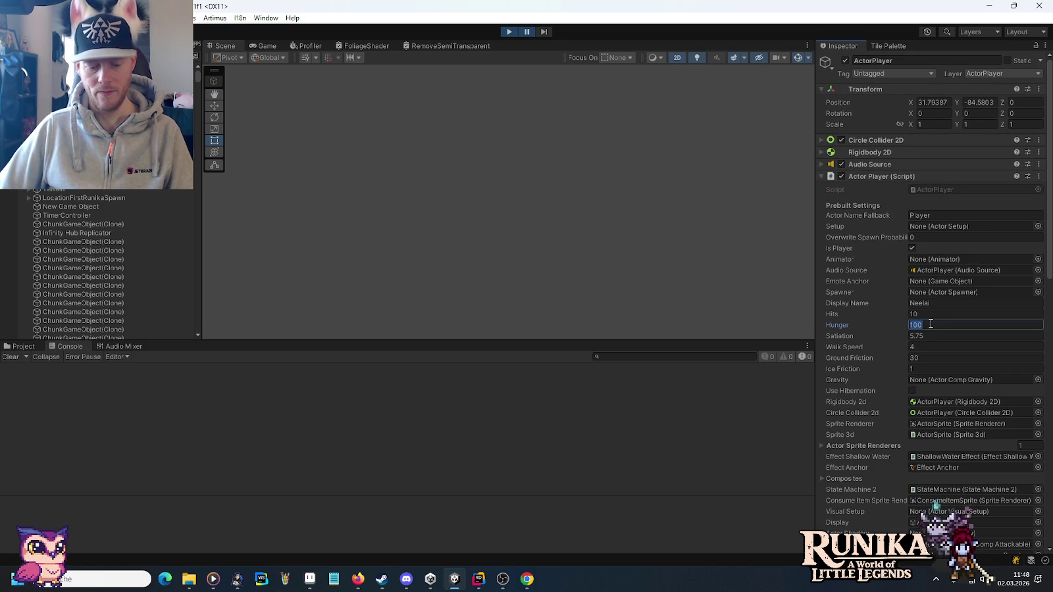
type("50")
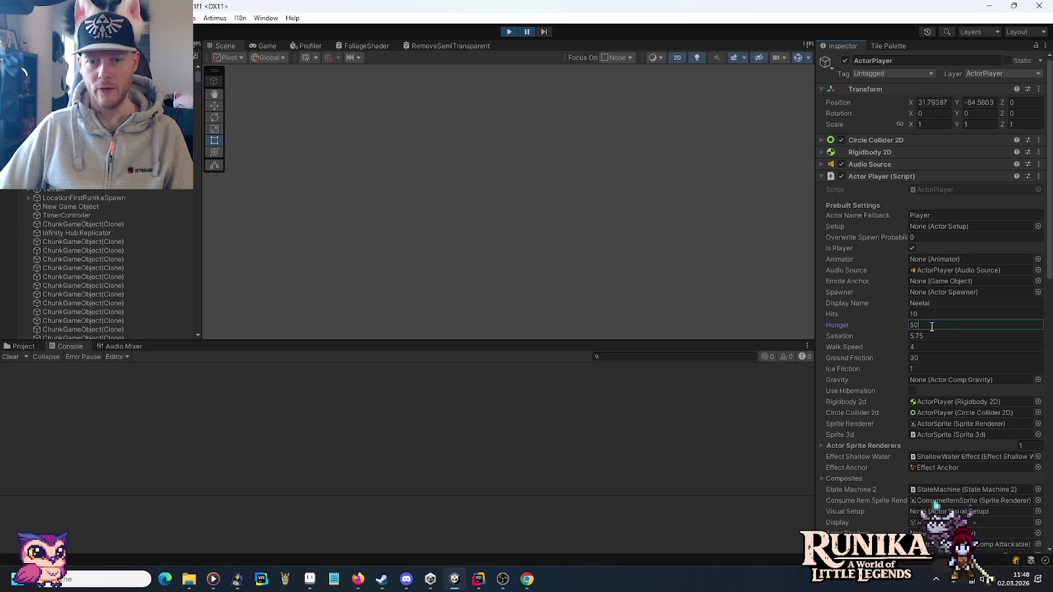
left_click(937, 335)
type("0")
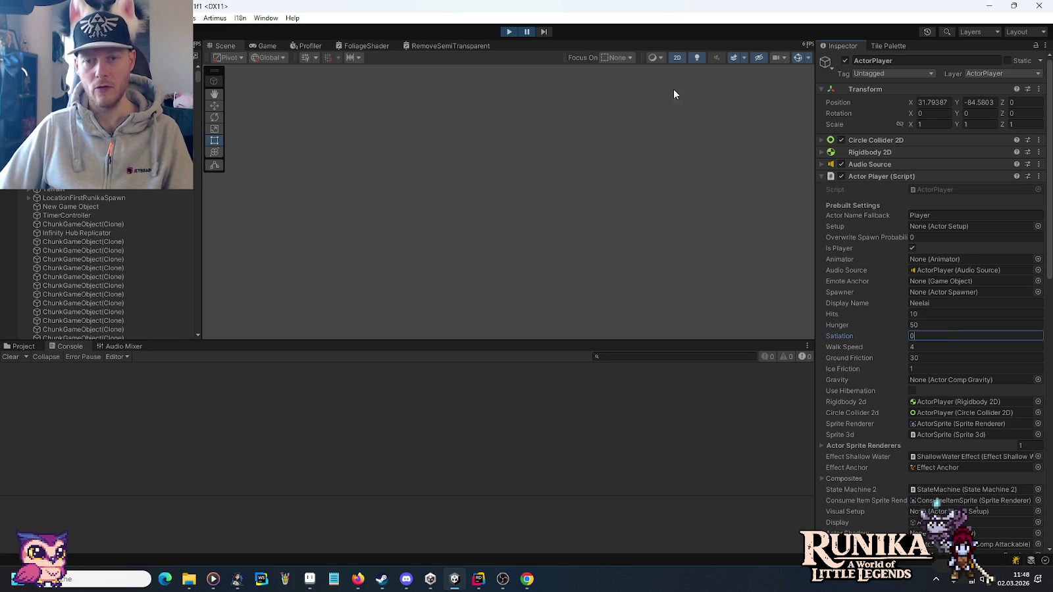
key("Return")
left_click(526, 32)
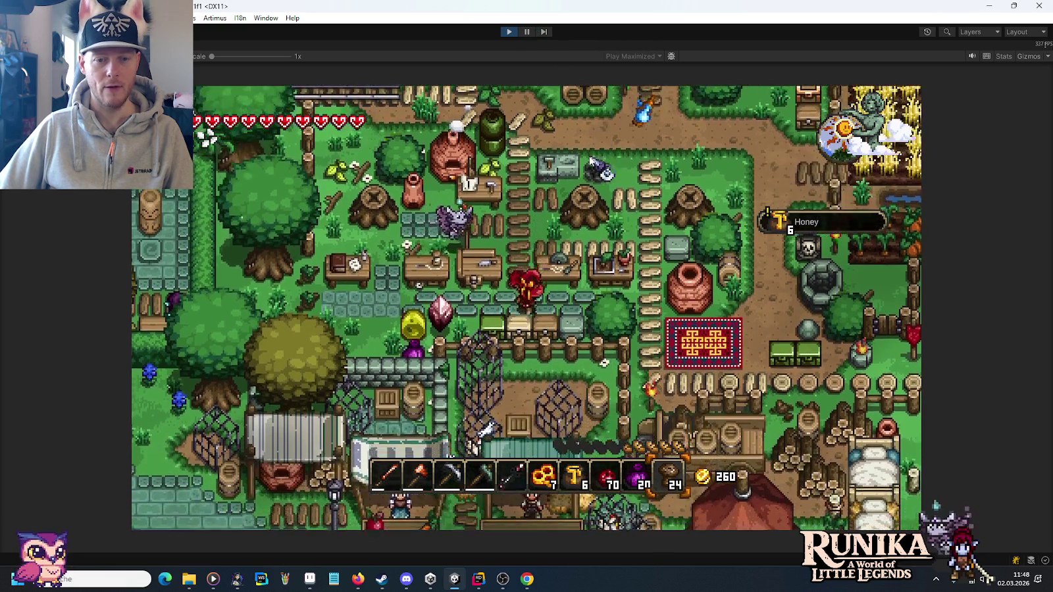
Eat two Honey from the hotbar and inventory, leaving 4.
key("d")
scroll(579, 263, "up", 4)
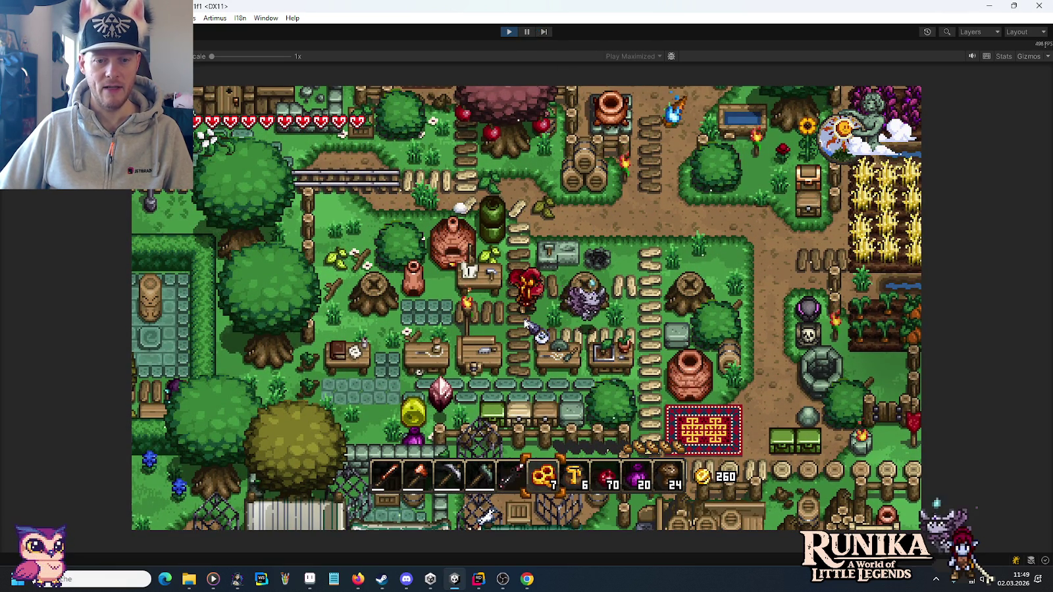
scroll(523, 323, "down", 1)
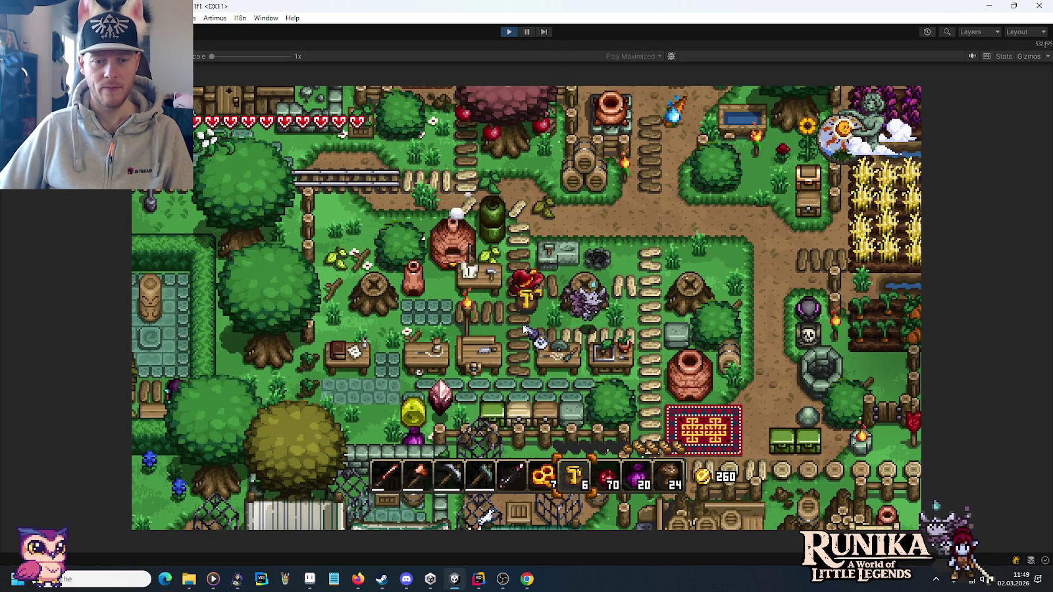
left_click(523, 323)
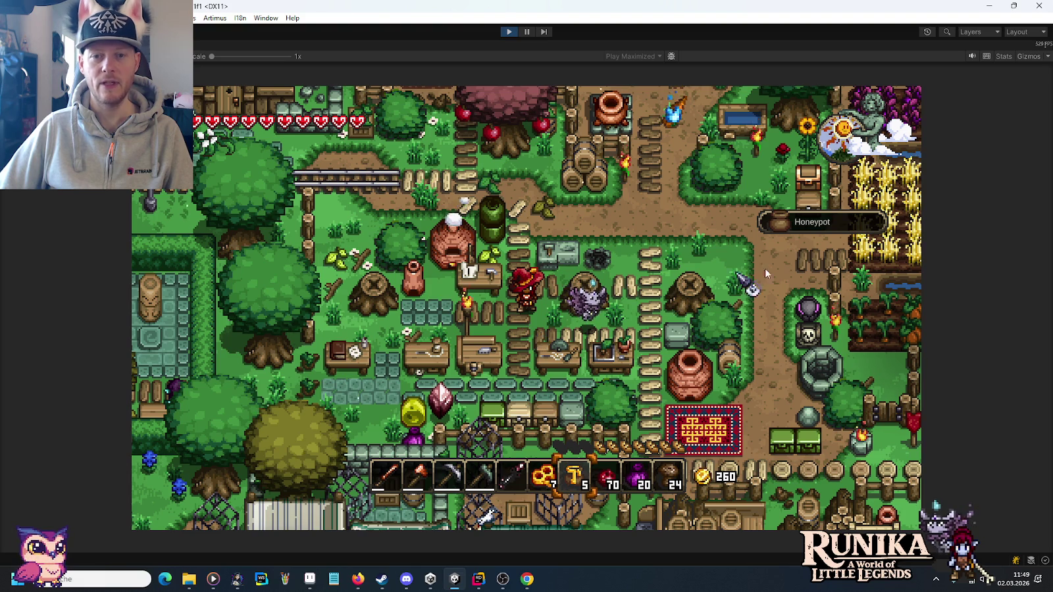
key("e")
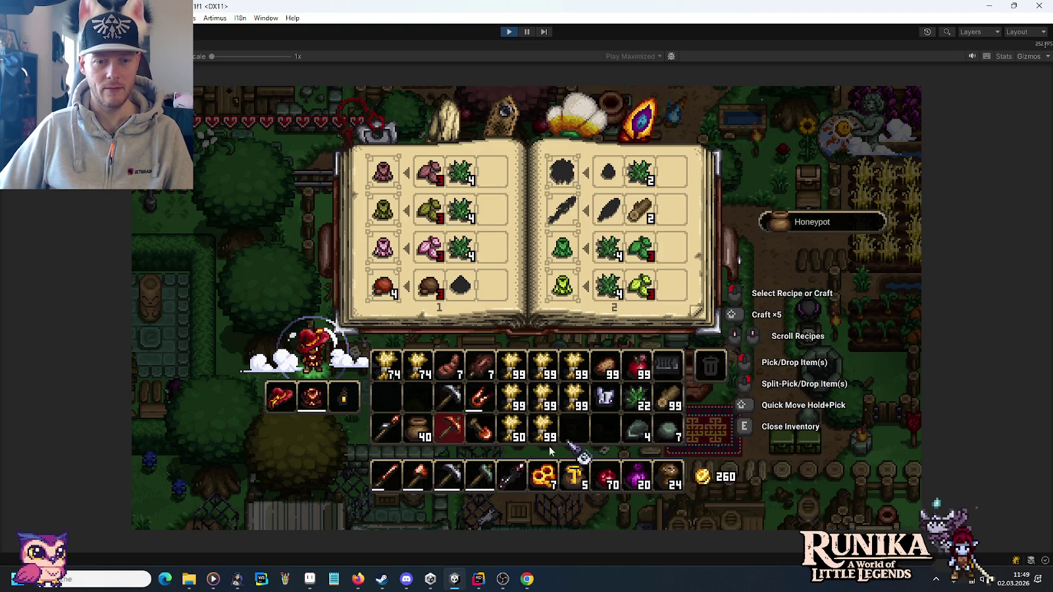
left_click(411, 439)
key("e")
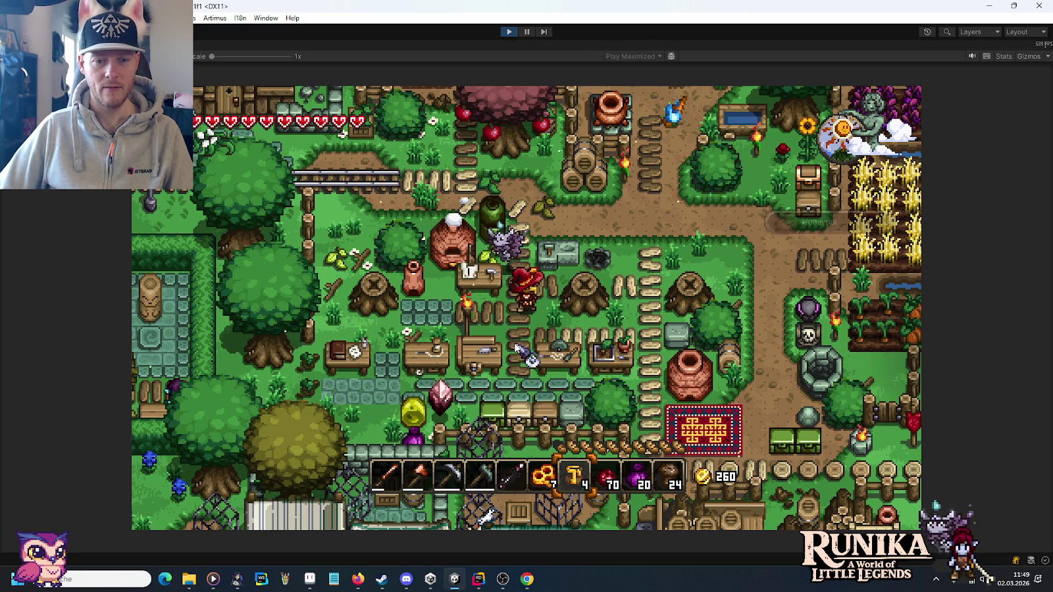
Open and close the kiln's recipe book, then start typing /add StoneF.
key("e")
key("e")
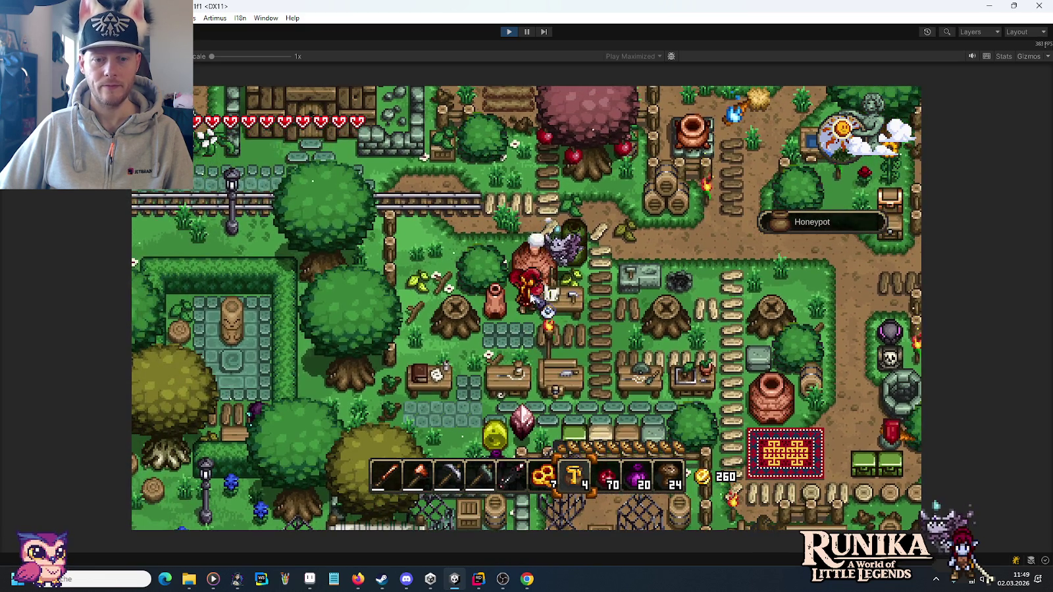
scroll(531, 297, "down", 4)
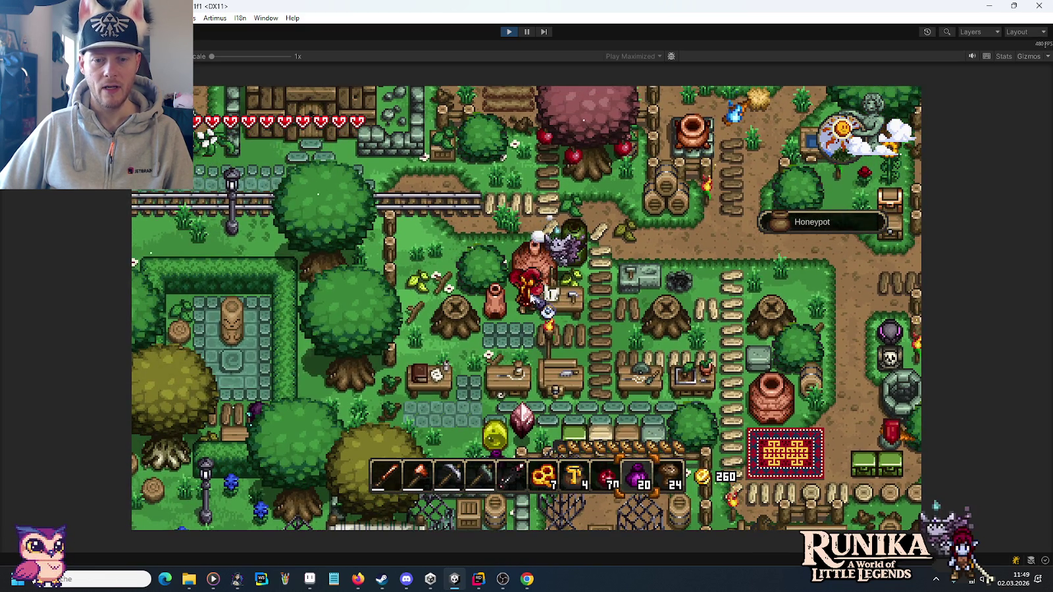
right_click(532, 297)
left_click(651, 306)
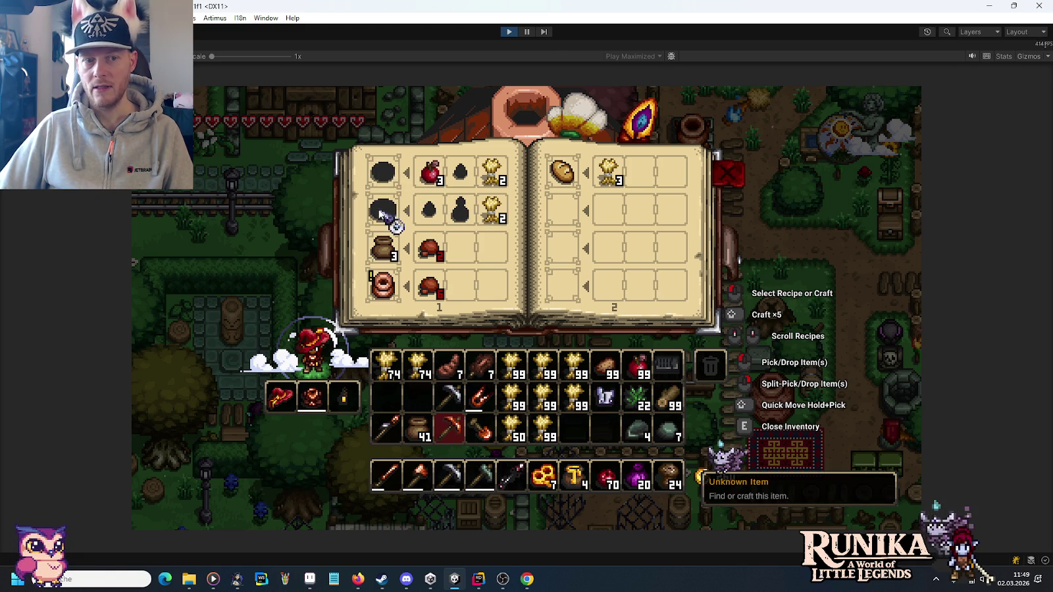
key("e")
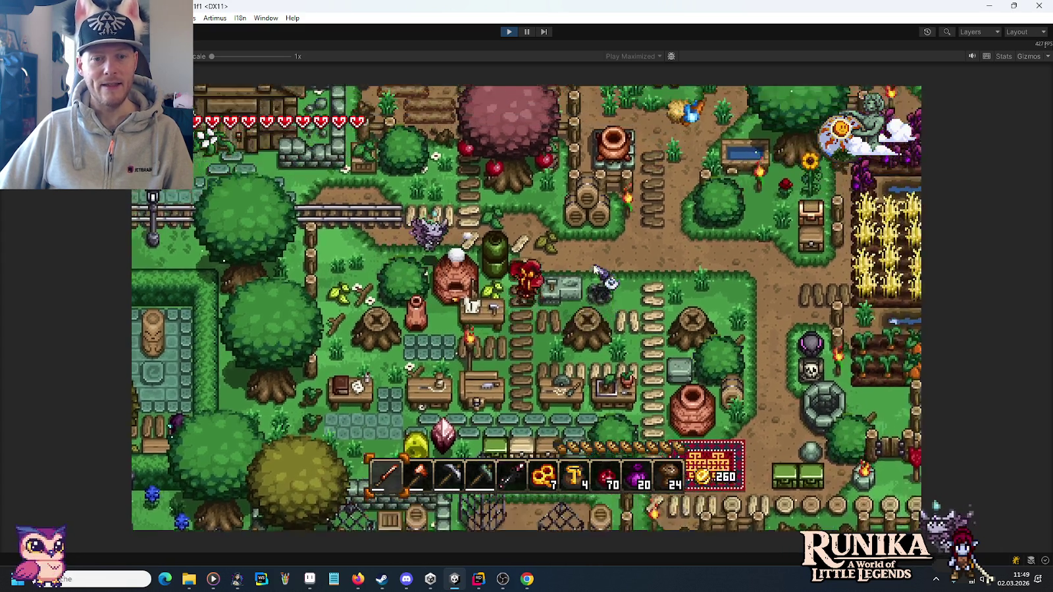
type("/add ")
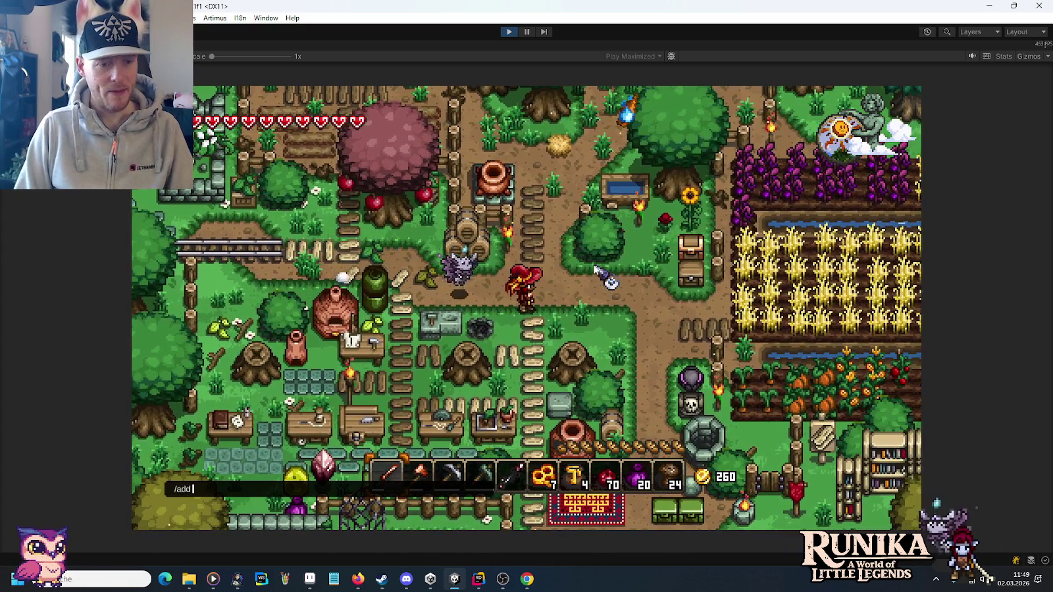
type("Stone")
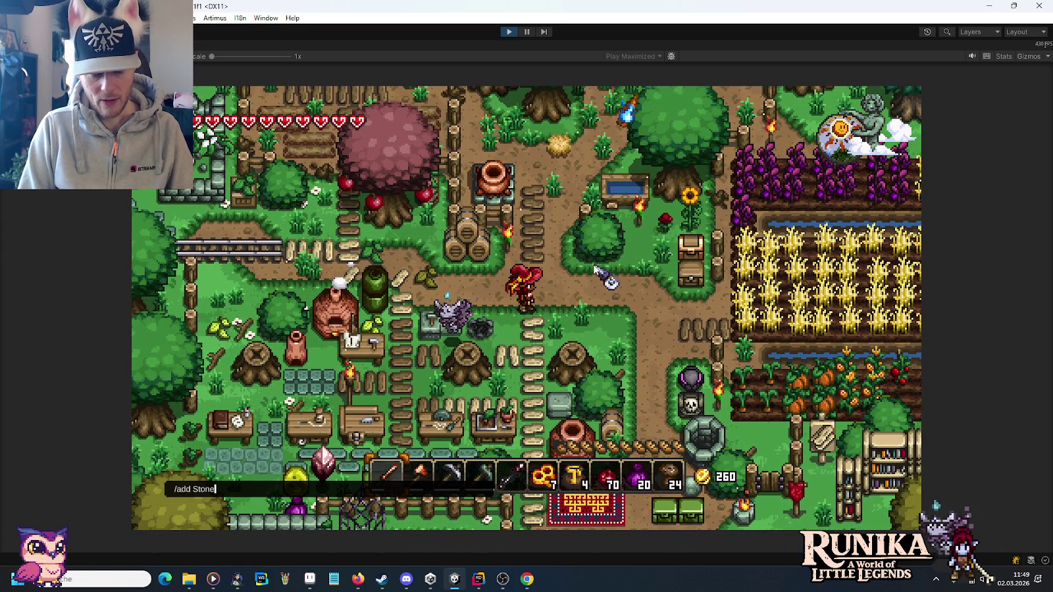
type("Firep")
Add a Stone Fireplace, move it to the hotbar and place it beside the player.
key("Return")
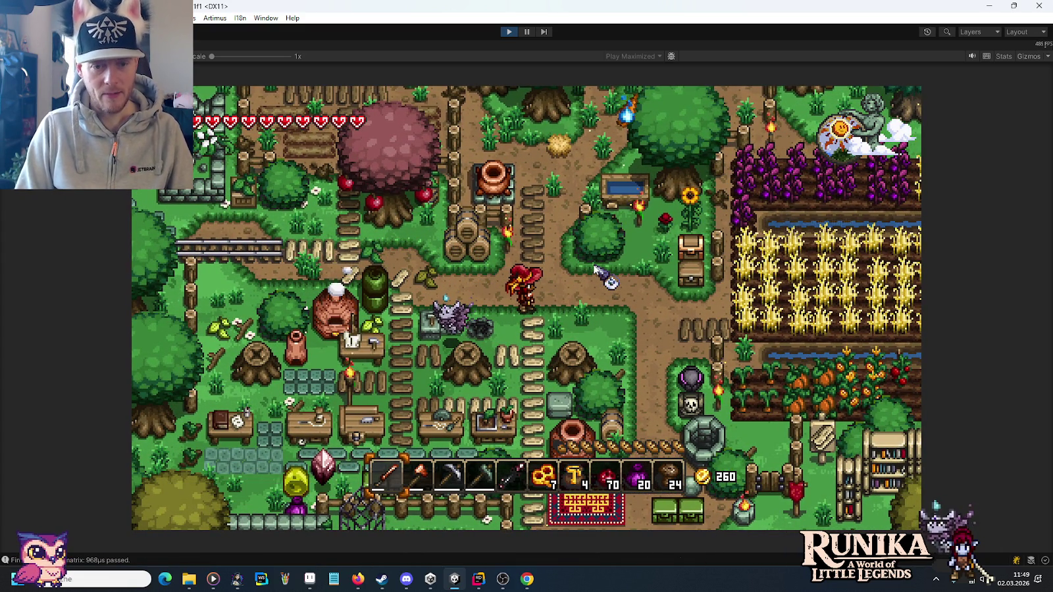
key("e")
left_click(388, 398)
left_click(605, 477)
key("e")
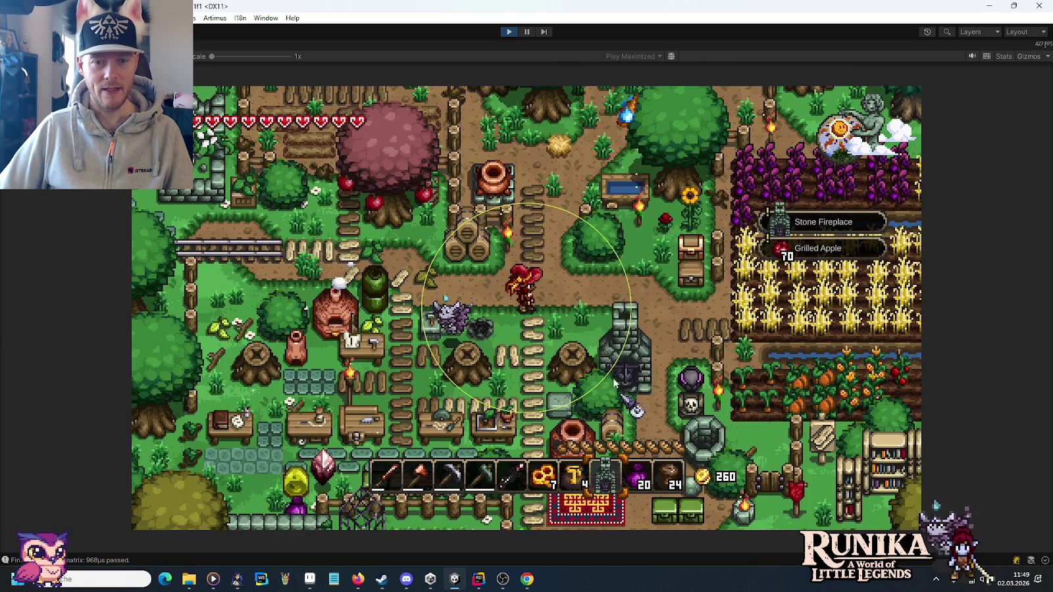
key("d")
left_click(540, 296)
Add 50 Carrot and 40 Plate by chat command and load the Honey Glazed Carrots recipe.
key("e")
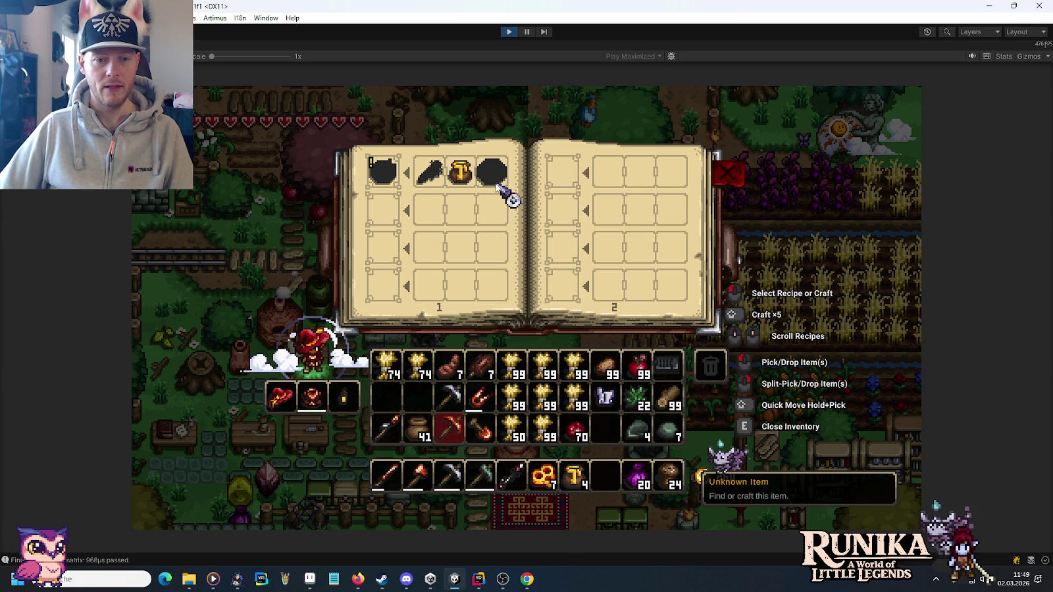
type("e")
type("/add")
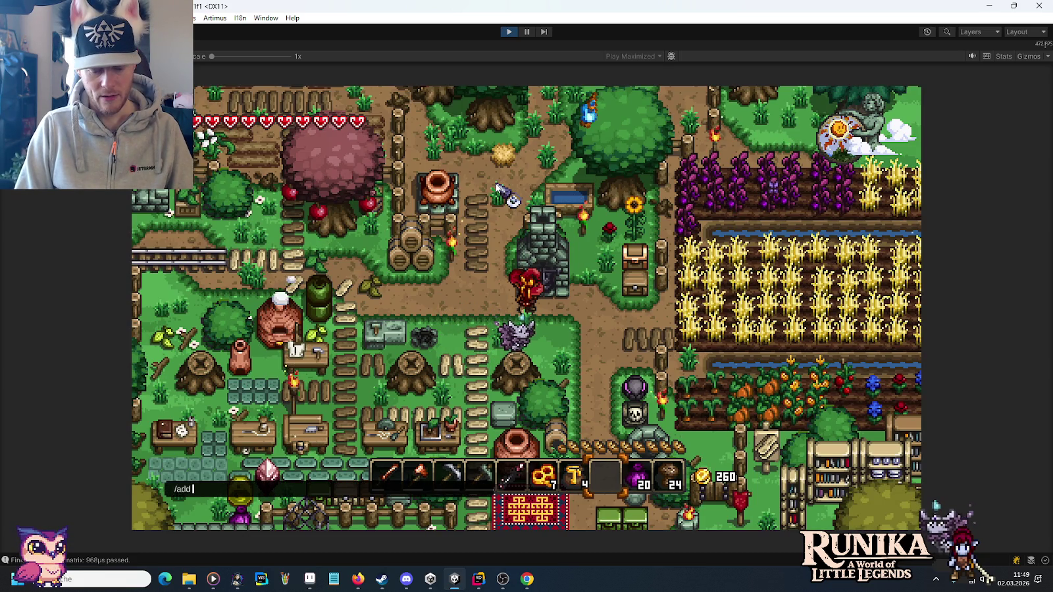
type(" Carrot 50")
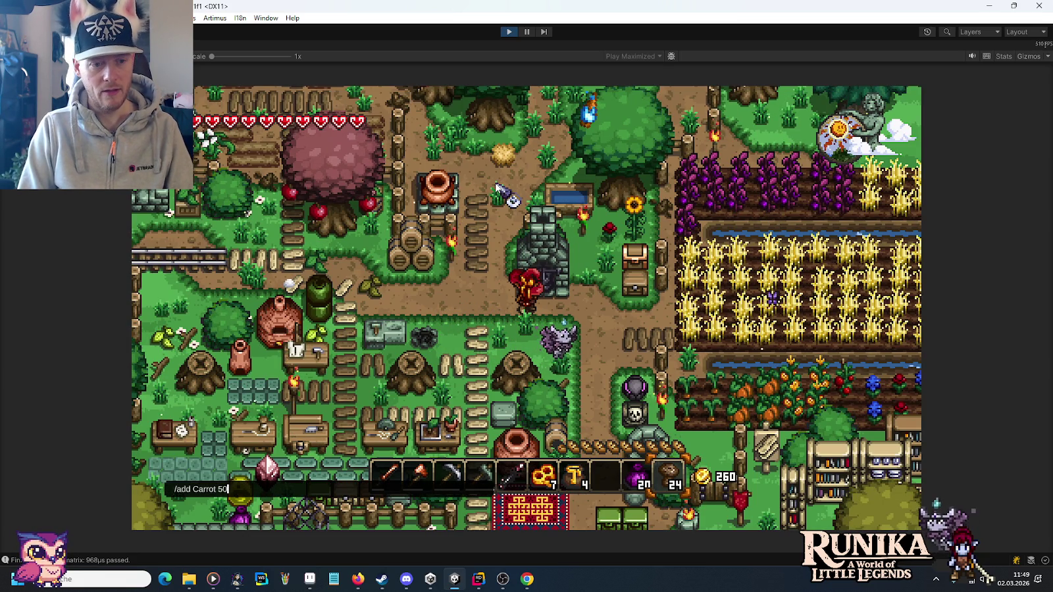
key("Return")
type("/add ")
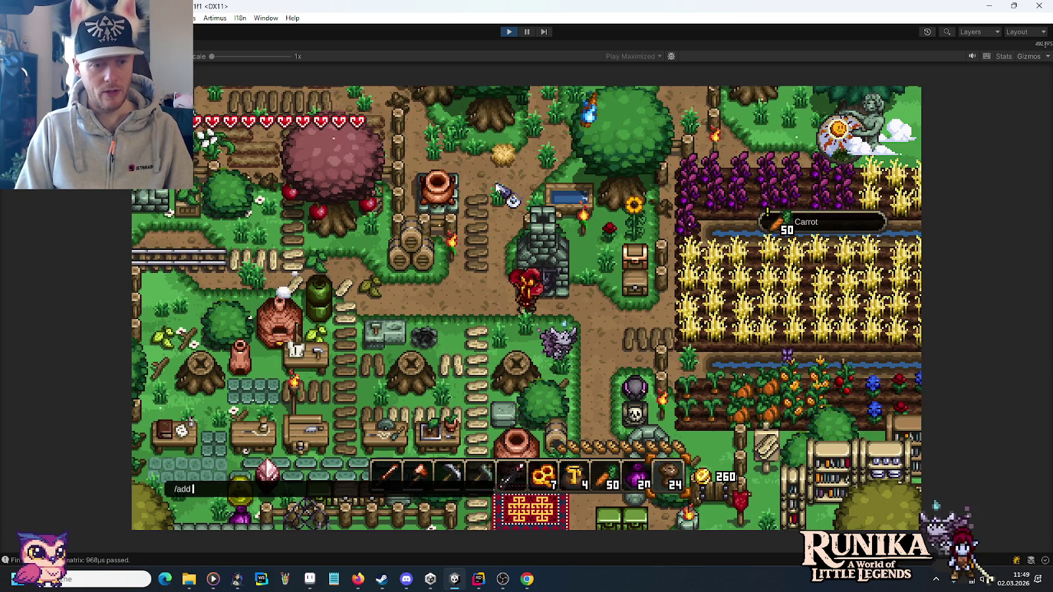
type("Plate 40")
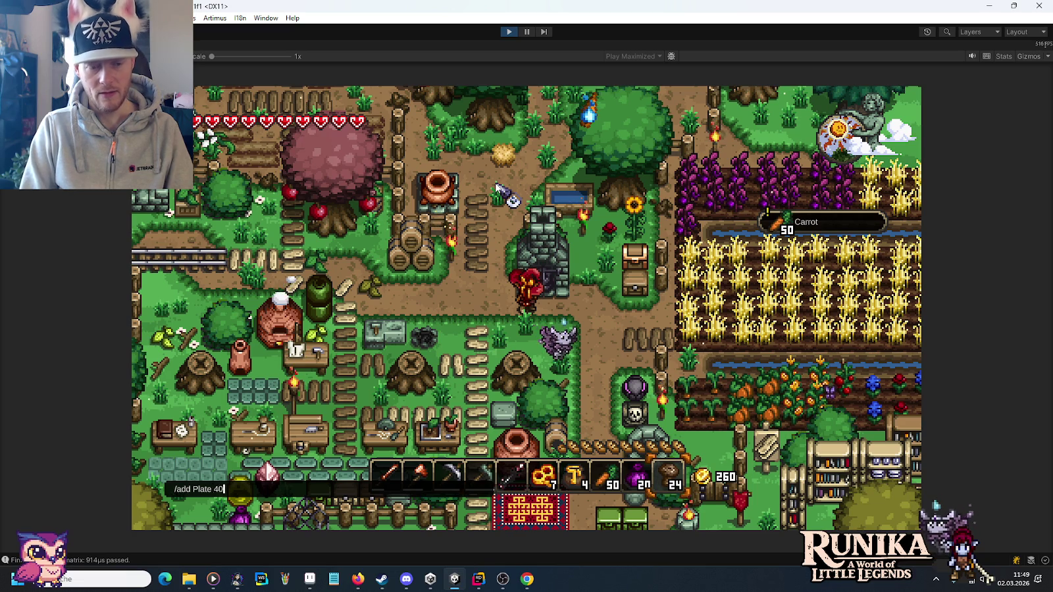
key("Return")
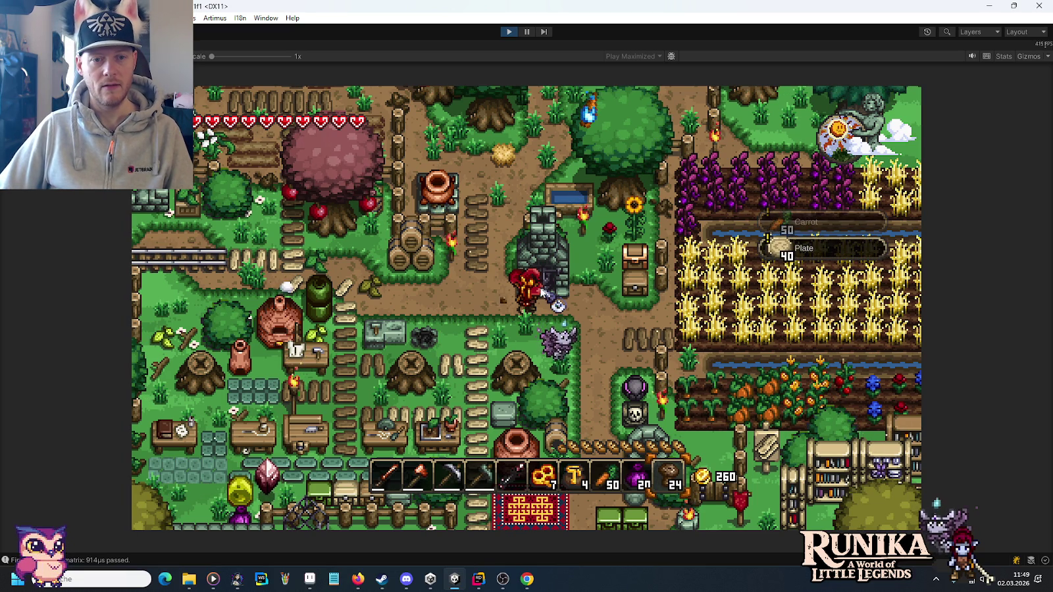
key("e")
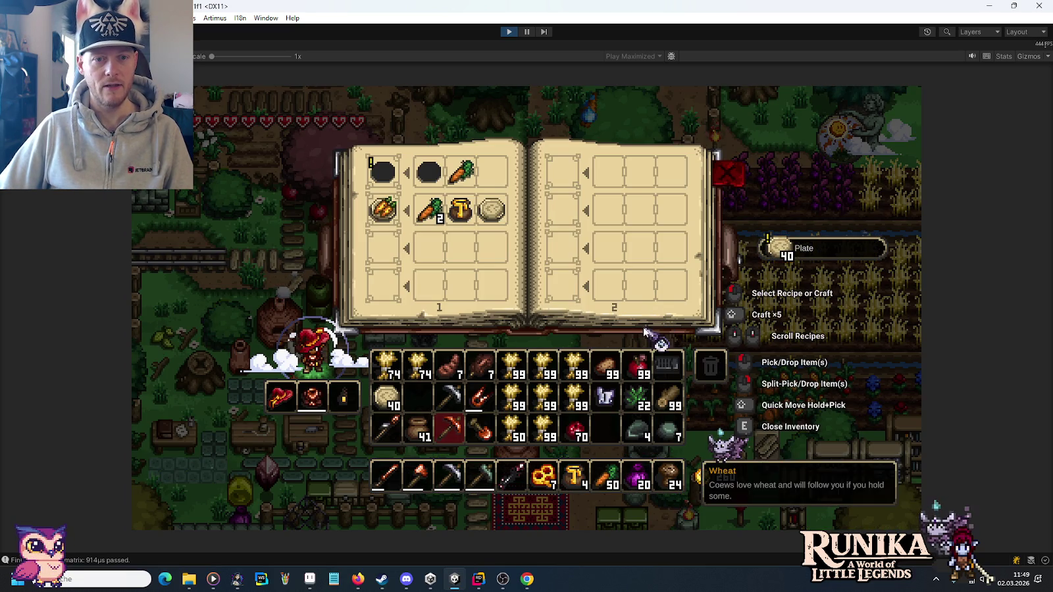
left_click(381, 217)
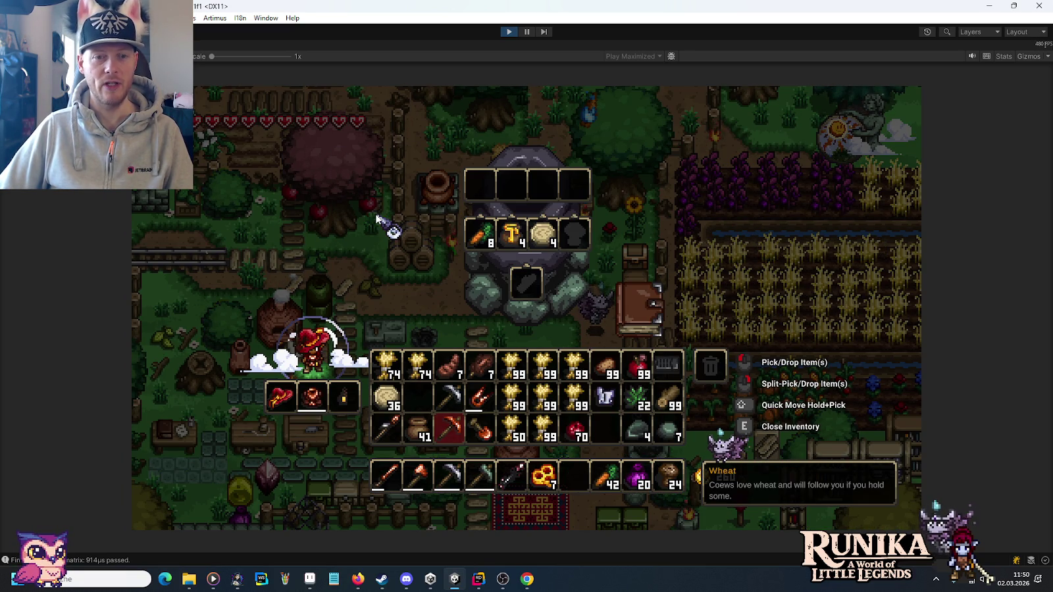
Put half the log stack into the fireplace's fuel slot so the recipe cooks.
right_click(665, 406)
left_click(527, 283)
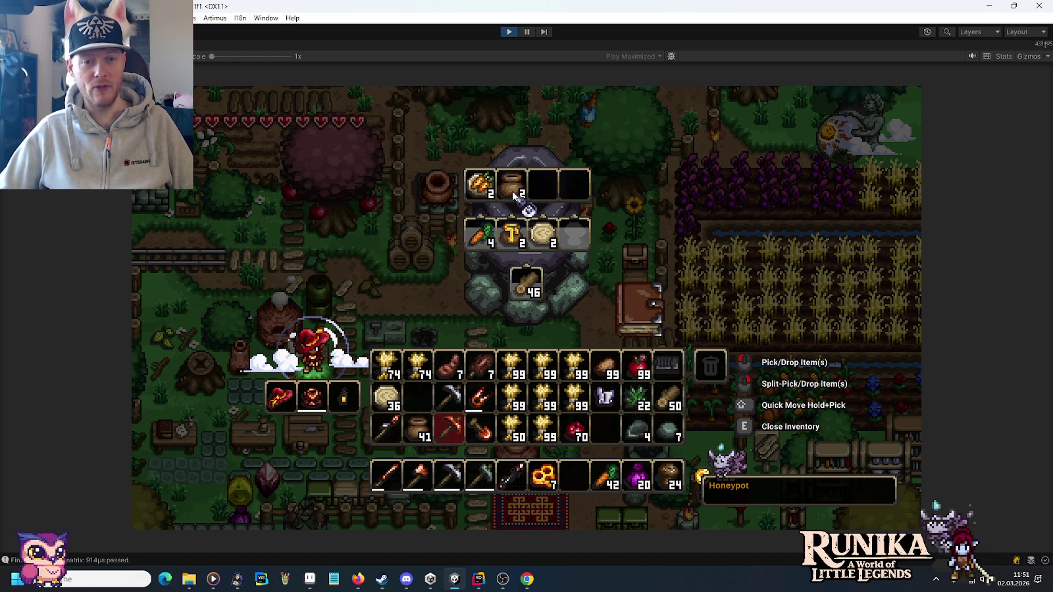
Let the fireplace finish cooking four Honey Glazed Carrots, then exit Play Mode.
mouse_move(480, 186)
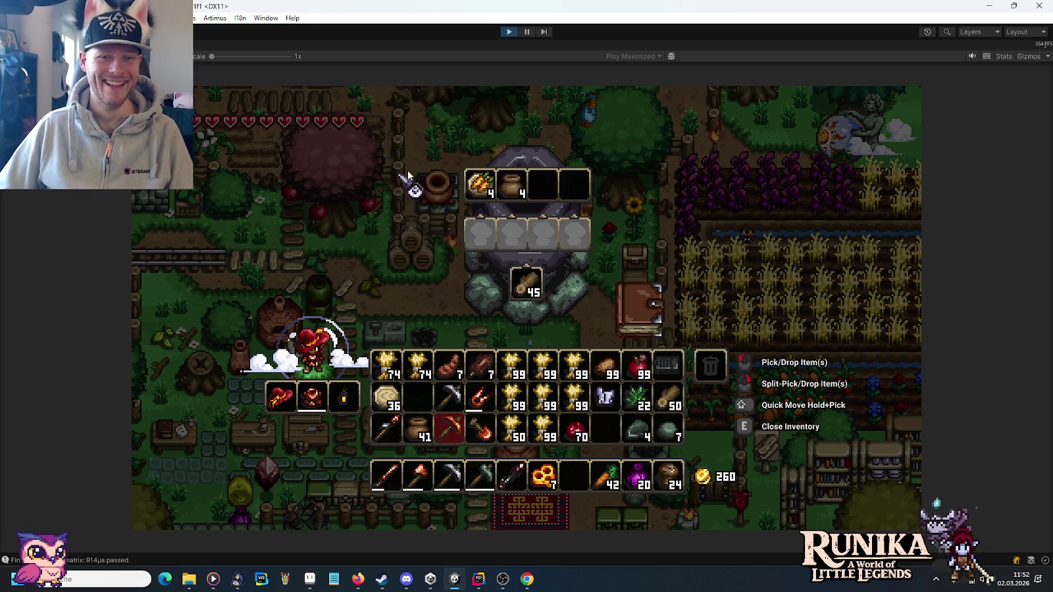
left_click(505, 32)
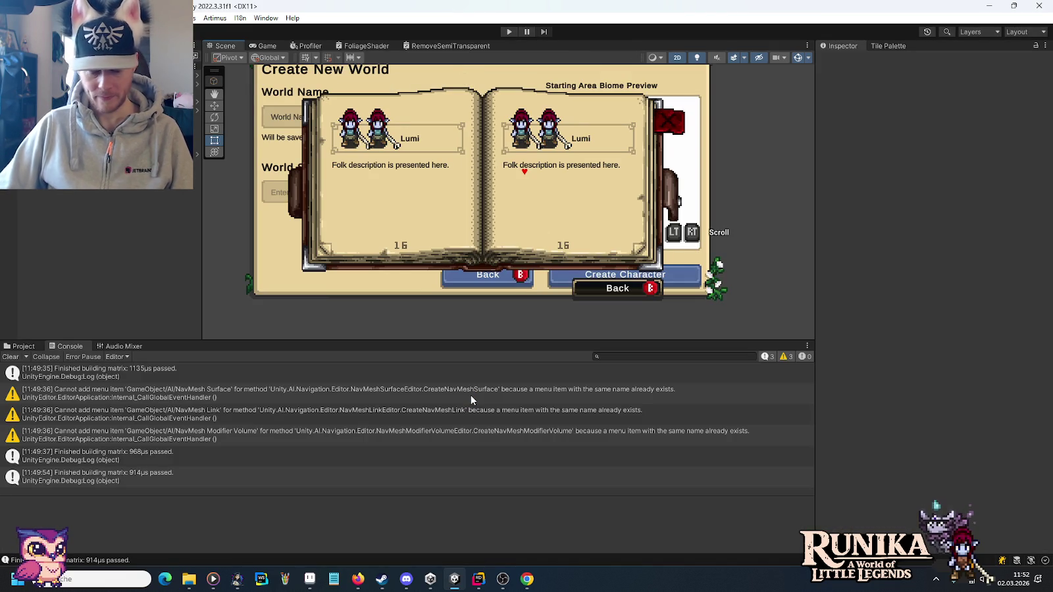
Search the Project assets for 'pot' and inspect the Pot entity setup asset.
left_click(15, 347)
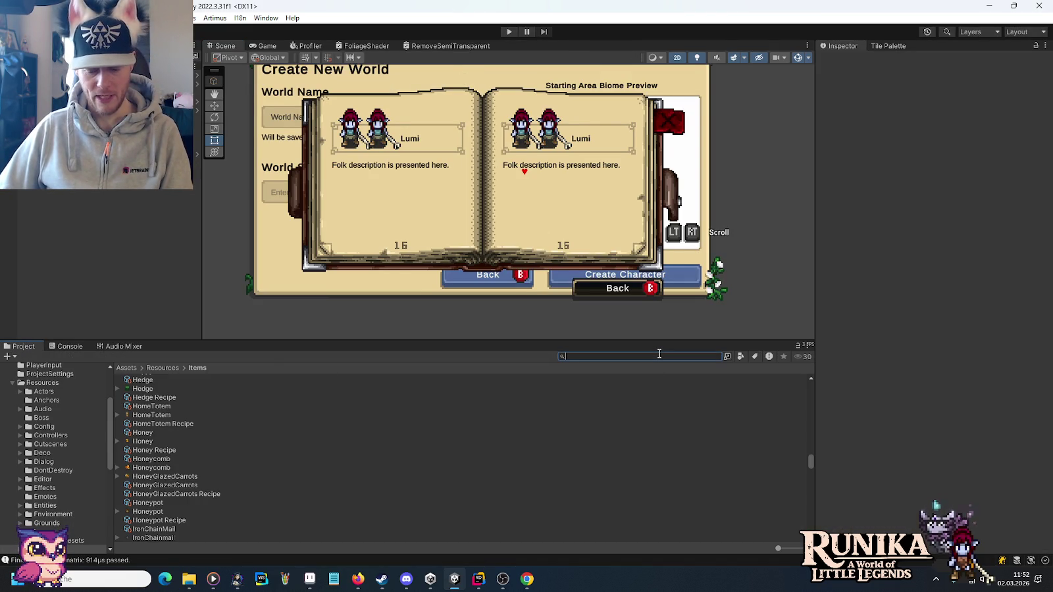
type("pot")
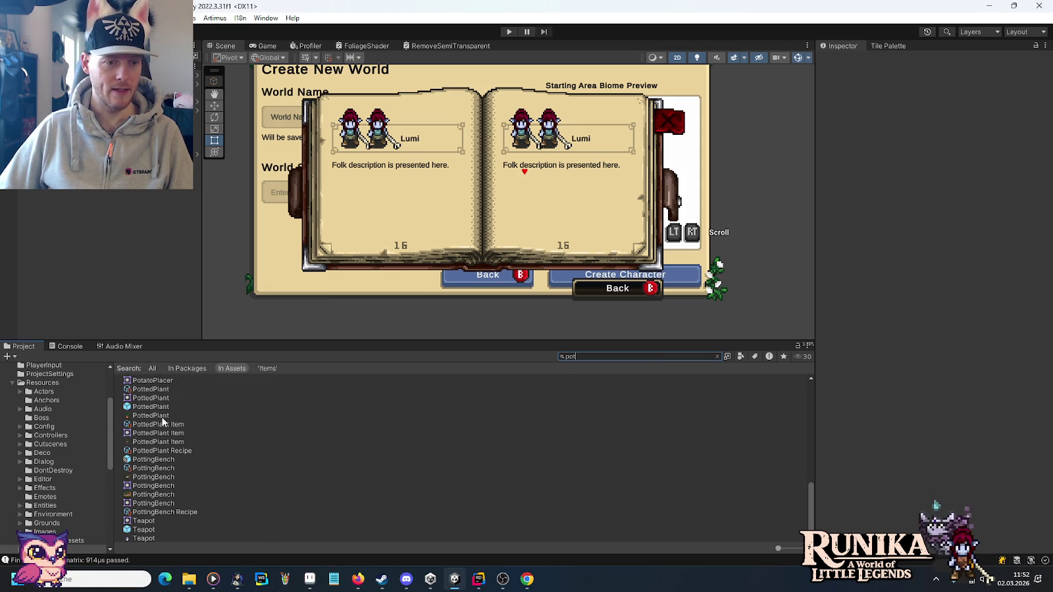
scroll(171, 461, "up", 6)
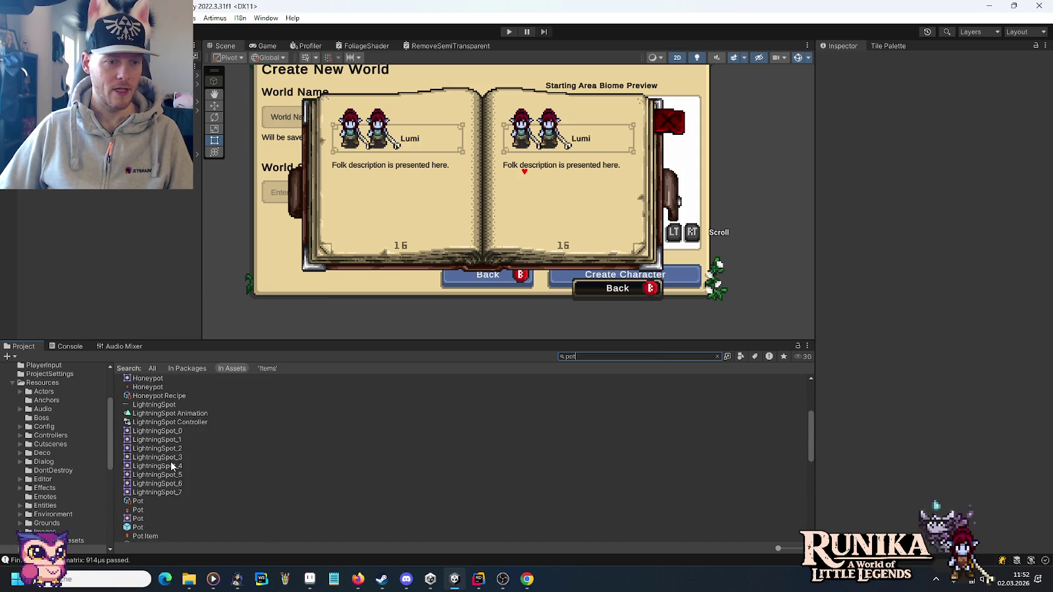
left_click(142, 486)
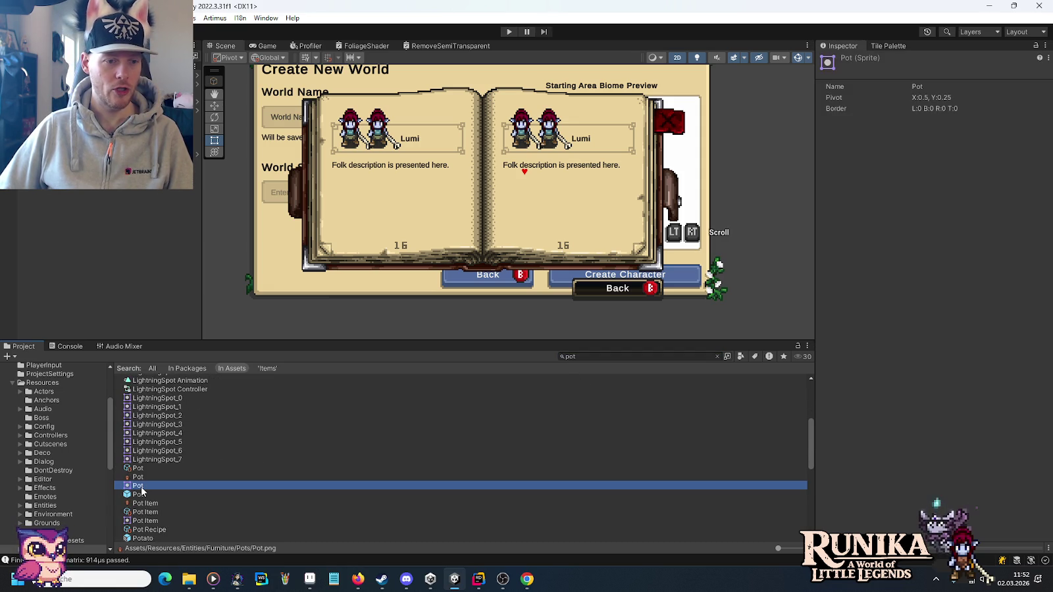
left_click(143, 469)
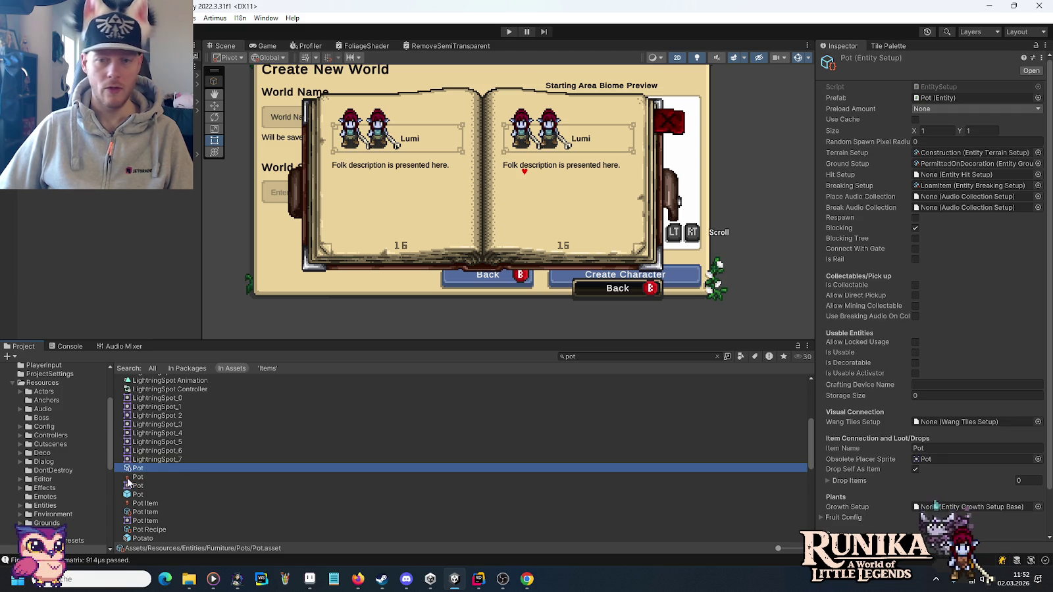
scroll(975, 384, "down", 3)
scroll(918, 331, "up", 3)
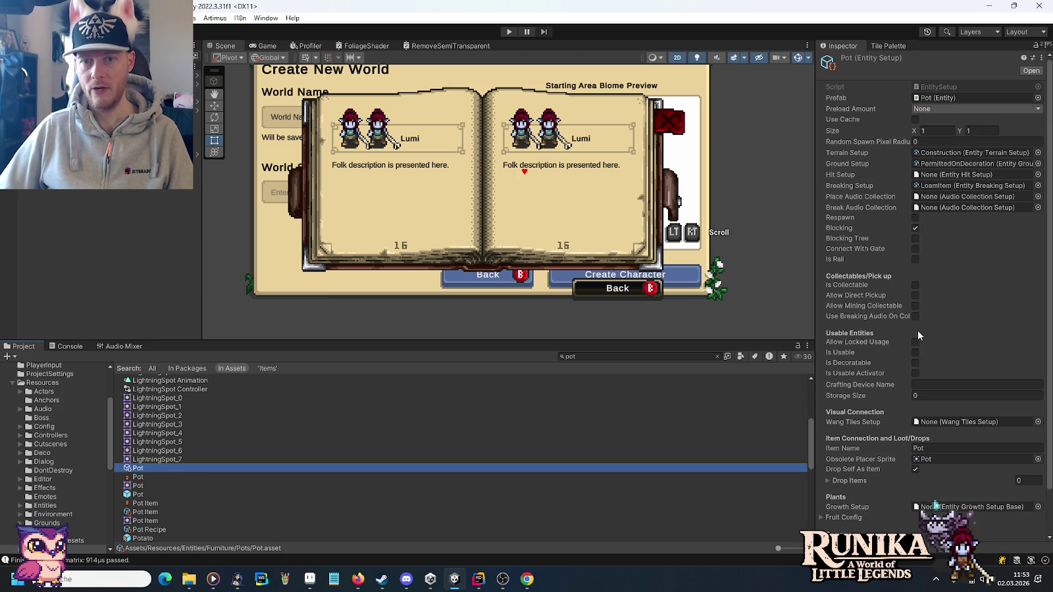
scroll(917, 330, "down", 3)
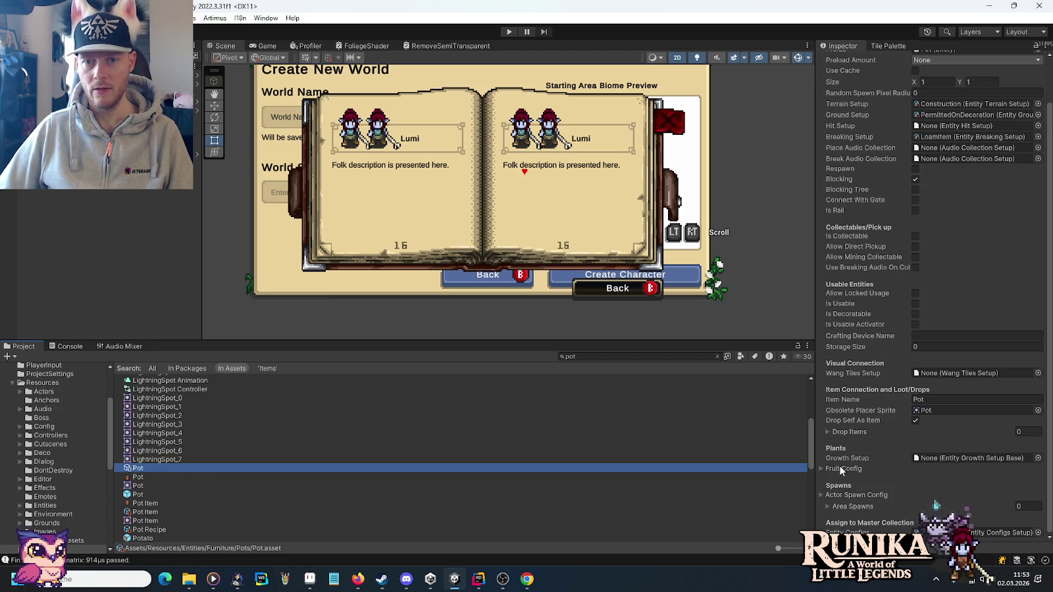
scroll(838, 466, "up", 3)
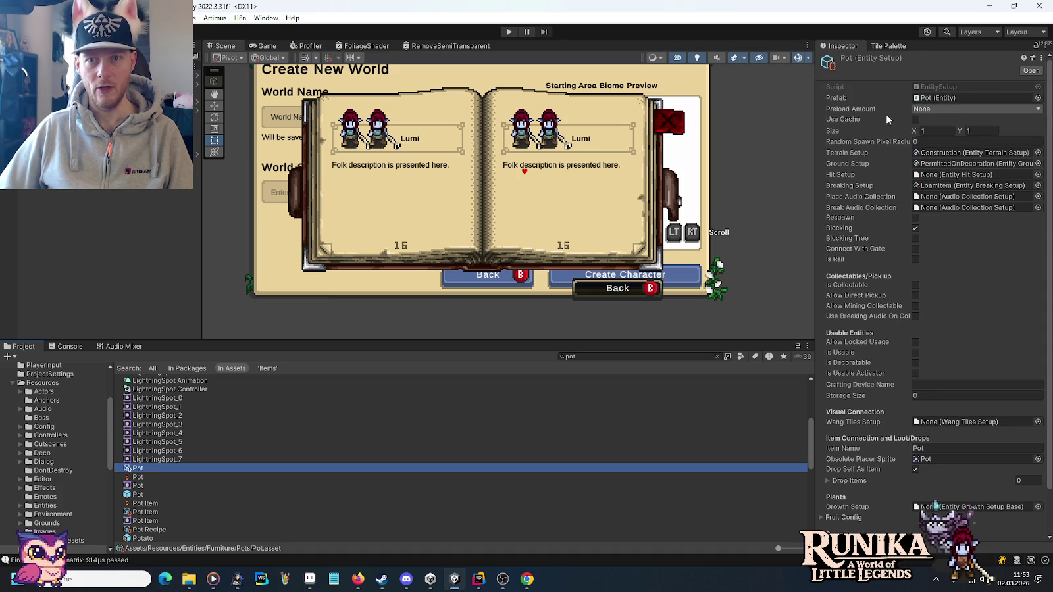
Inspect the Pot Item's settings and crafting duration, then open the Honeypot item.
left_click(153, 520)
scroll(246, 496, "down", 2)
left_click(145, 446)
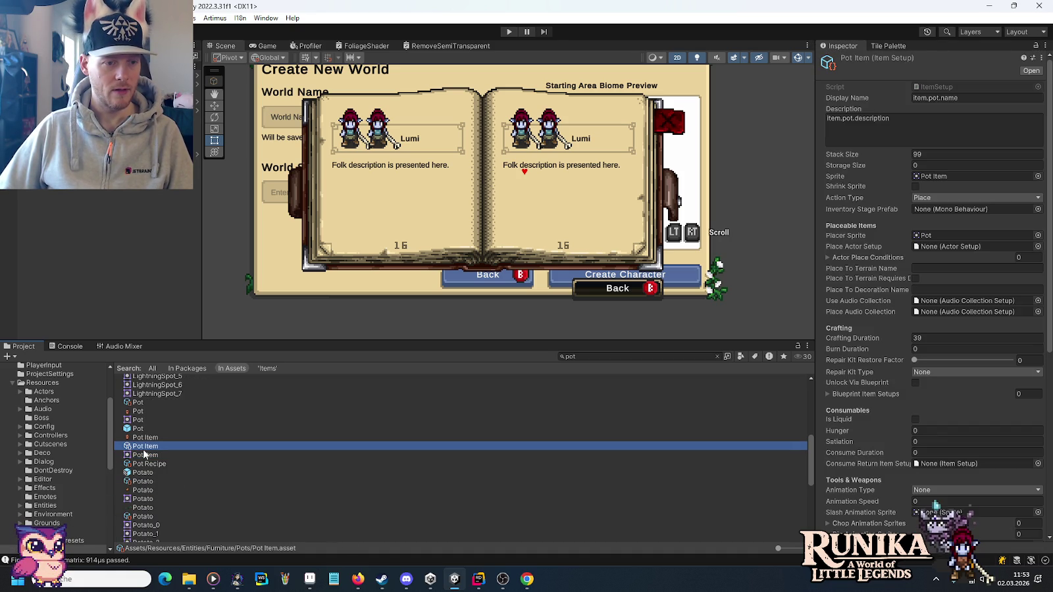
scroll(933, 264, "down", 5)
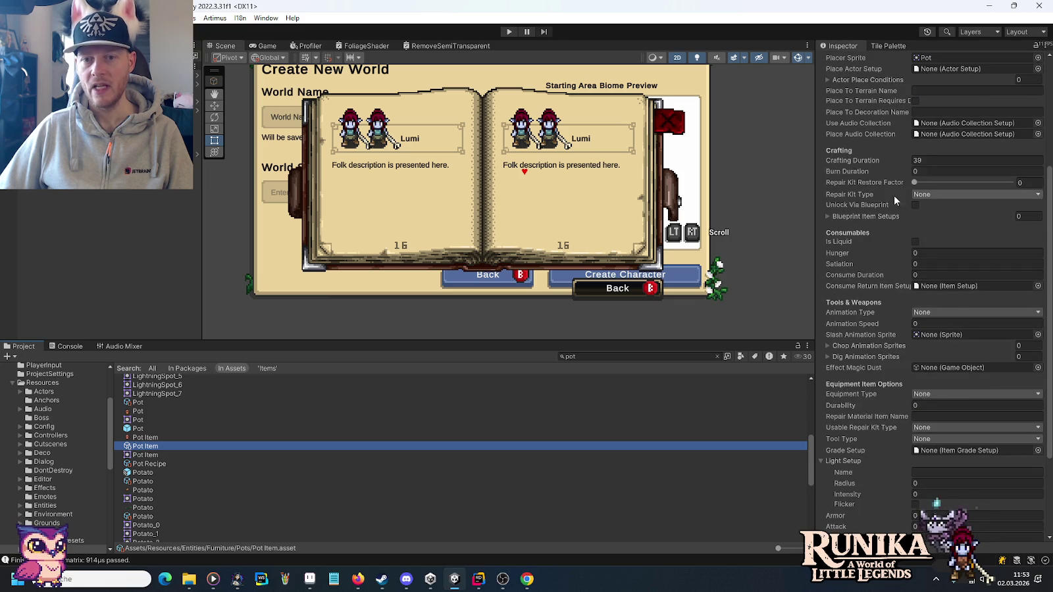
left_click(936, 160)
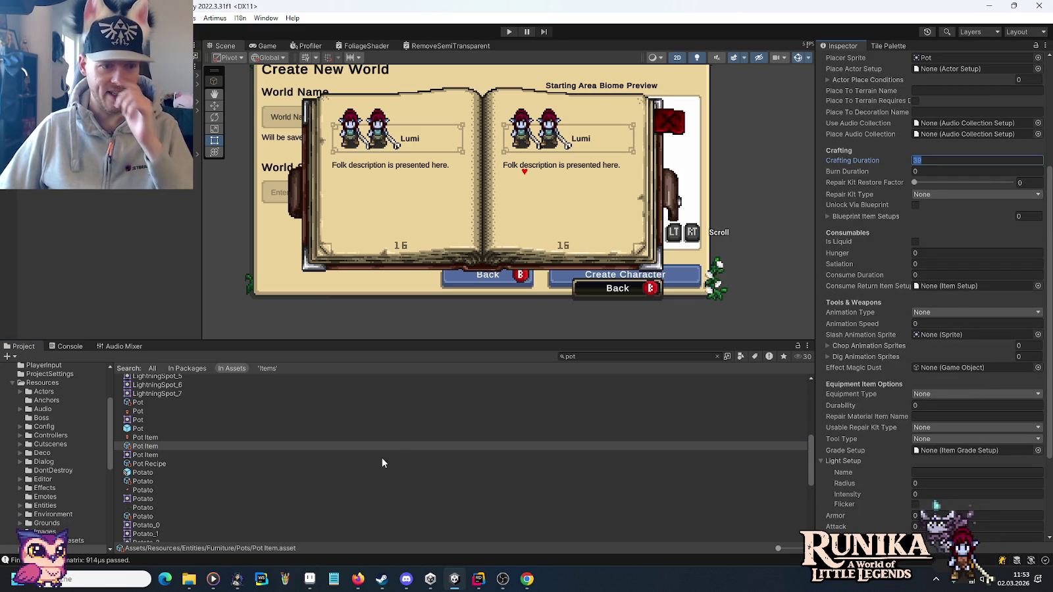
scroll(175, 449, "down", 10)
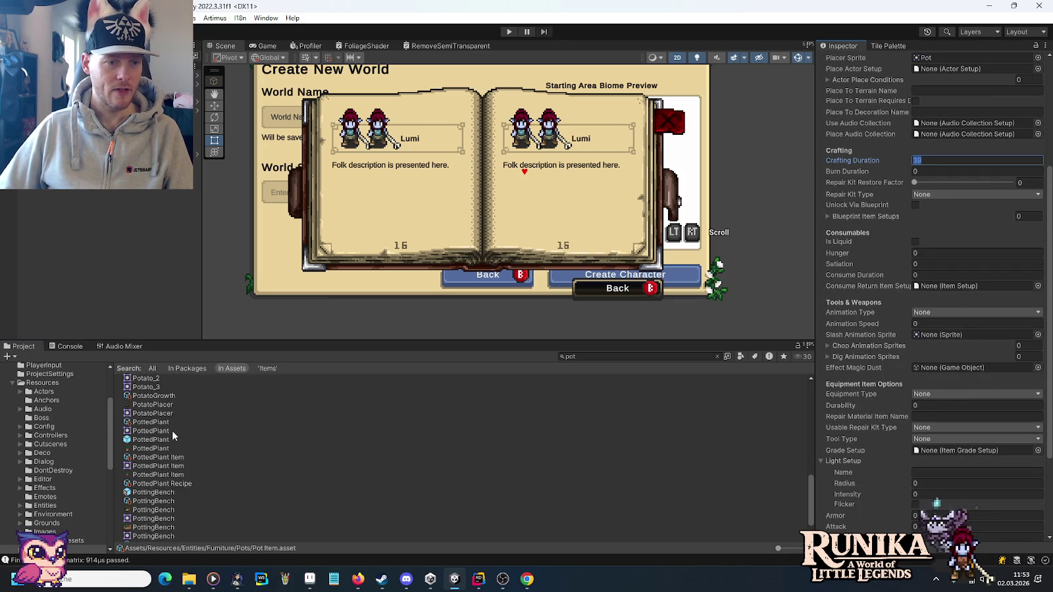
scroll(172, 437, "up", 10)
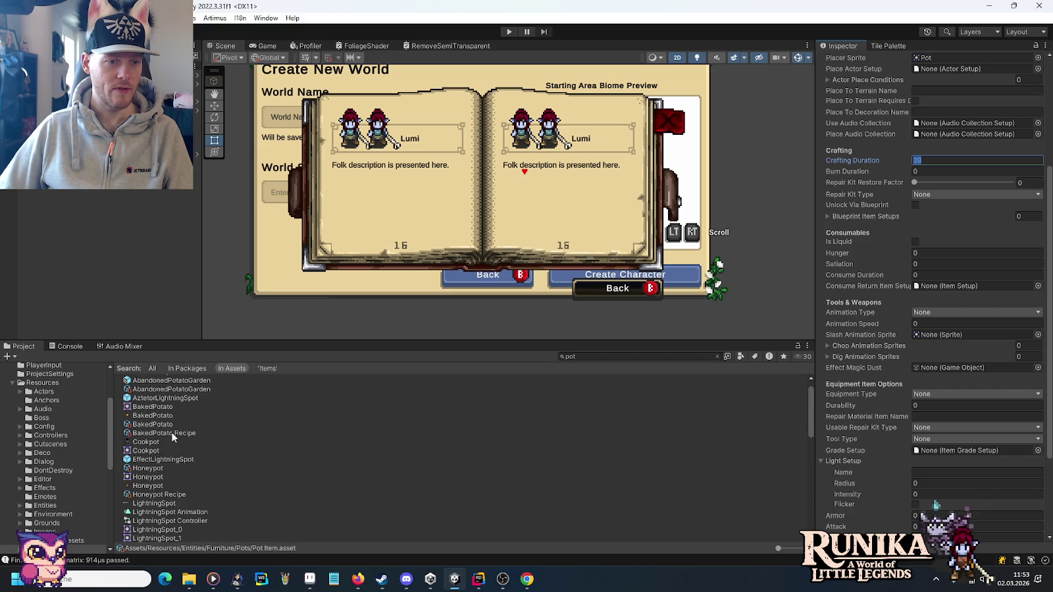
scroll(166, 449, "up", 2)
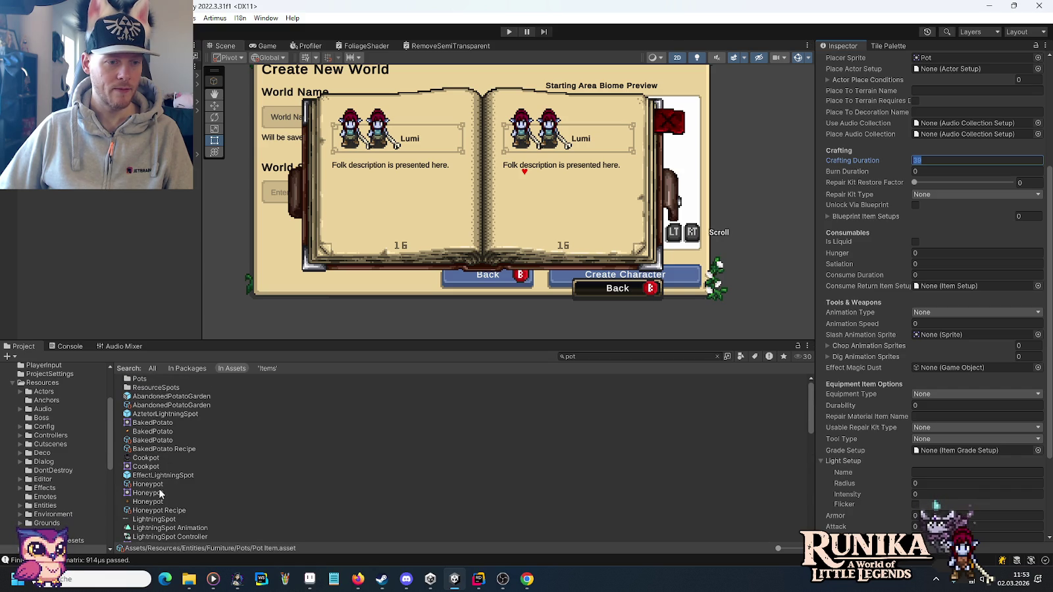
left_click(157, 486)
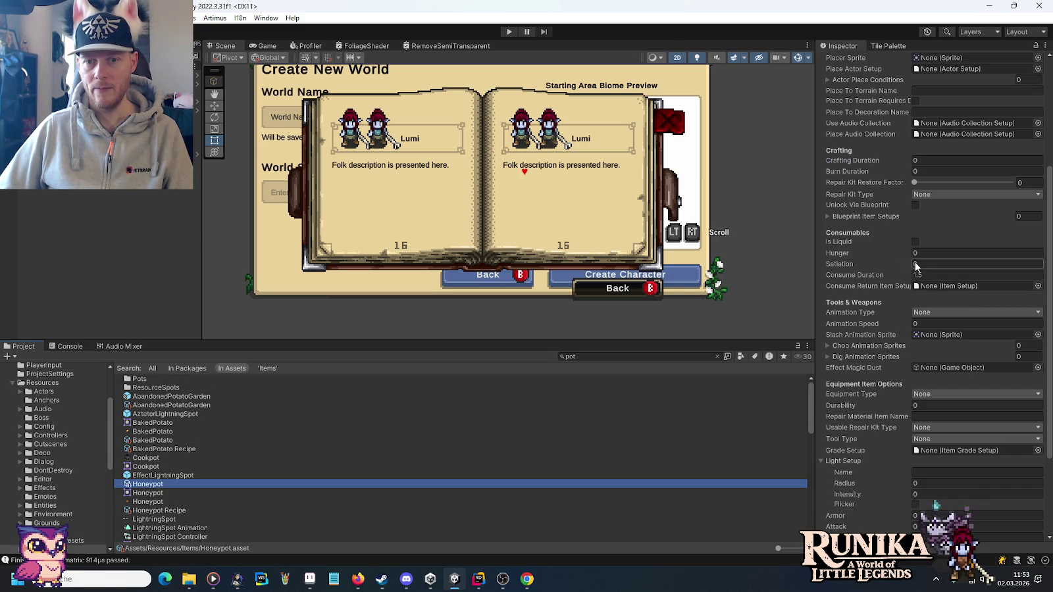
Enter 39 as the Honeypot item's Crafting Duration in the Inspector.
left_click(973, 161)
type("30")
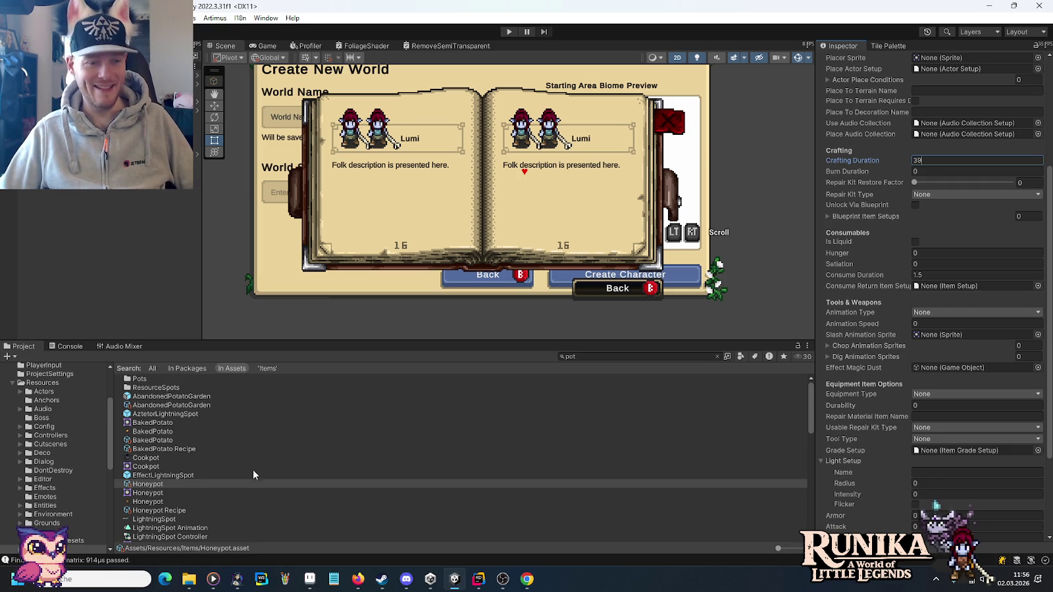
scroll(933, 154, "up", 5)
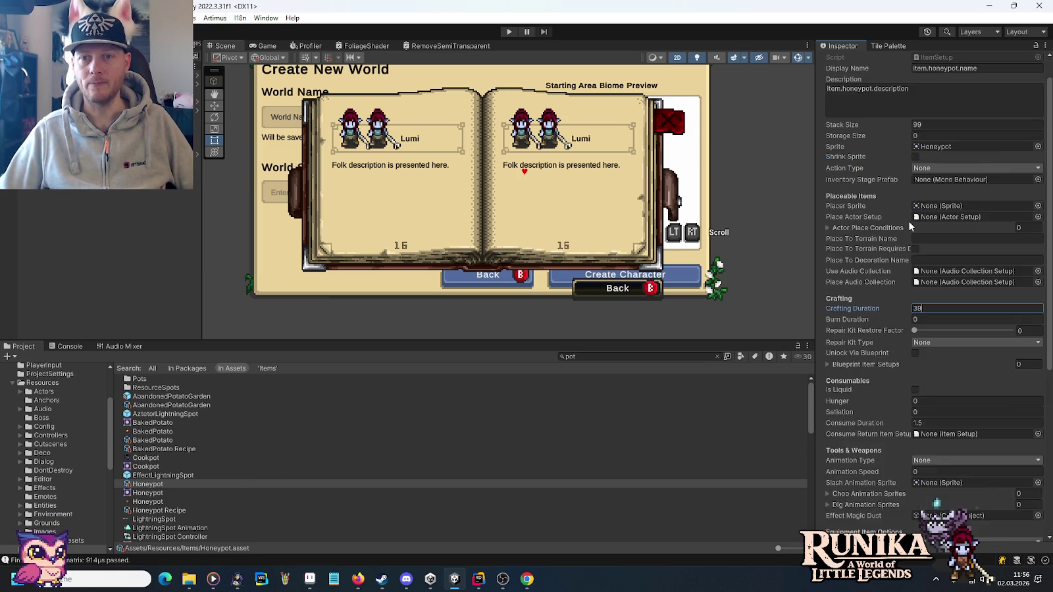
left_click(980, 98)
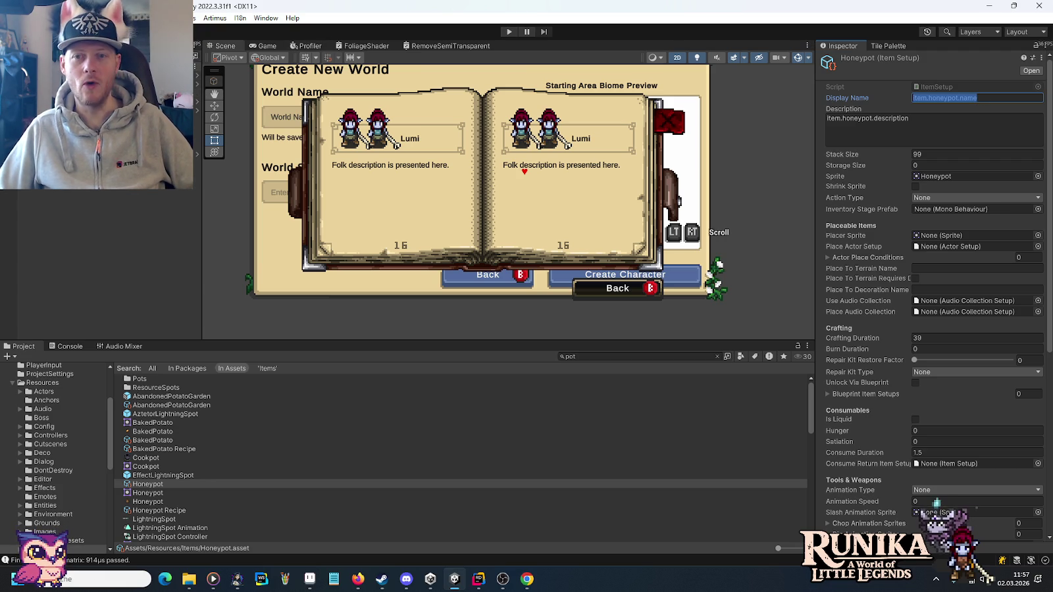
Filter the I18n Editor by item.honeypot.name, confirming no translation exists yet.
left_click(241, 18)
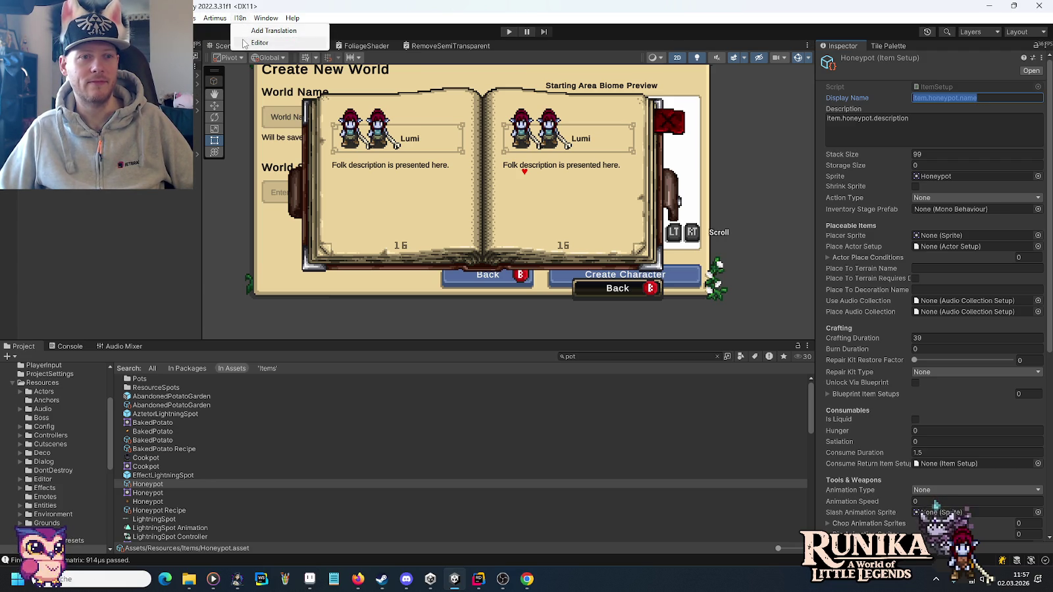
left_click(244, 43)
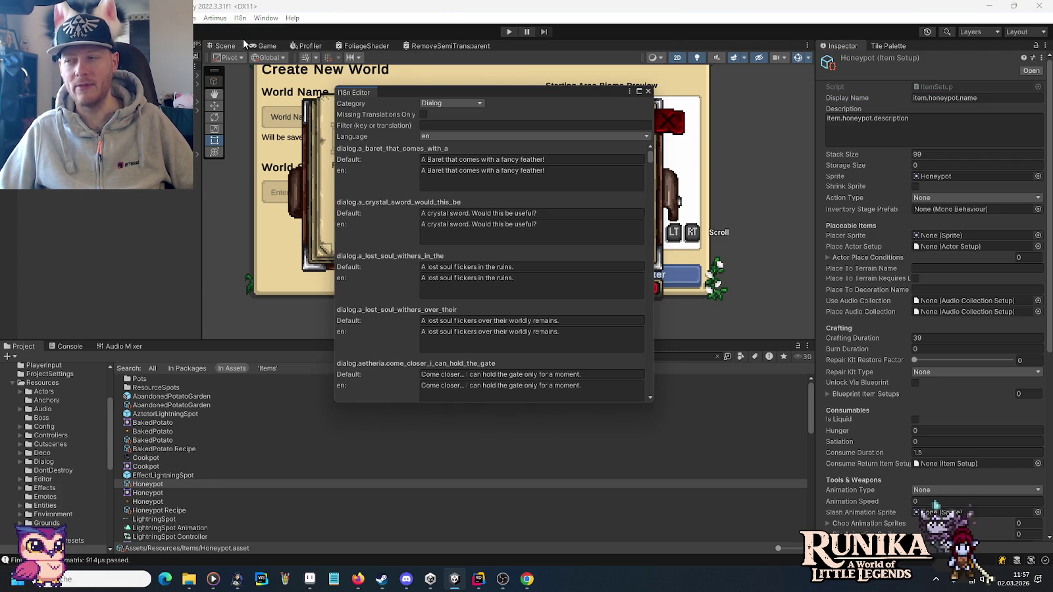
left_click(486, 126)
type("item.honeypot.name")
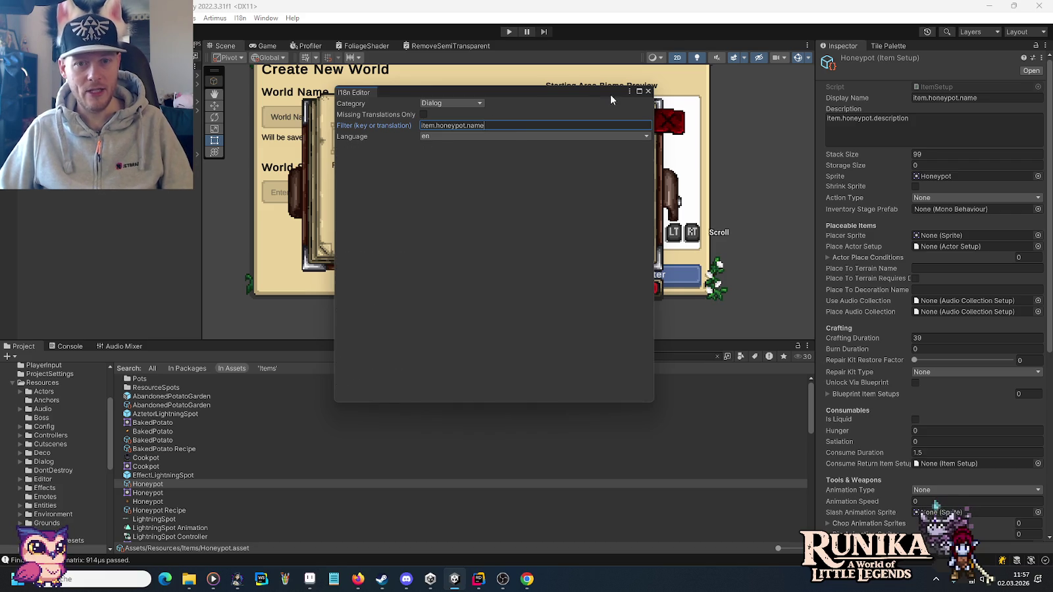
left_click(646, 92)
left_click(240, 17)
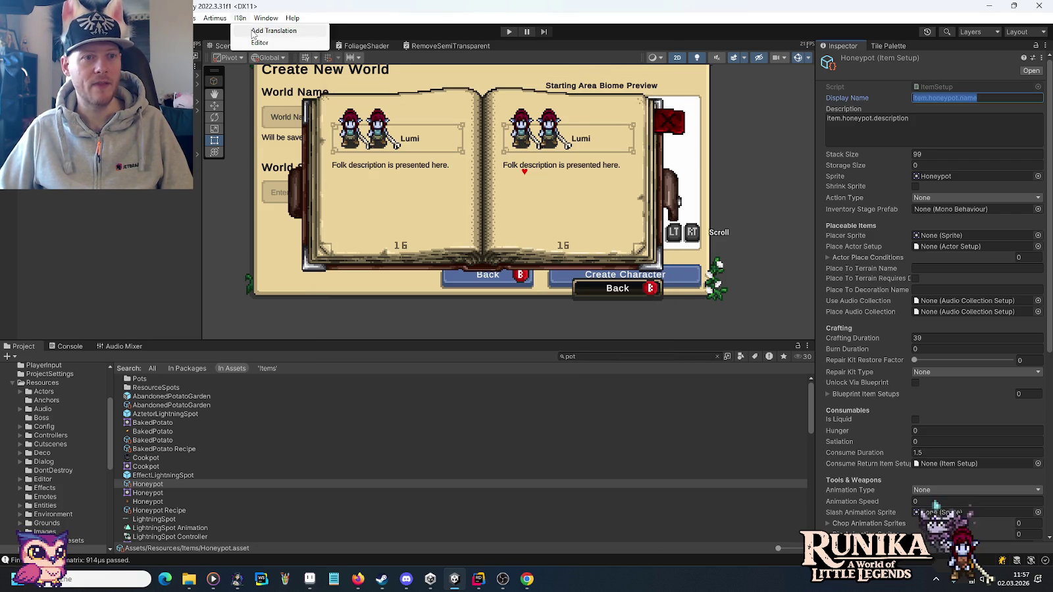
left_click(256, 29)
Save an English translation 'Honeypot' under the key item.honeypot.name.
left_click(502, 176)
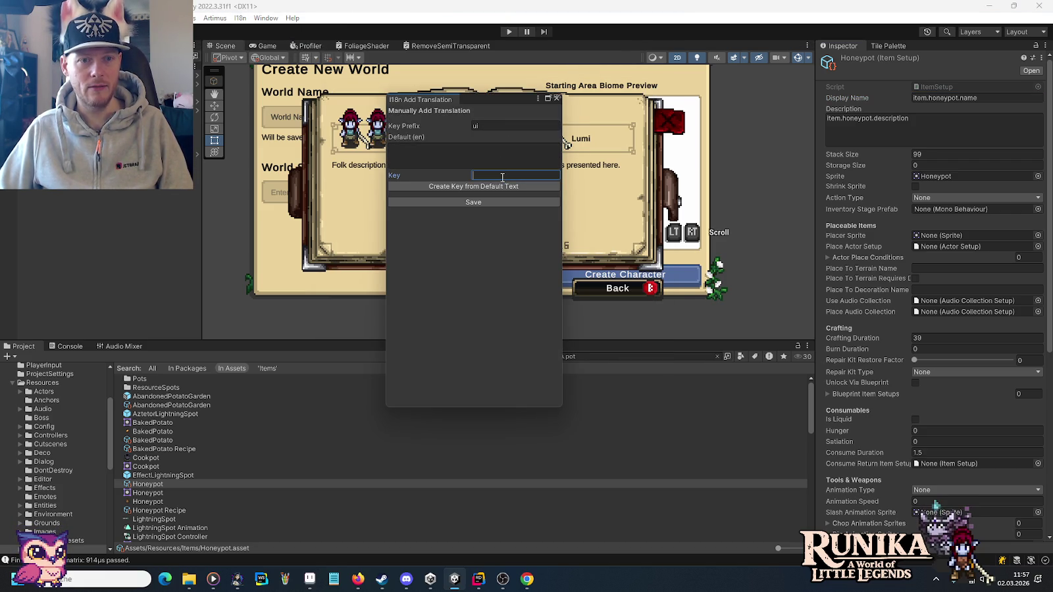
type("item.honeypot.name")
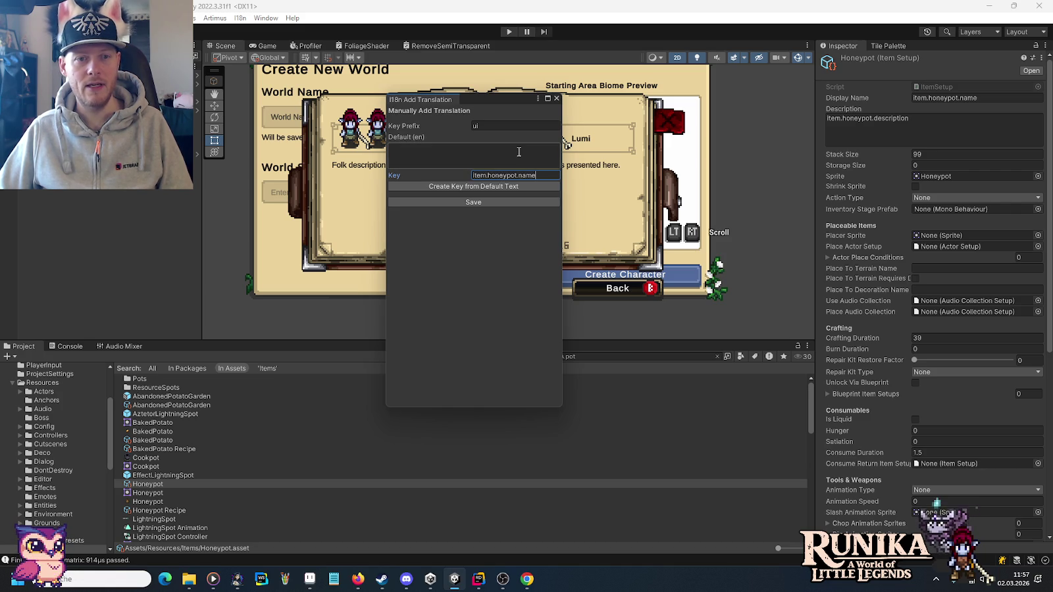
left_click(518, 152)
type("Honeypot")
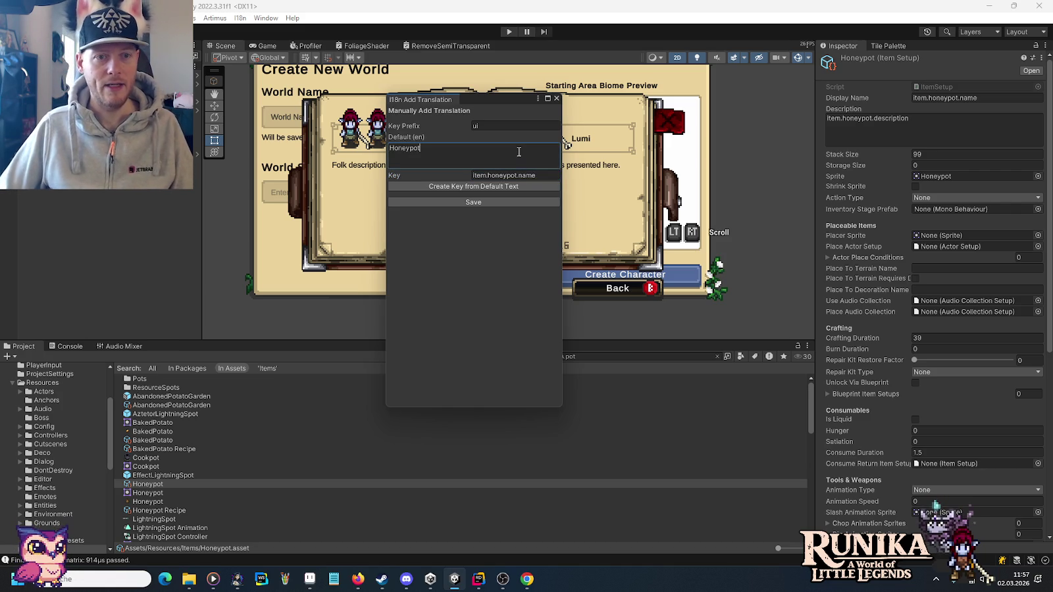
left_click(498, 203)
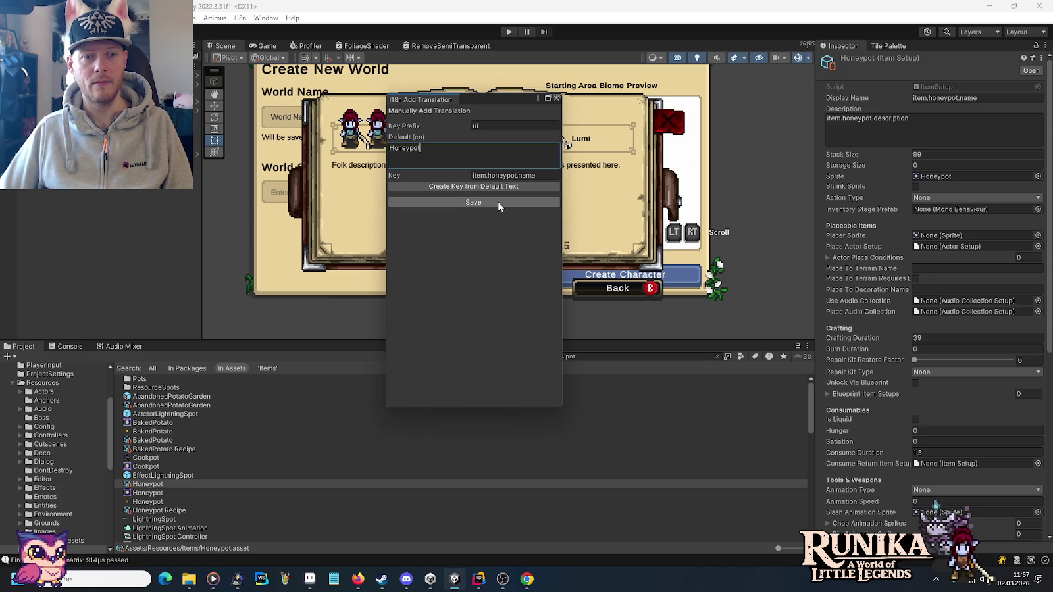
left_click(492, 124)
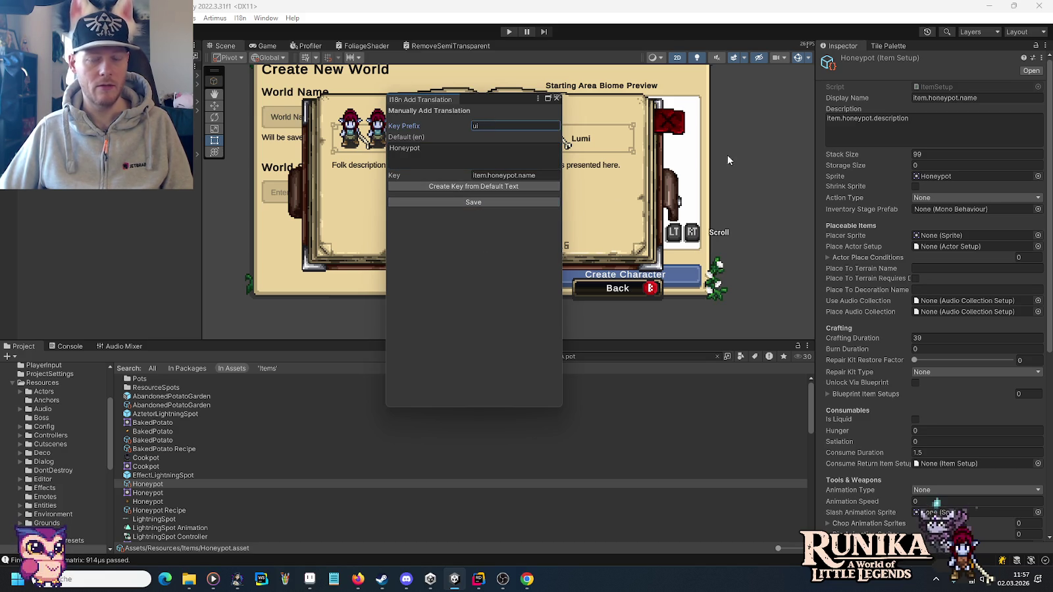
Copy item.honeypot.description and paste it as the new translation's key.
left_click(930, 132)
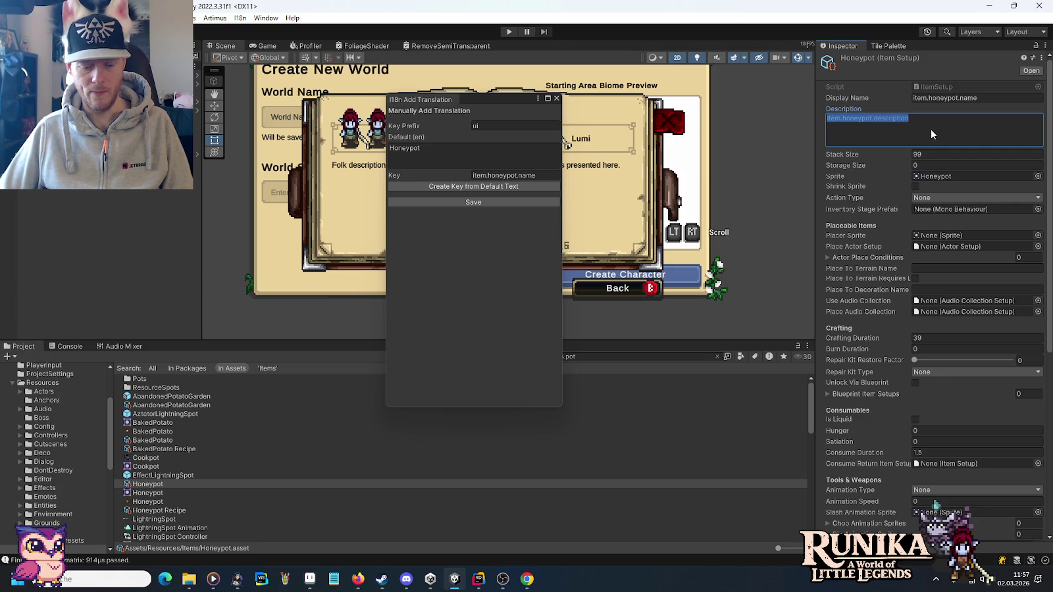
key("ctrl+c")
left_click(513, 175)
key("ctrl+a")
key("ctrl+v")
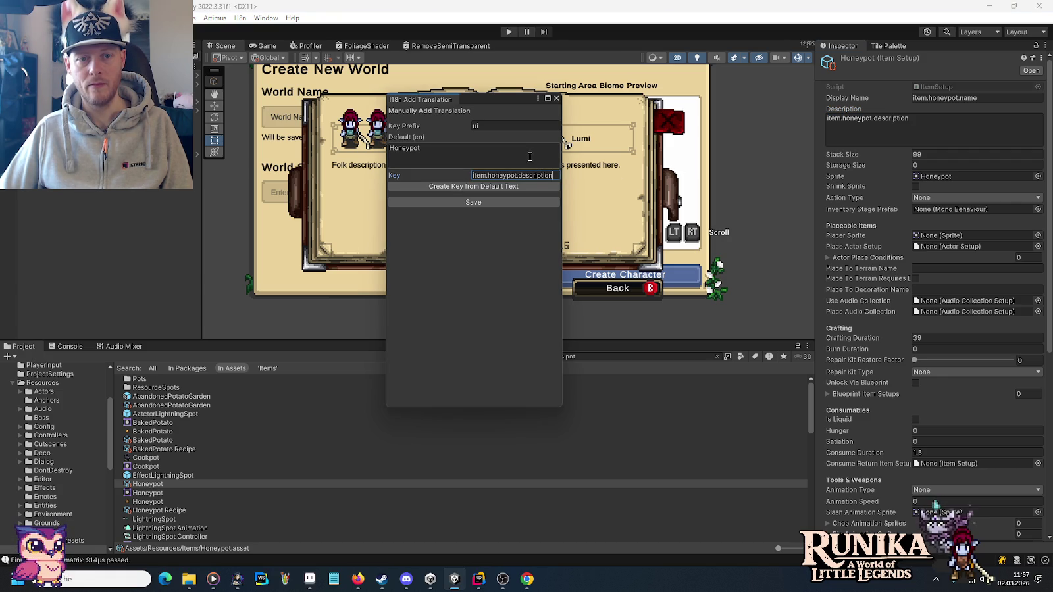
left_click(529, 155)
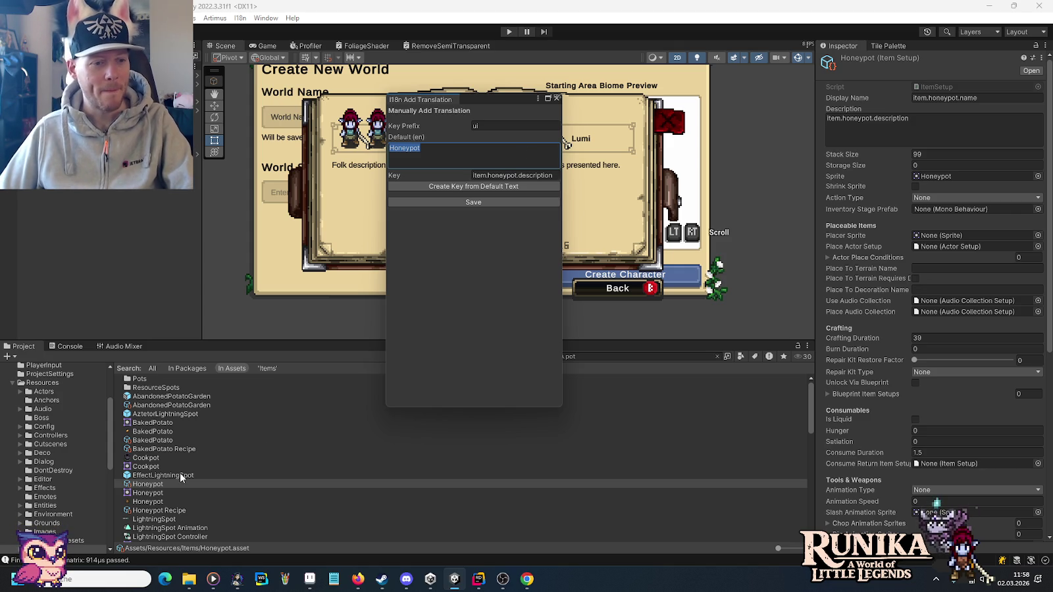
scroll(167, 413, "down", 3)
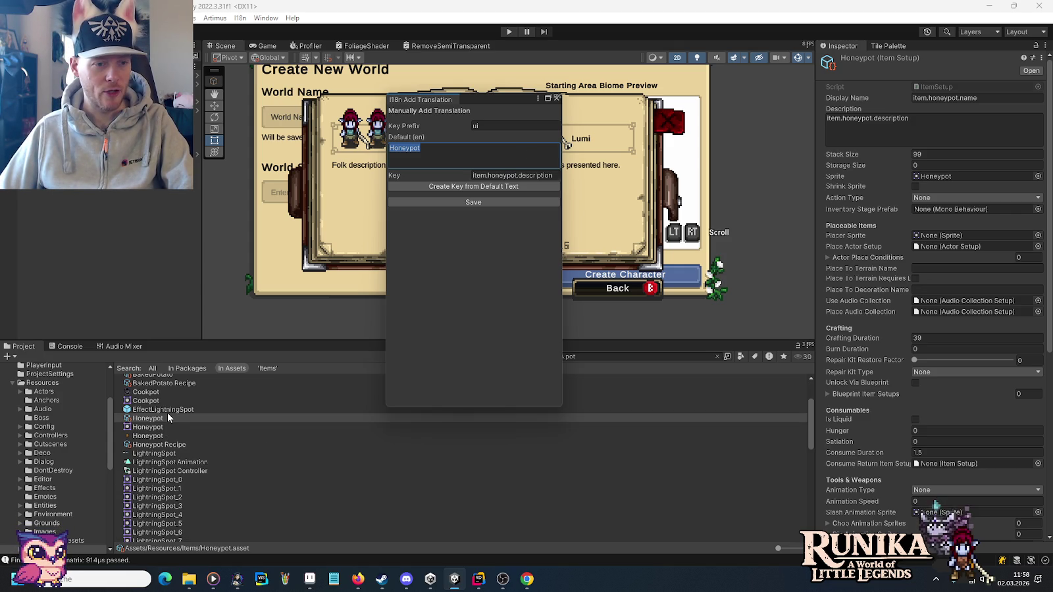
Open the Honey item and enter 'Honey' as the default English name.
key("BackSpace")
key("BackSpace")
key("BackSpace")
left_click(142, 378)
left_click(500, 152)
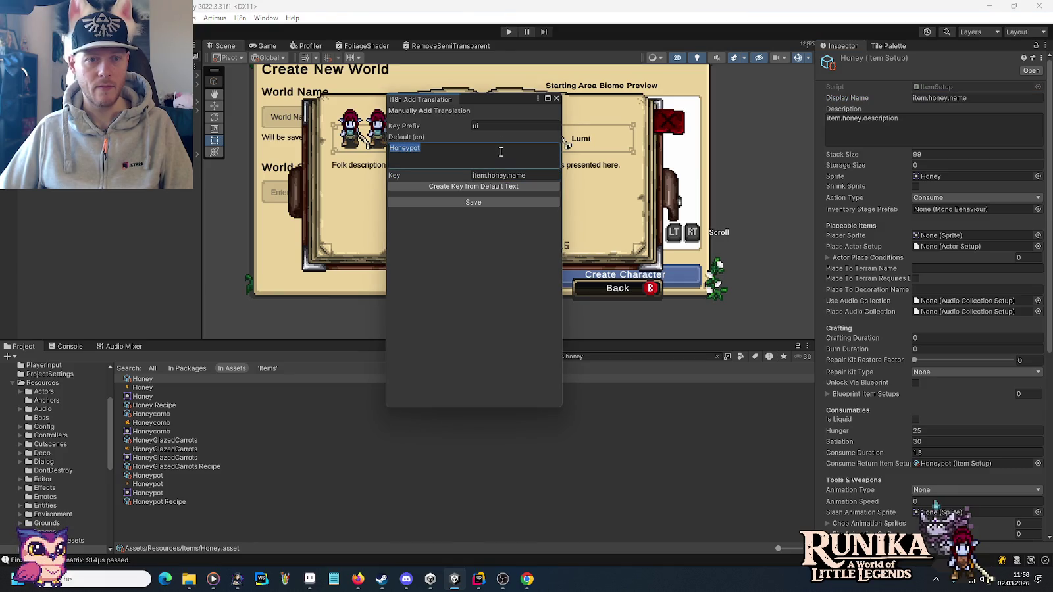
type("Hon")
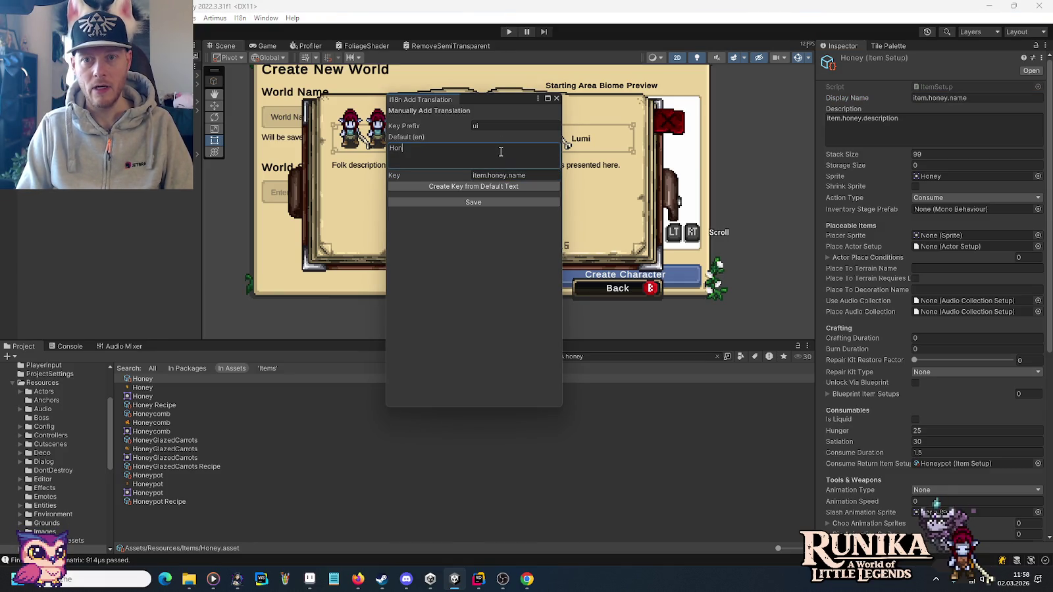
type("ey")
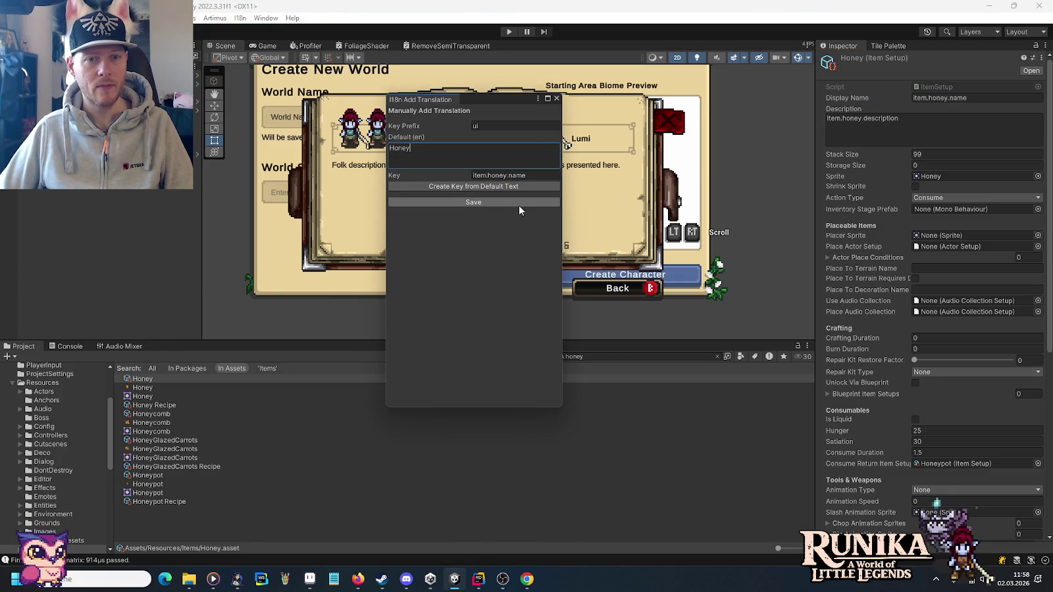
Save item.honey.description as 'Very delicious when you are not afraid of being stung.'.
left_click(941, 136)
key("ctrl+c")
left_click(513, 175)
key("ctrl+v")
left_click(518, 152)
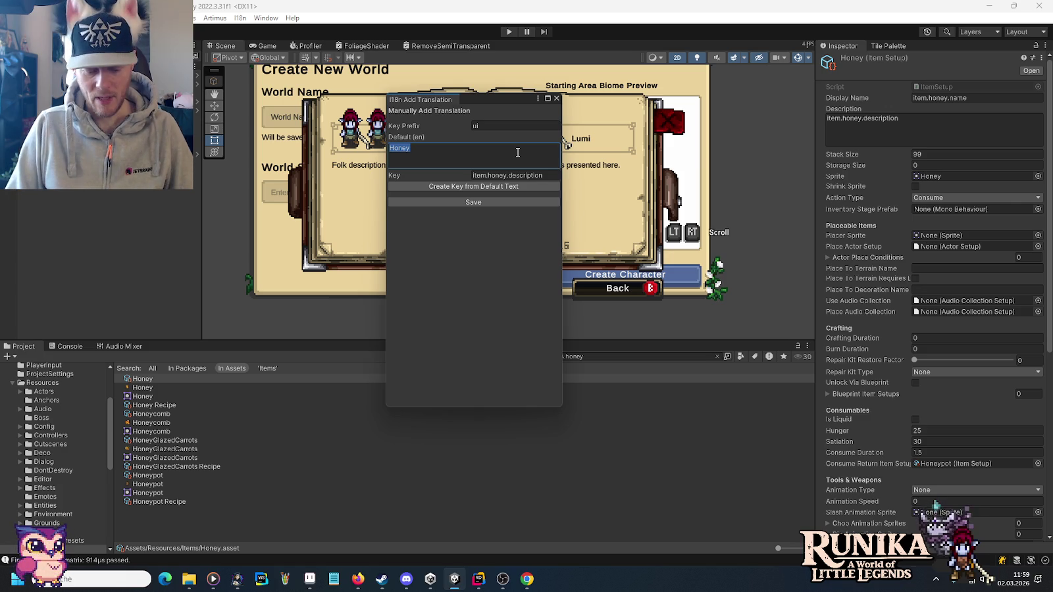
type("W")
key("BackSpace")
type("Ver")
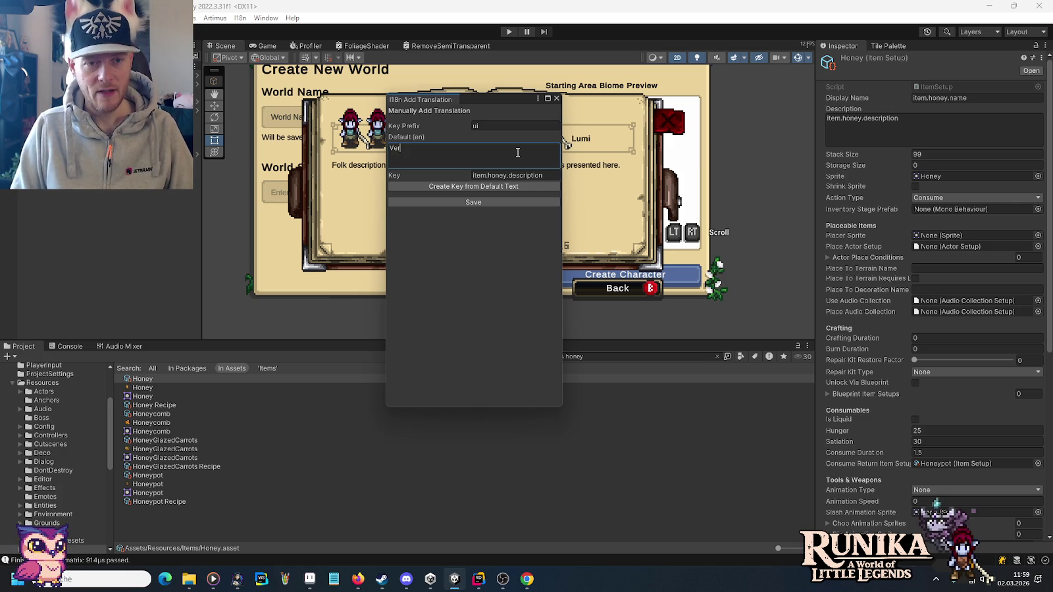
type("y delicious ")
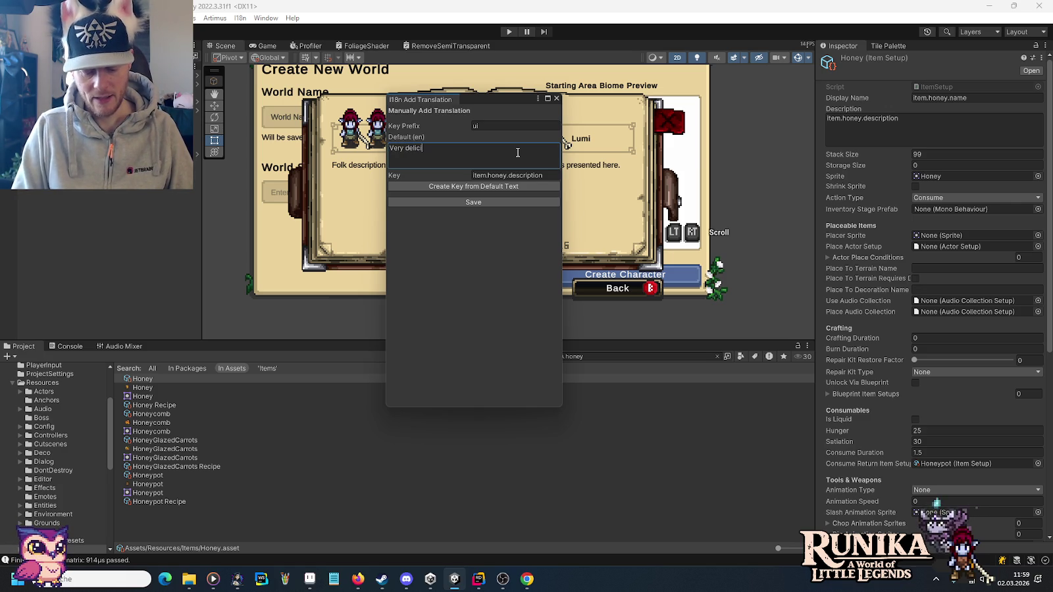
type("when you")
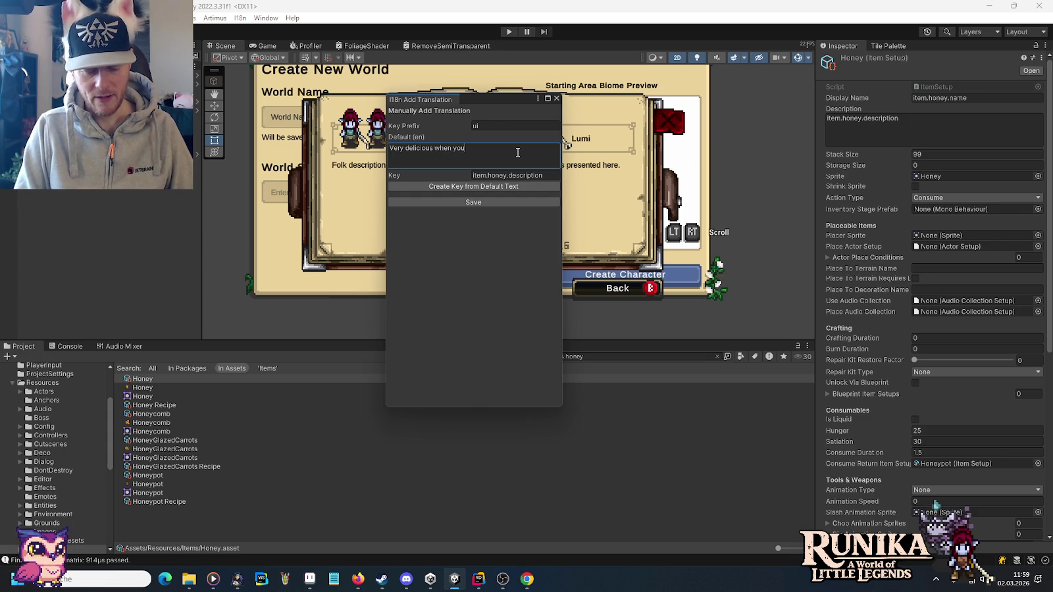
type(" are not afra")
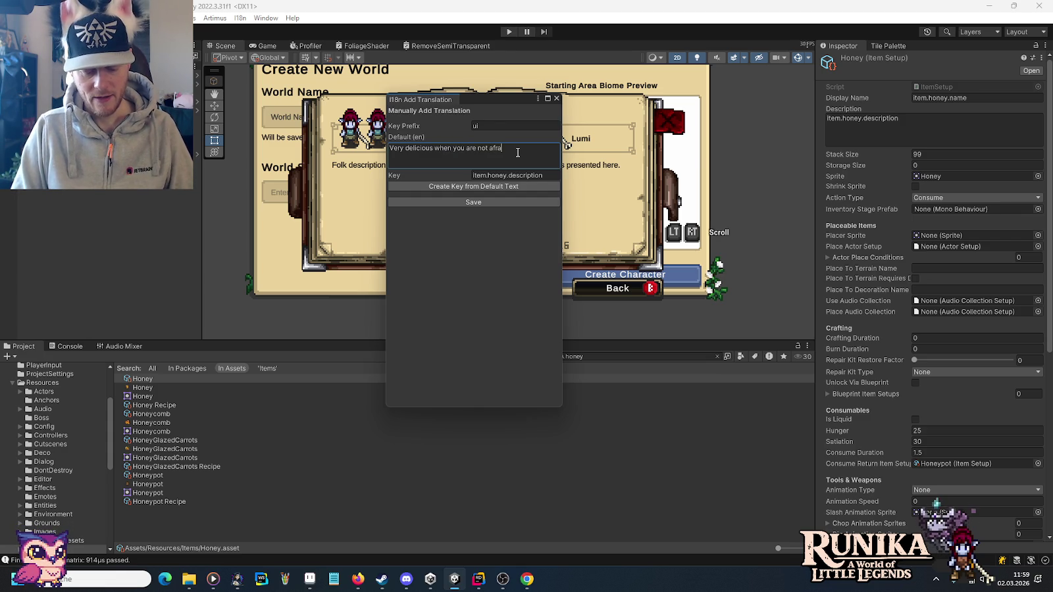
type("id of being s")
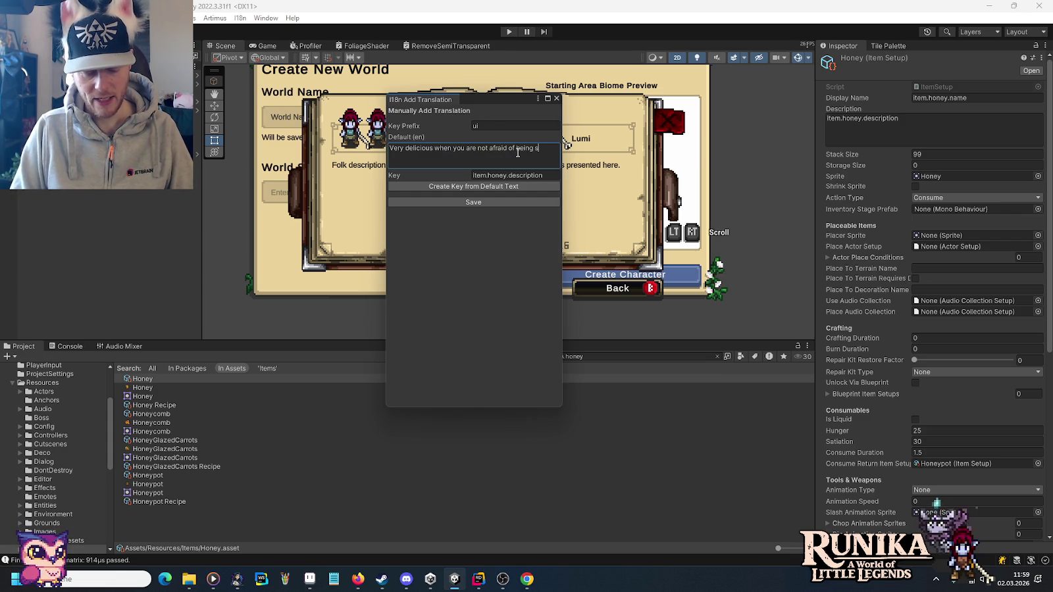
type("tung.")
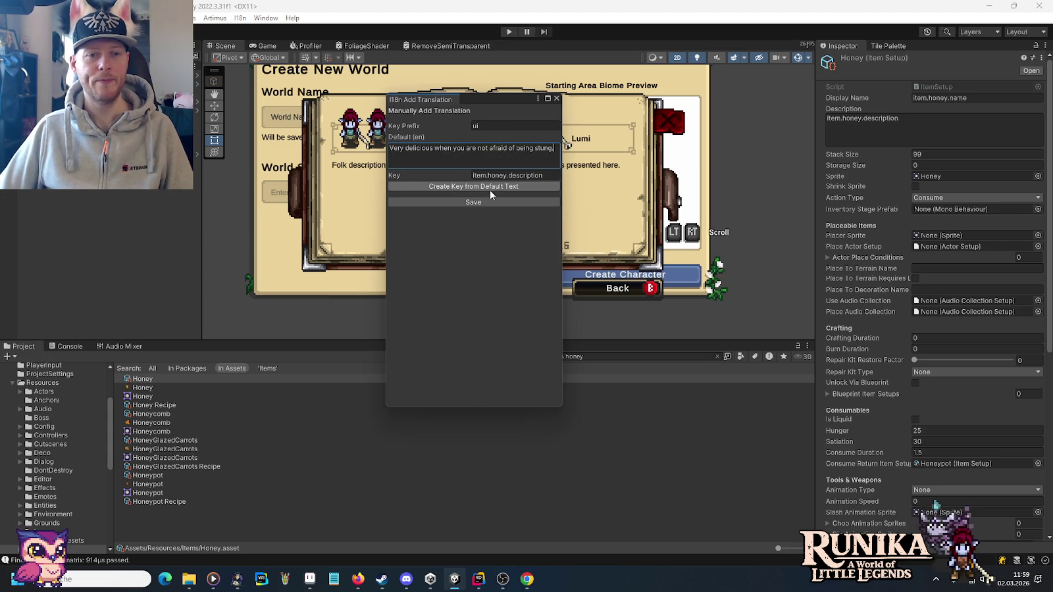
left_click(487, 198)
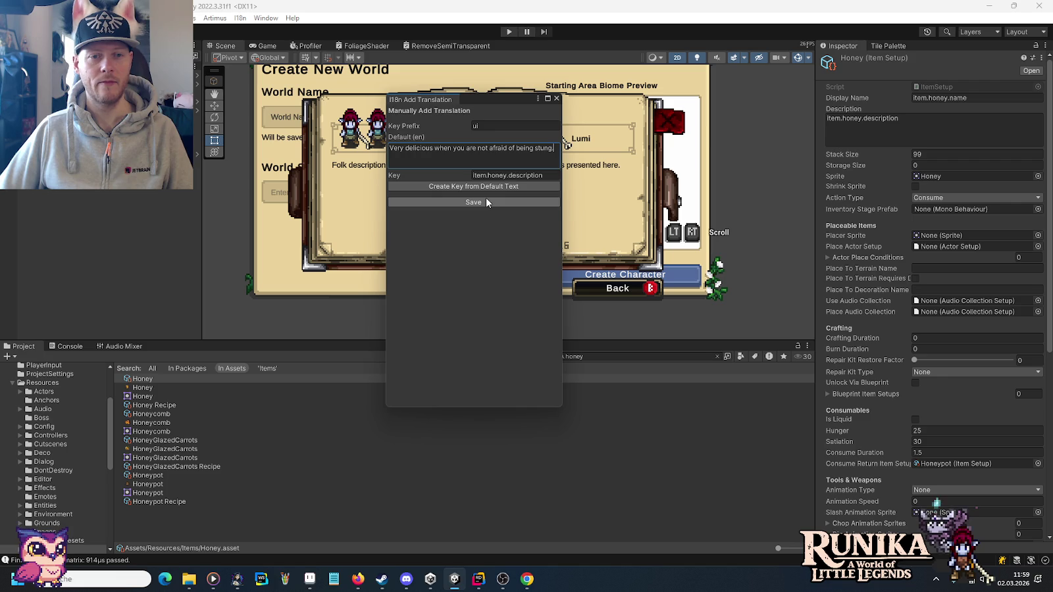
Filter the I18n Editor to Item translations matching 'honey' and review the entries.
left_click(556, 98)
left_click(241, 19)
left_click(270, 42)
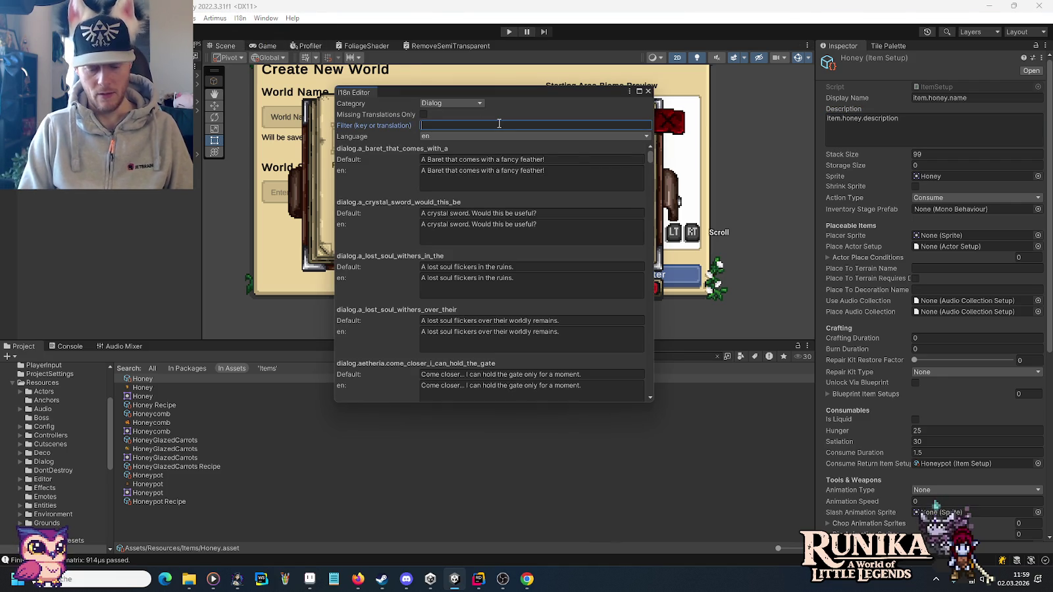
type("honey")
left_click(448, 104)
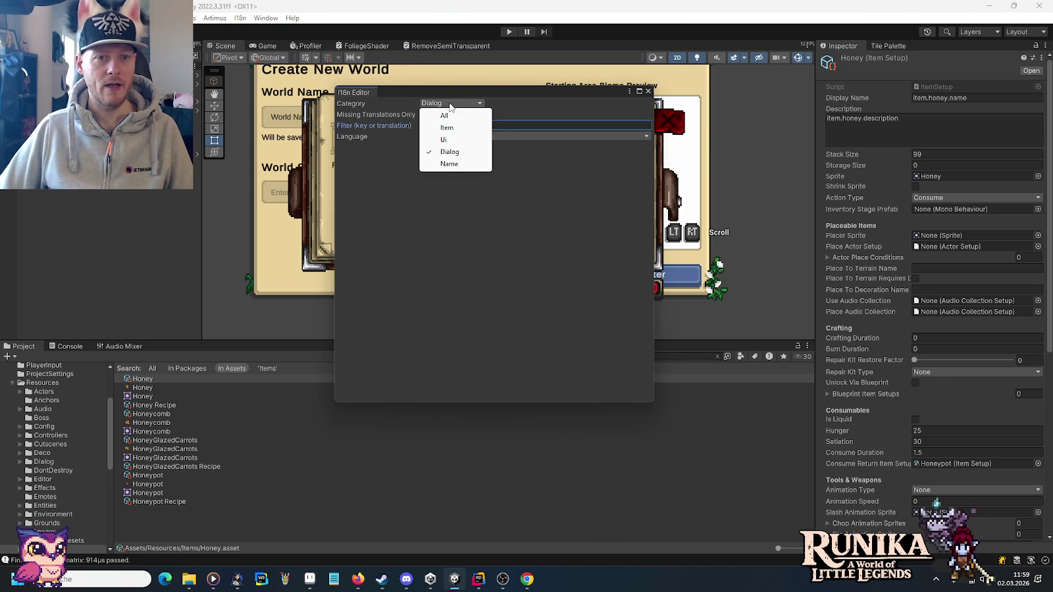
left_click(458, 127)
left_click(499, 186)
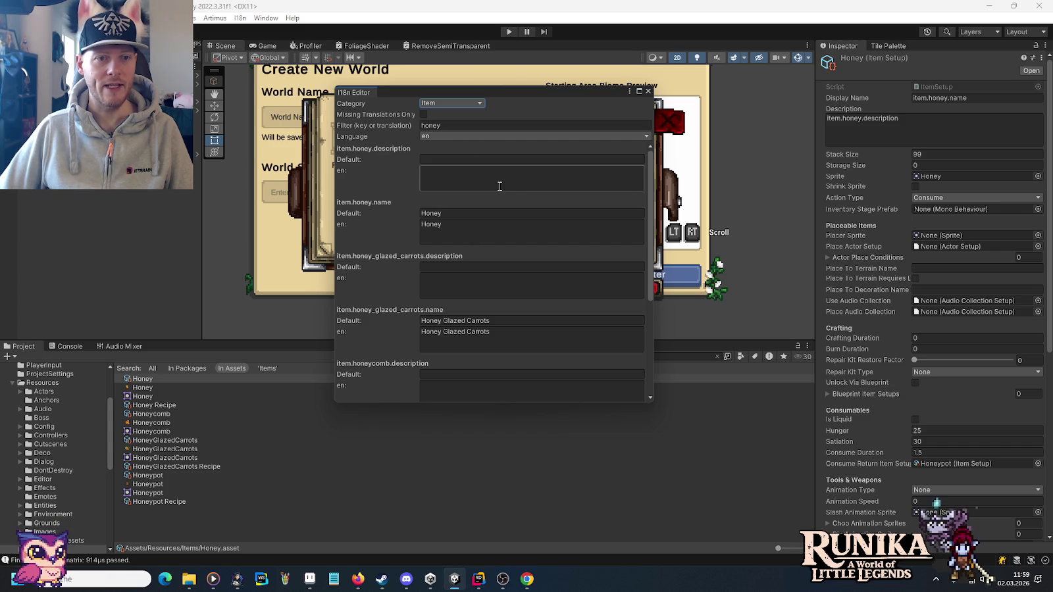
left_click(474, 284)
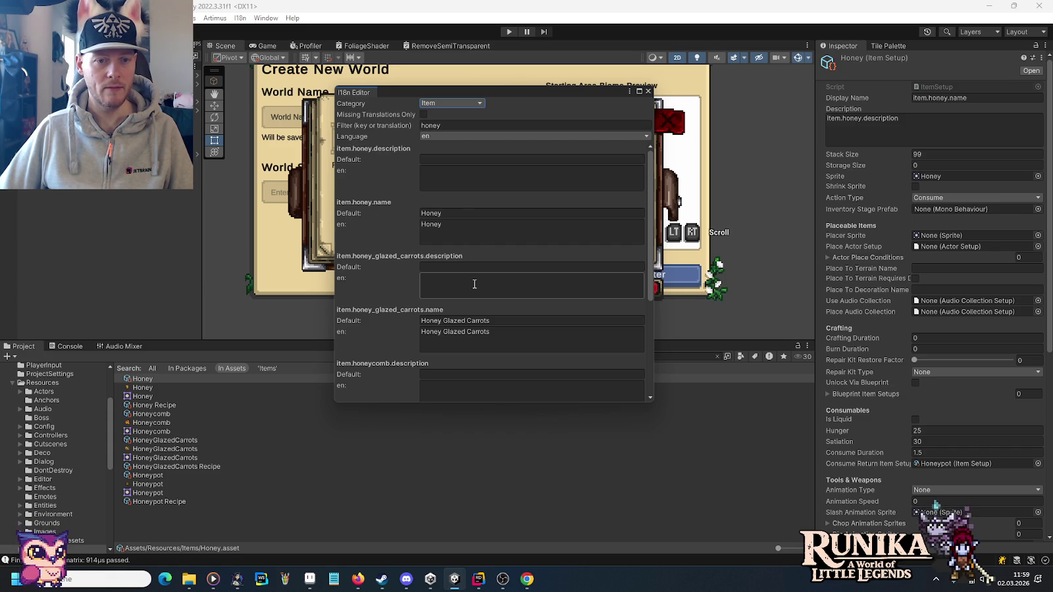
scroll(473, 285, "down", 2)
scroll(433, 209, "down", 5)
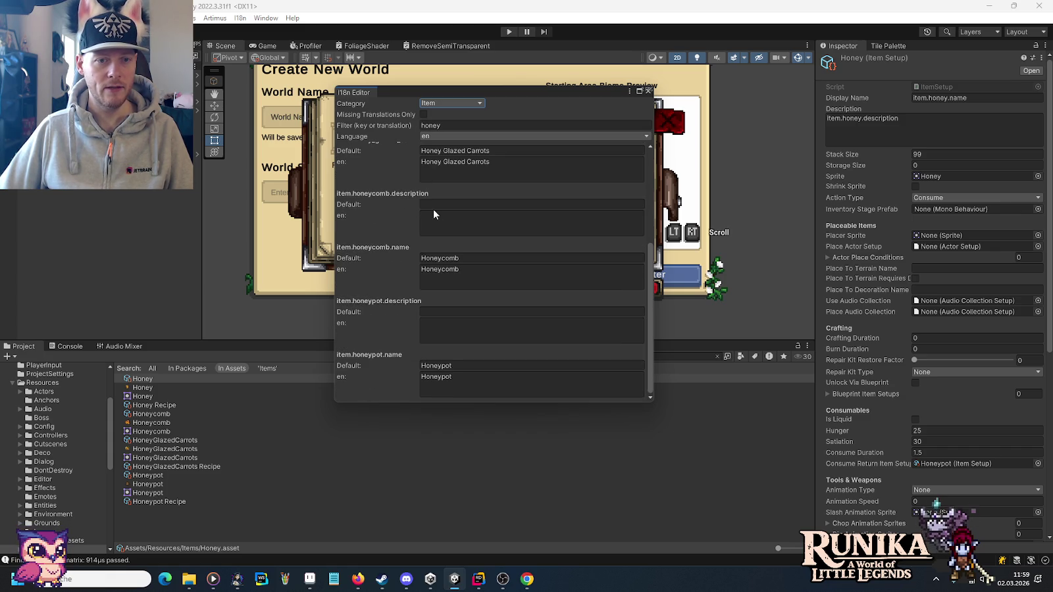
scroll(437, 212, "up", 5)
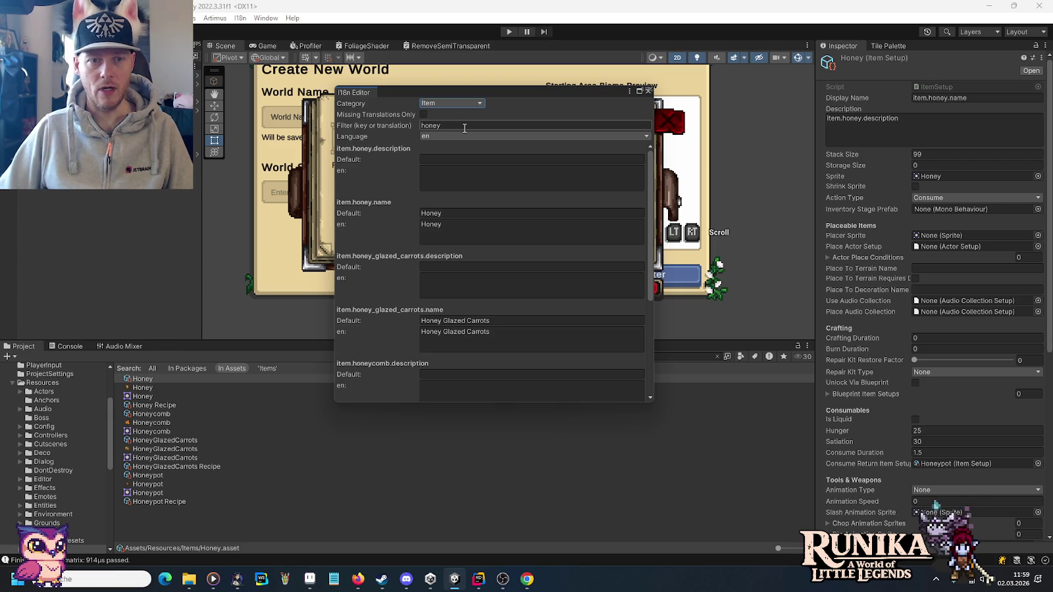
scroll(455, 262, "down", 5)
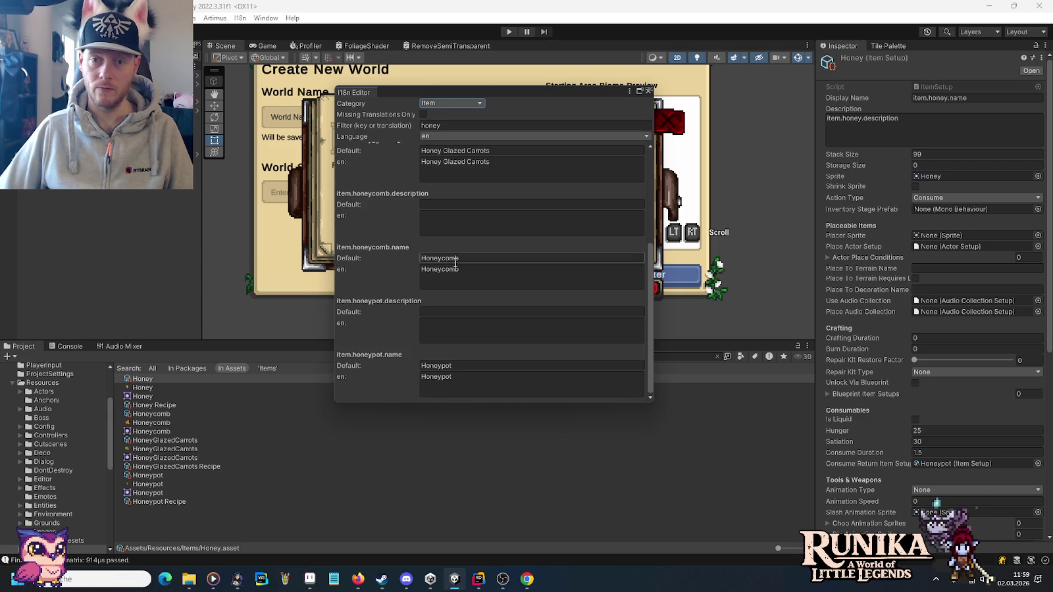
scroll(454, 256, "up", 5)
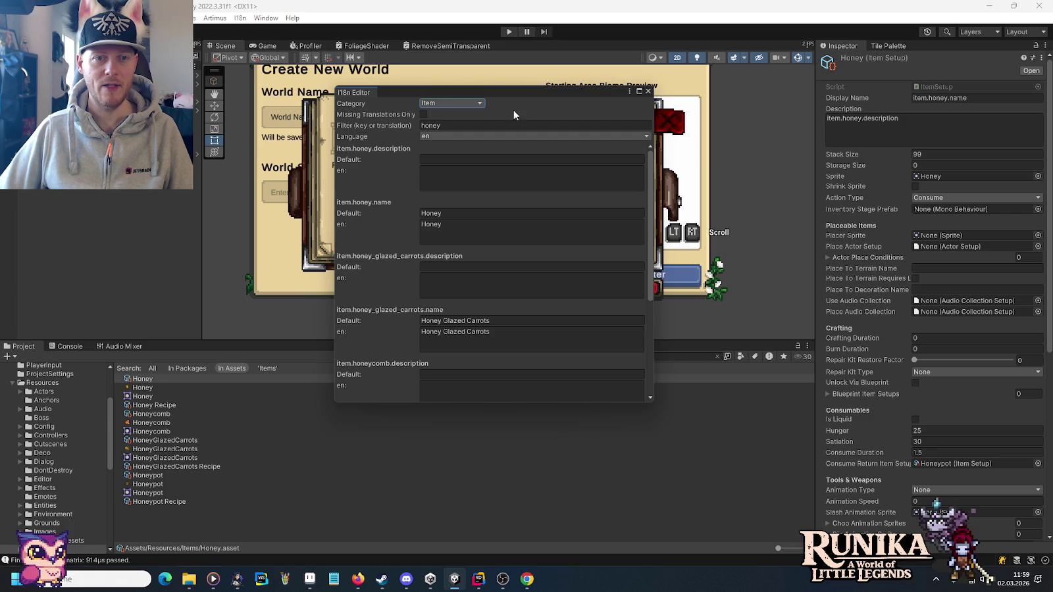
Enter German names Honig and Honigtopf, save them, and close the editor.
left_click(433, 136)
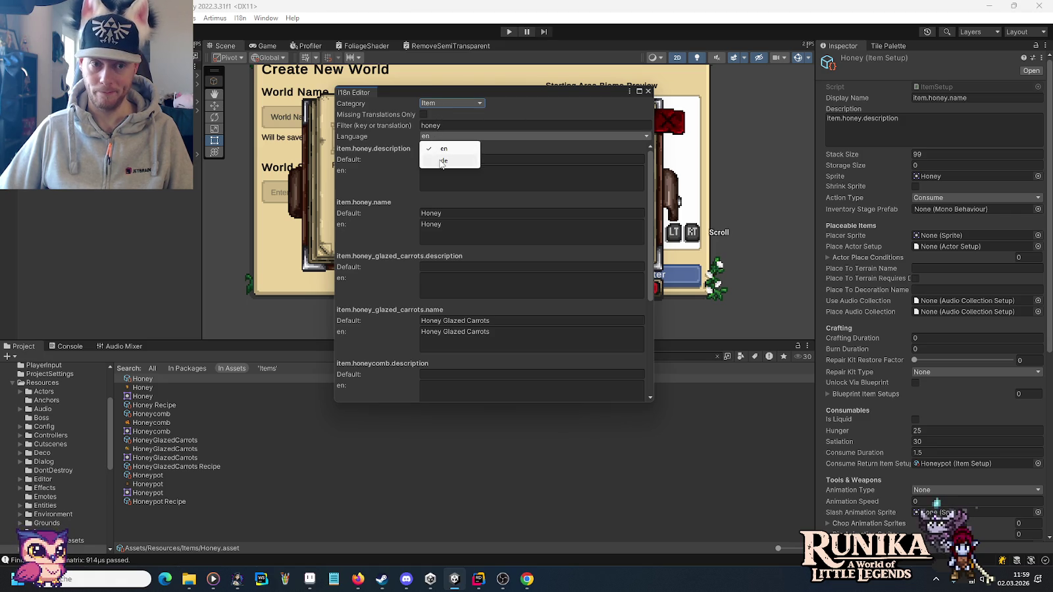
left_click(438, 161)
left_click(455, 231)
type("Honig")
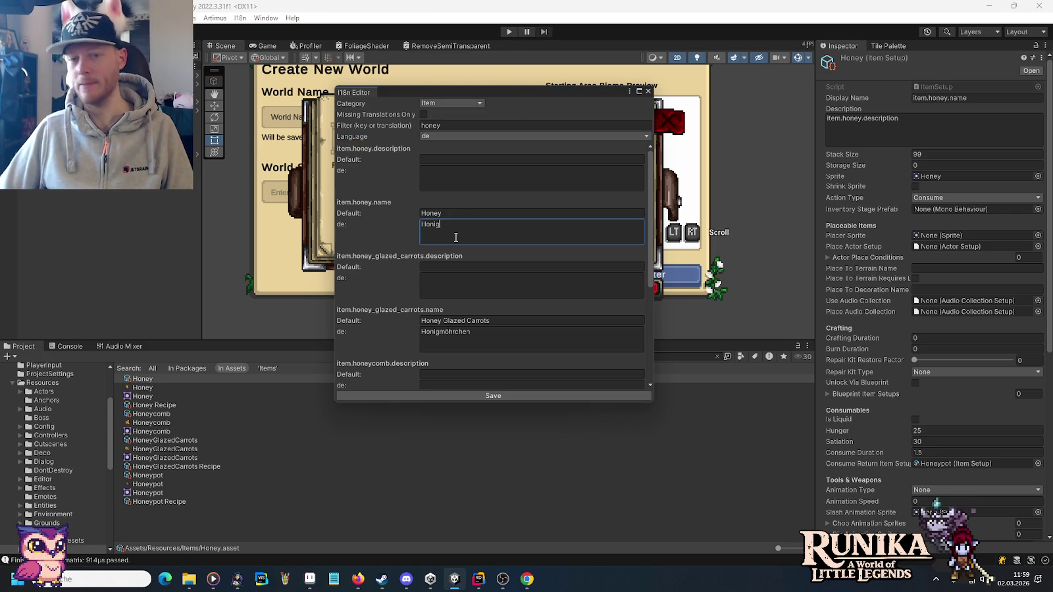
scroll(456, 237, "down", 4)
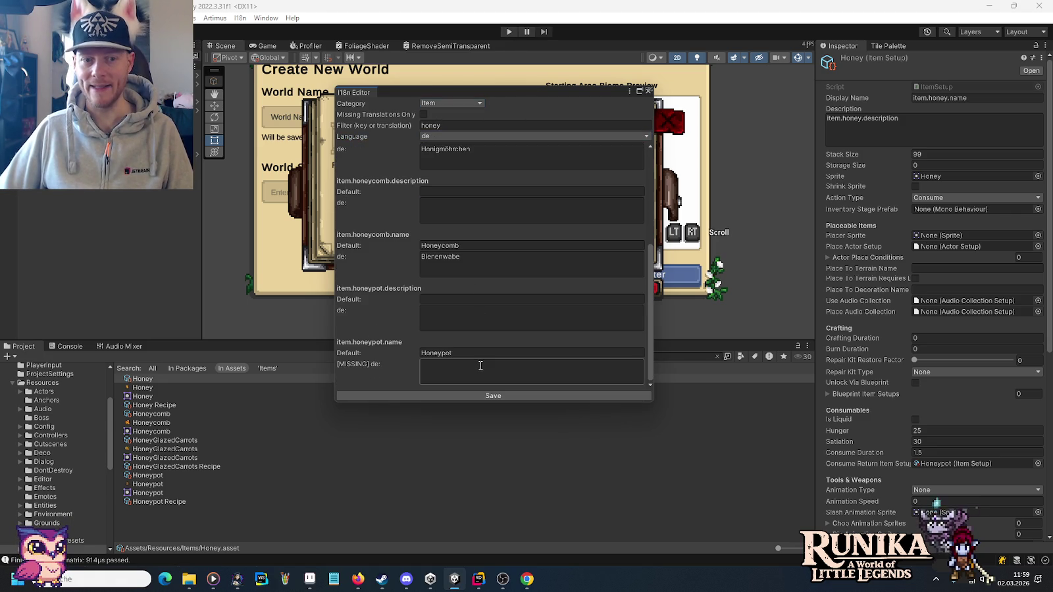
left_click(481, 366)
type("Honigtopf")
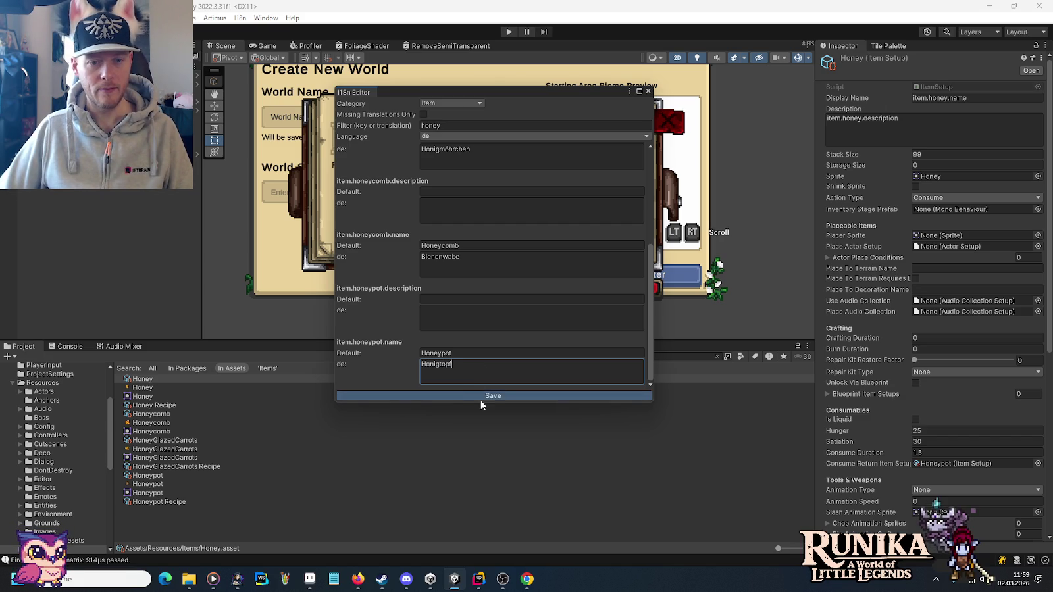
left_click(481, 401)
scroll(388, 325, "up", 3)
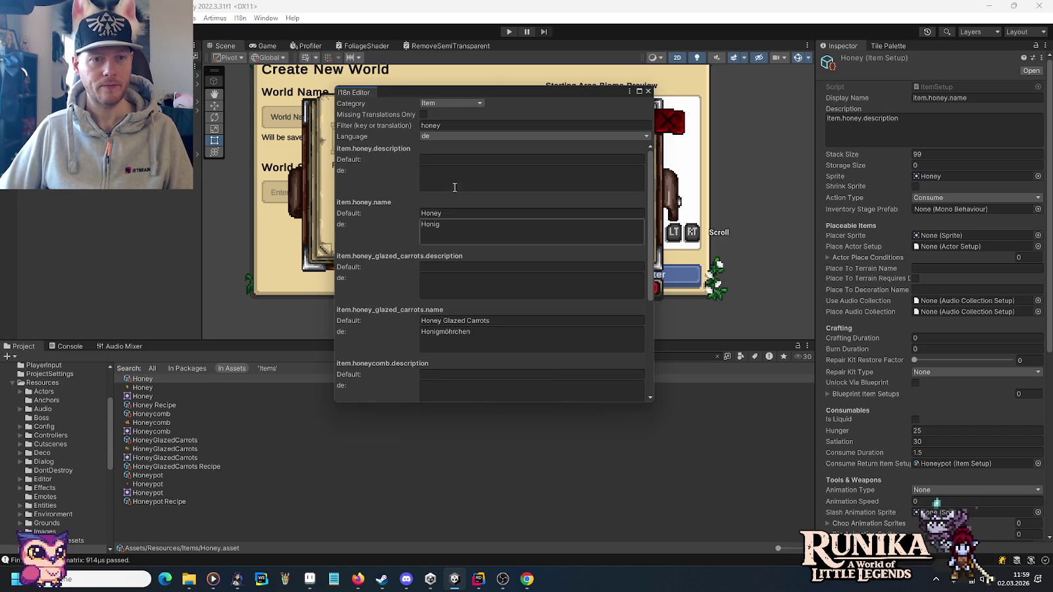
left_click(647, 92)
left_click(240, 18)
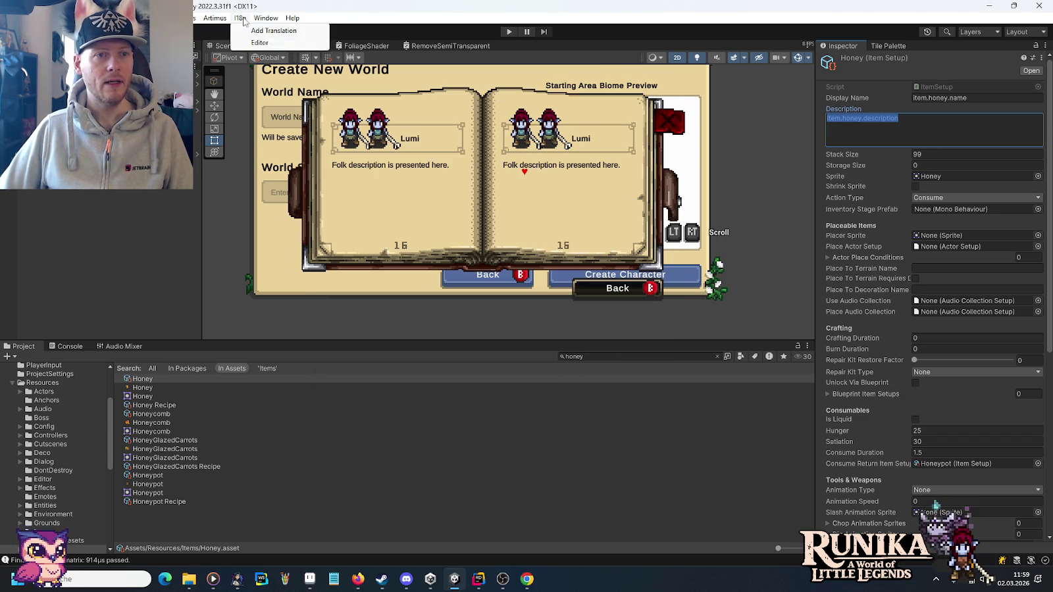
Reopen the I18n Editor showing only Item category translations.
left_click(255, 31)
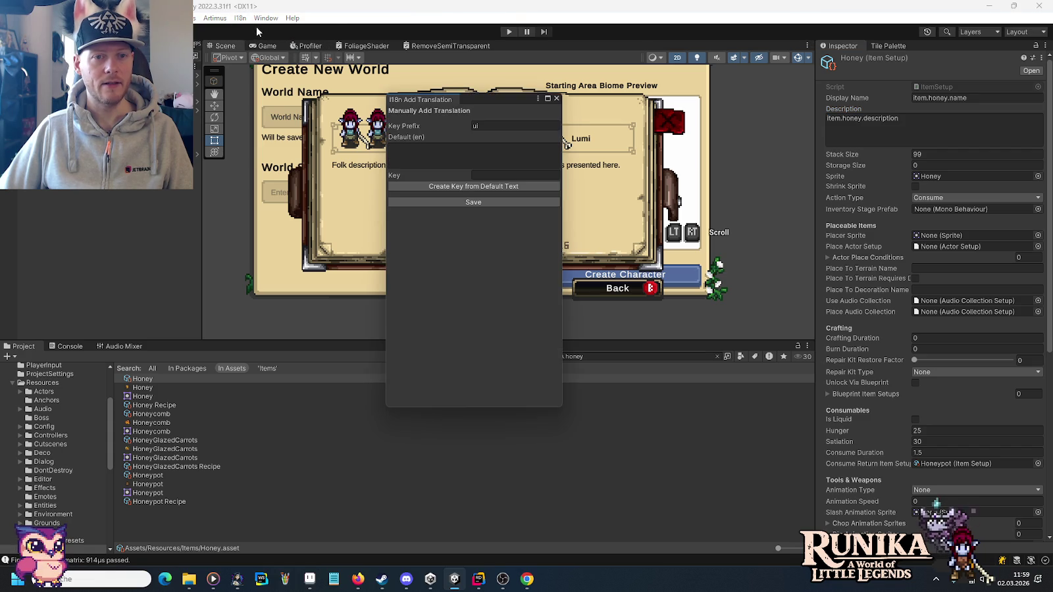
left_click(556, 98)
left_click(240, 18)
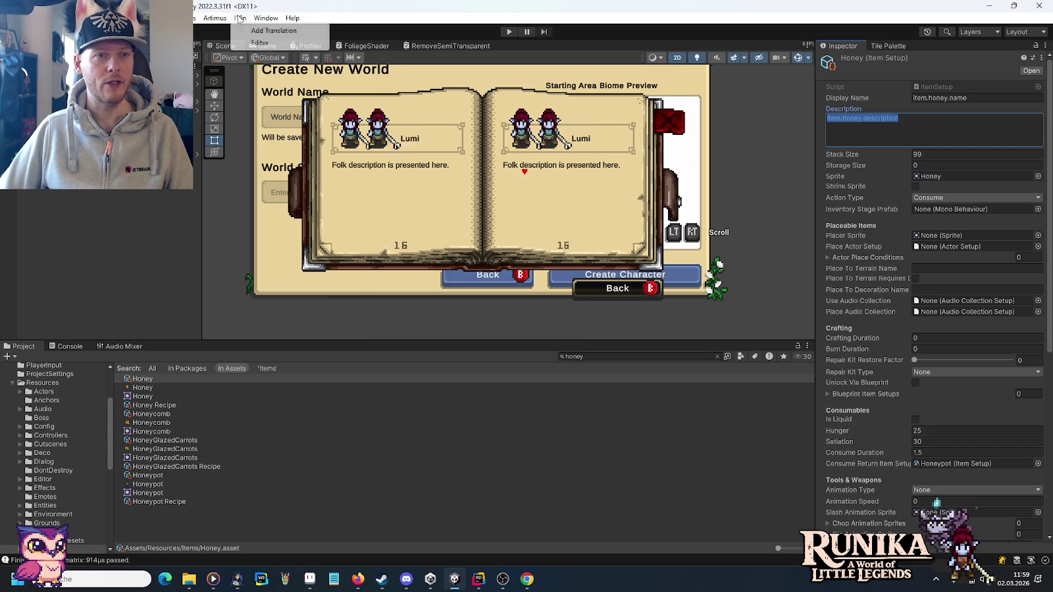
left_click(258, 43)
left_click(466, 103)
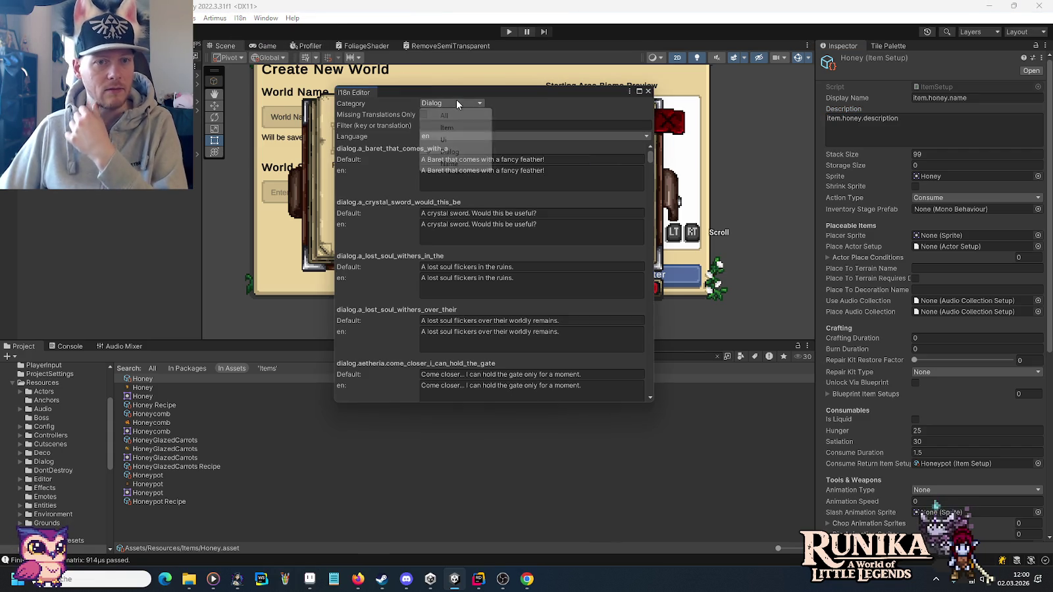
left_click(453, 123)
Filter by honey and save the English description for item.honey.description.
type("honeyx")
key("BackSpace")
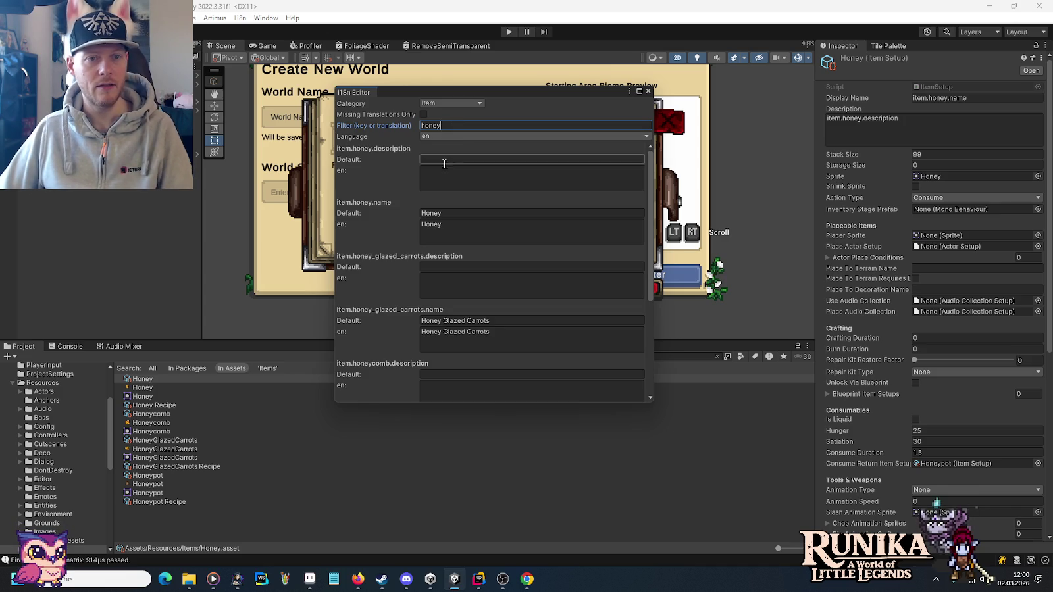
left_click(449, 176)
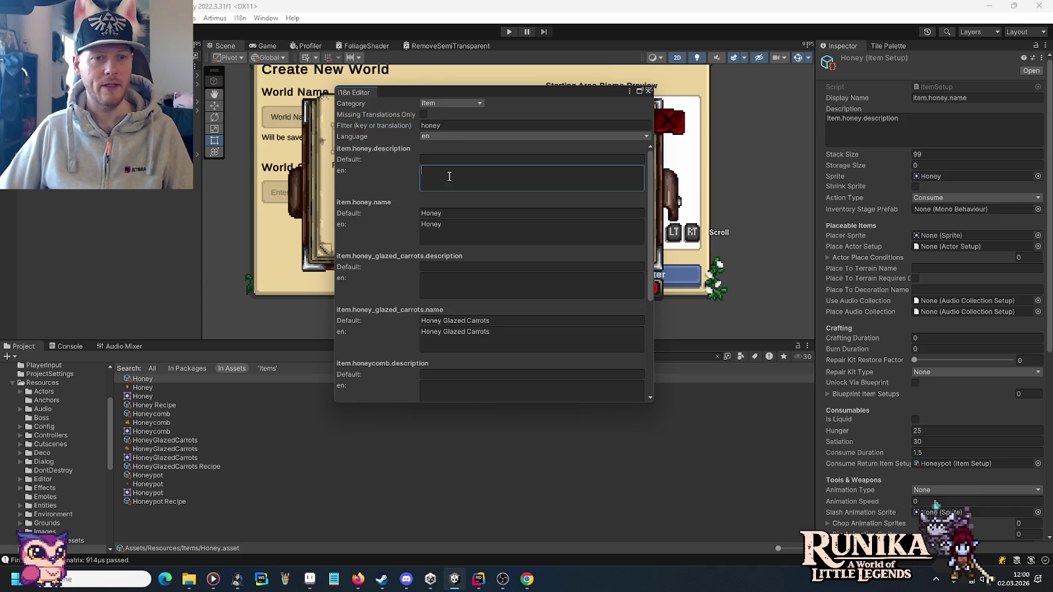
type("Very delici")
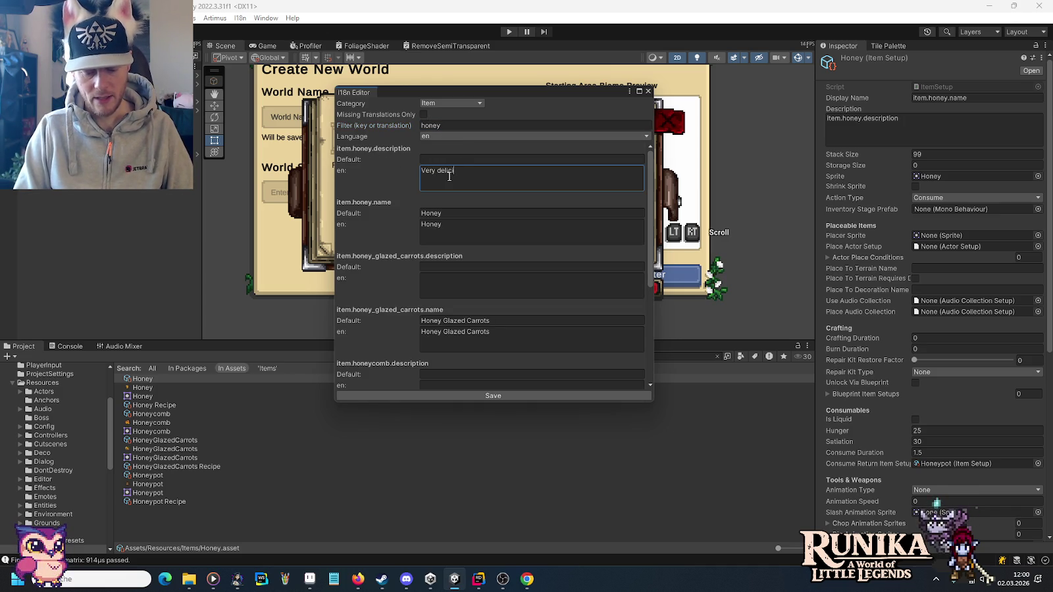
type("ous when you ")
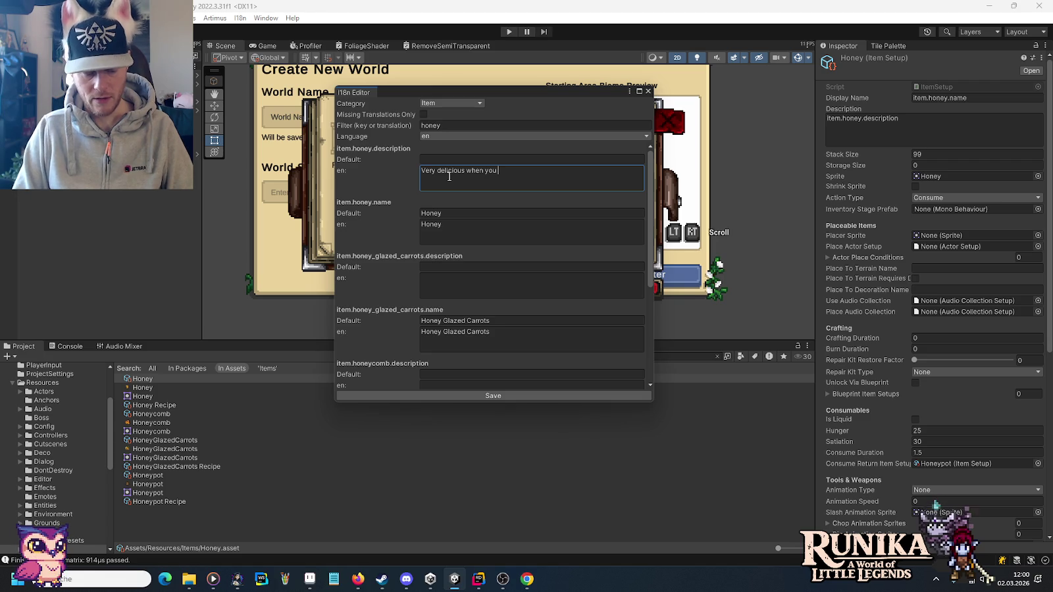
type("are not afraid")
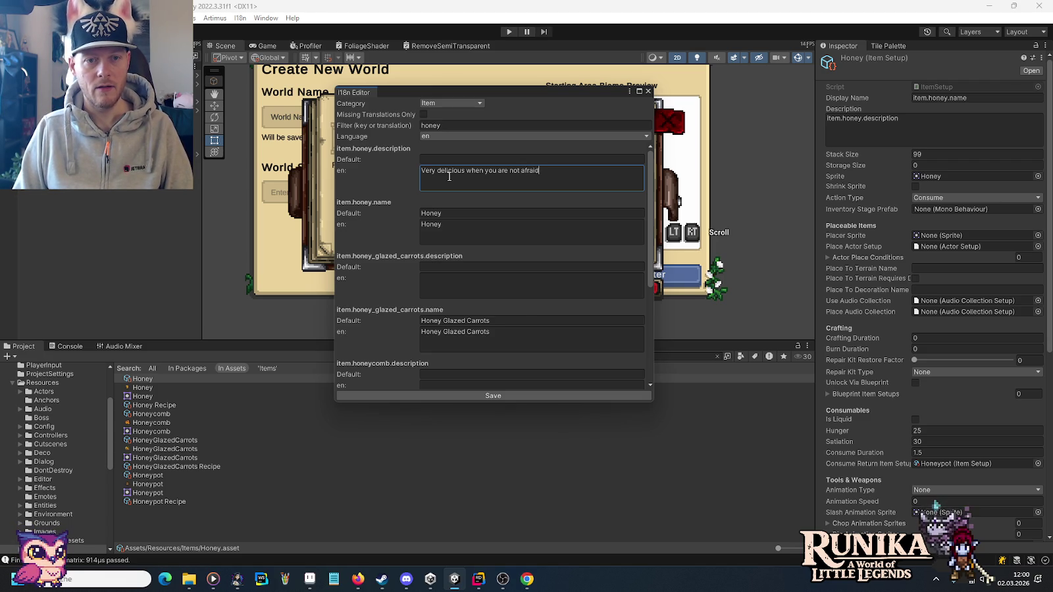
type(" o")
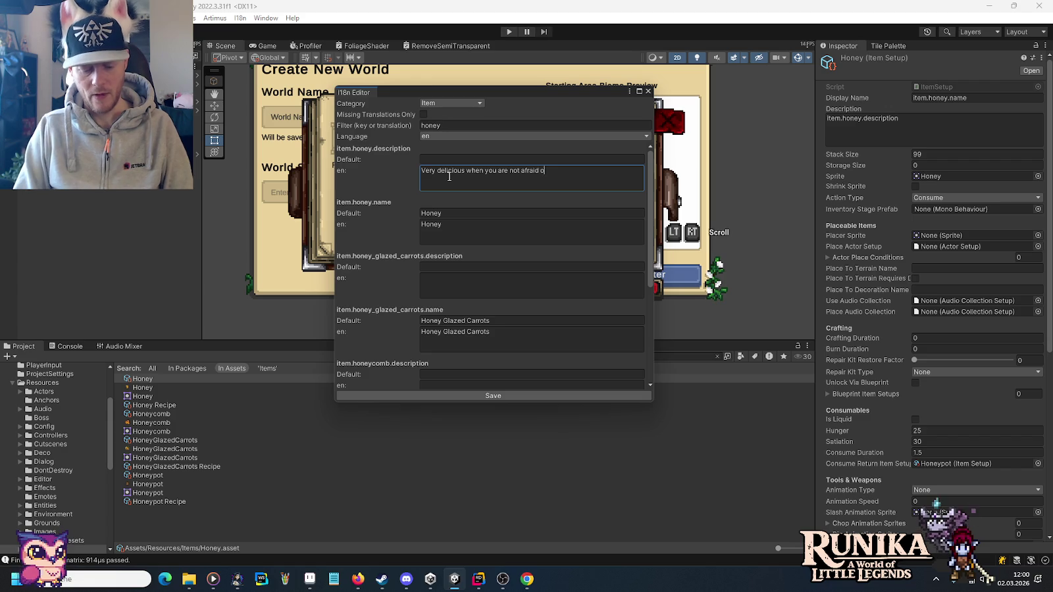
type("f being stung.")
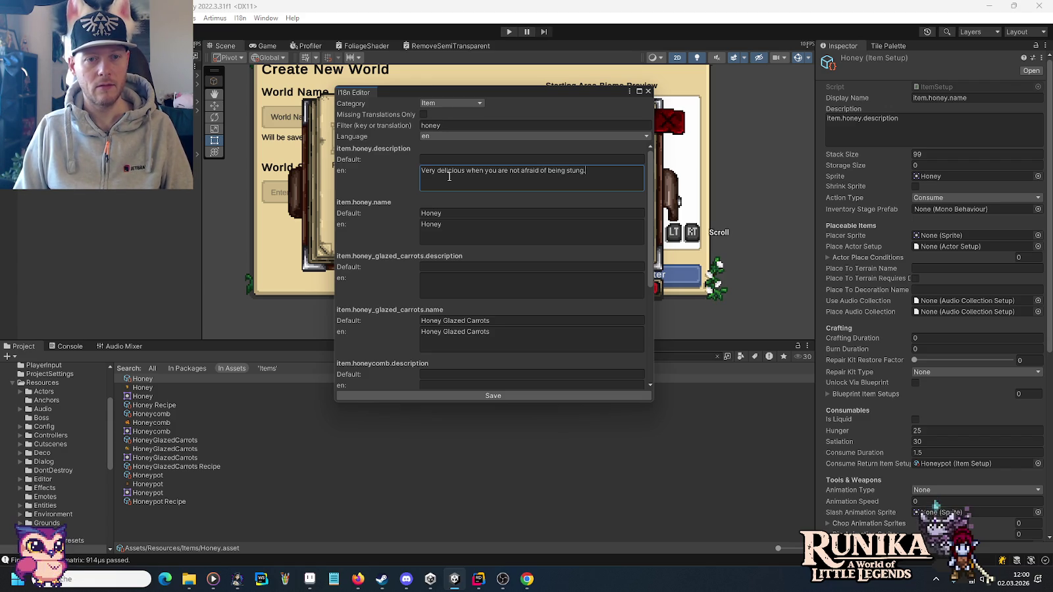
key("ctrl+a")
left_click(523, 393)
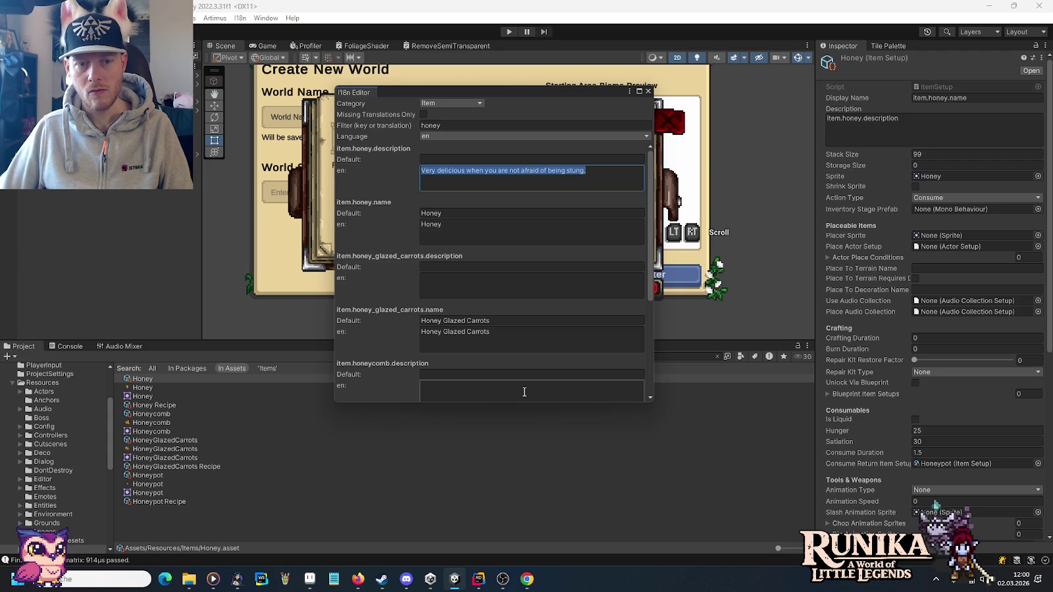
Reopen the I18n Editor showing item translations filtered to 'honey', in German.
left_click(648, 92)
left_click(239, 18)
left_click(247, 43)
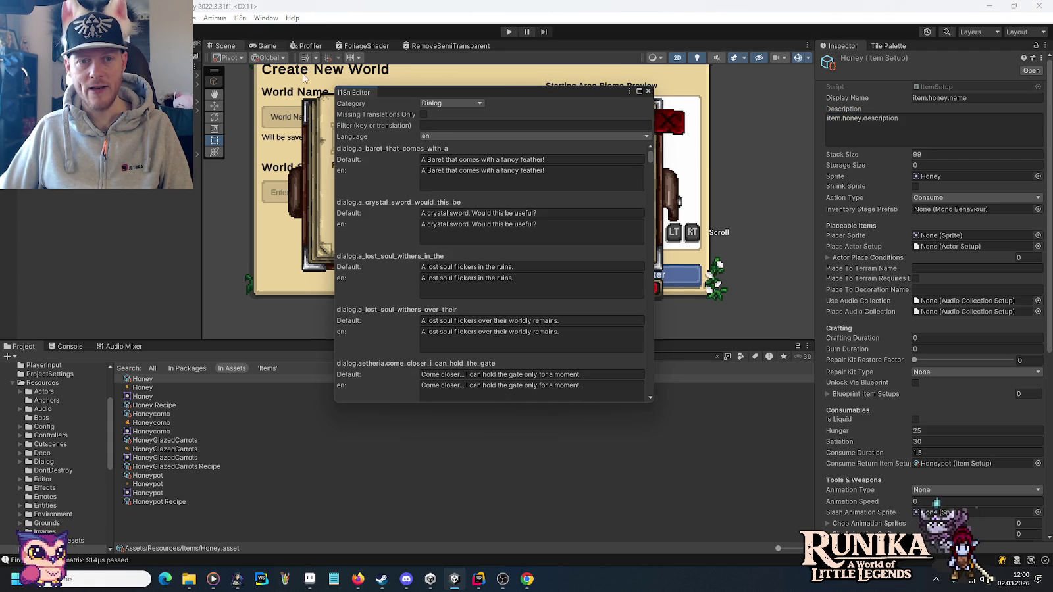
left_click(447, 103)
left_click(447, 127)
left_click(448, 125)
type("honey")
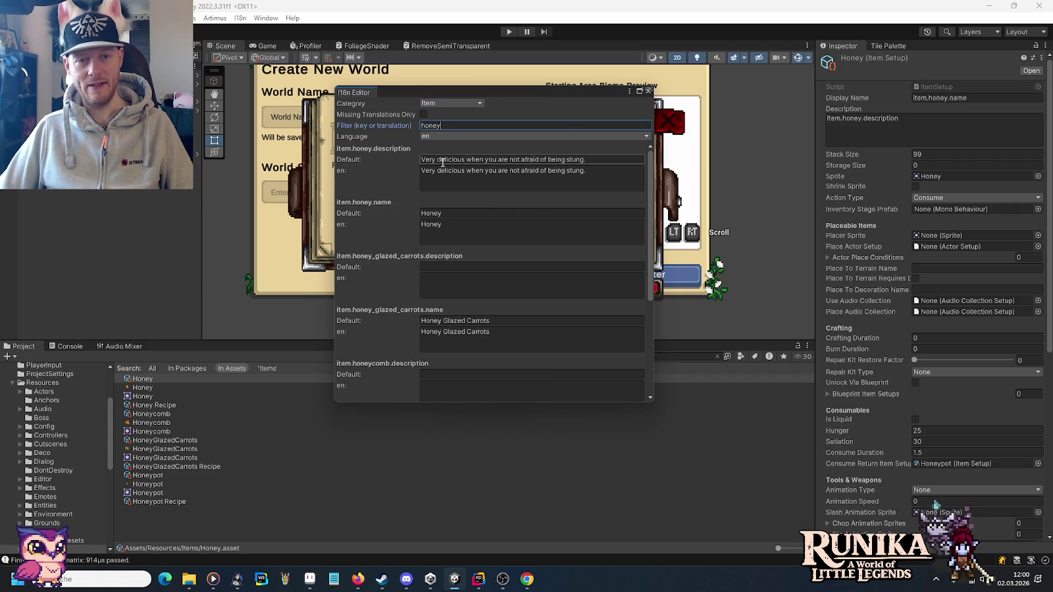
left_click(444, 136)
left_click(447, 162)
Write the German honey description, remove the comma after 'muss', and save it.
left_click(462, 179)
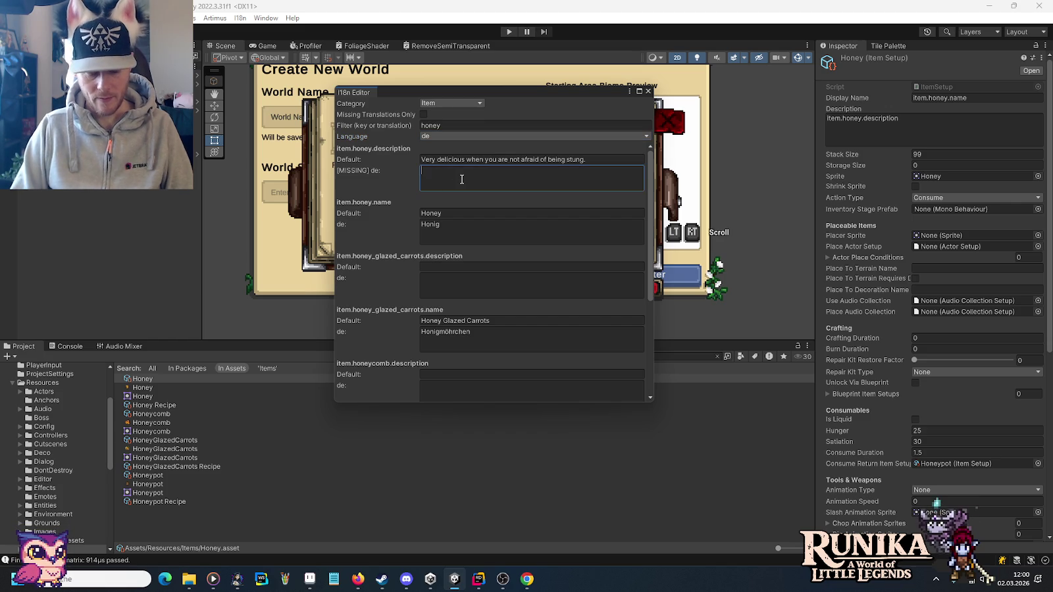
type("Sehr lec")
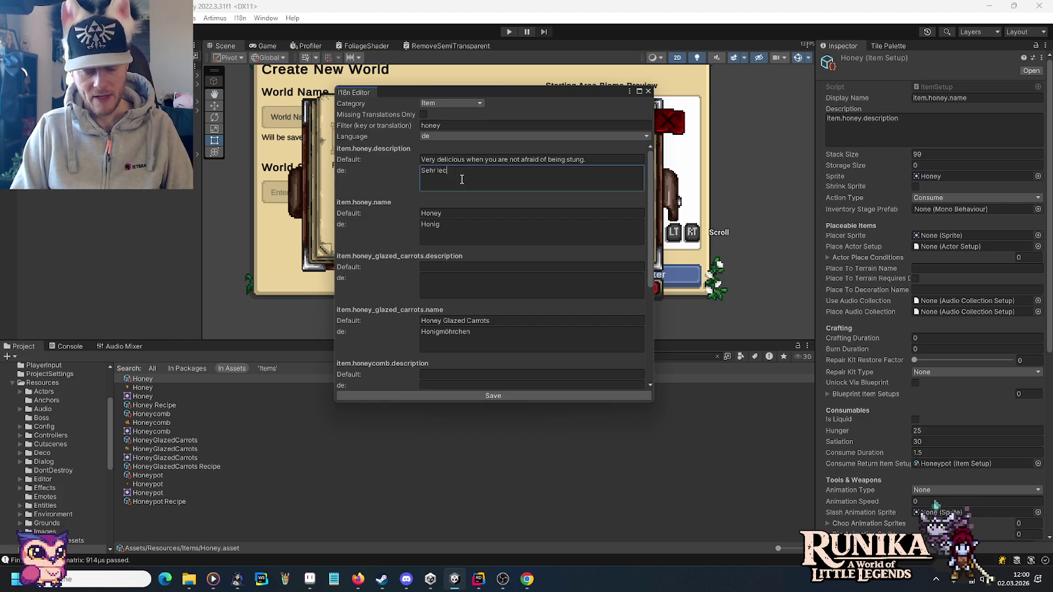
type("nn man keine Angst mehr haben muss,")
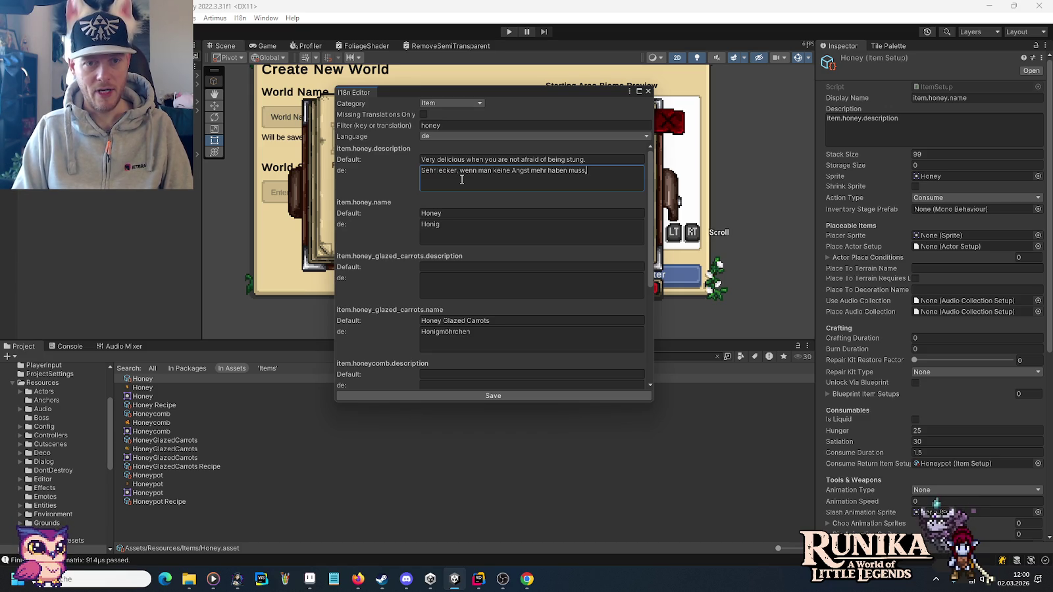
type(" gestochen")
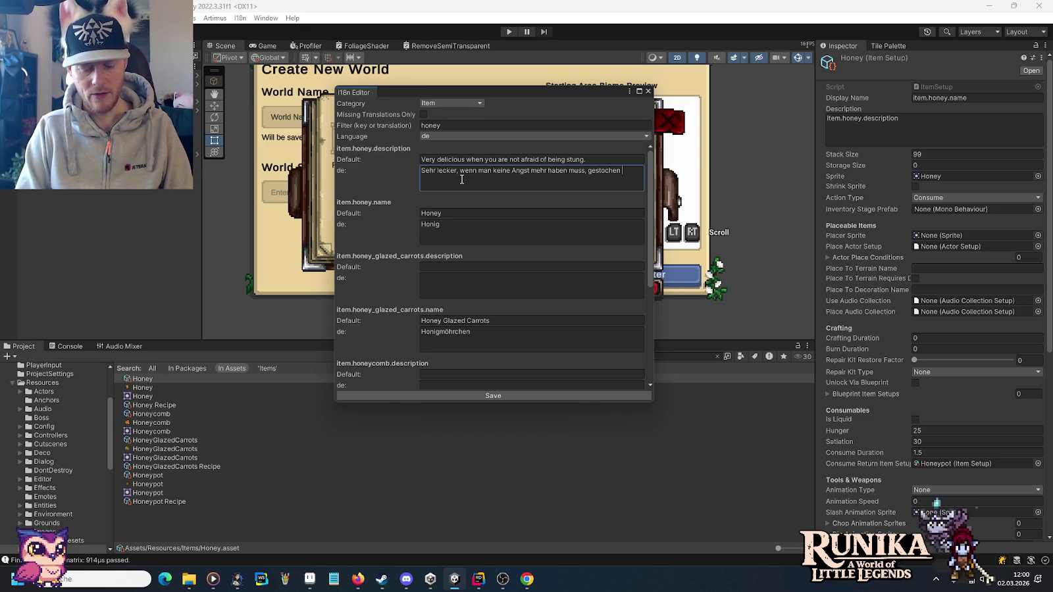
type("erden.")
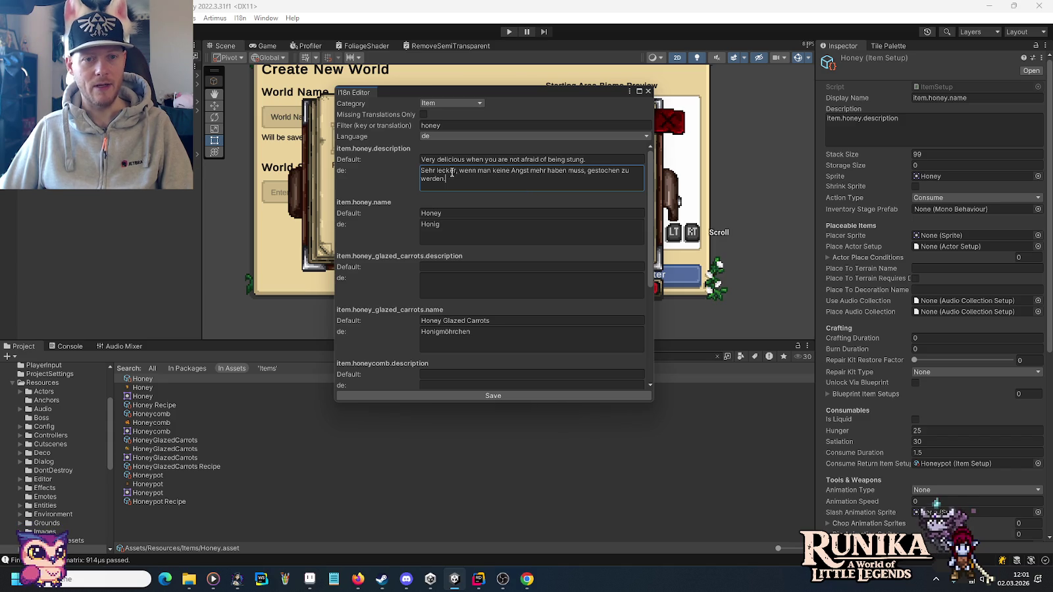
left_click(586, 171)
key("BackSpace")
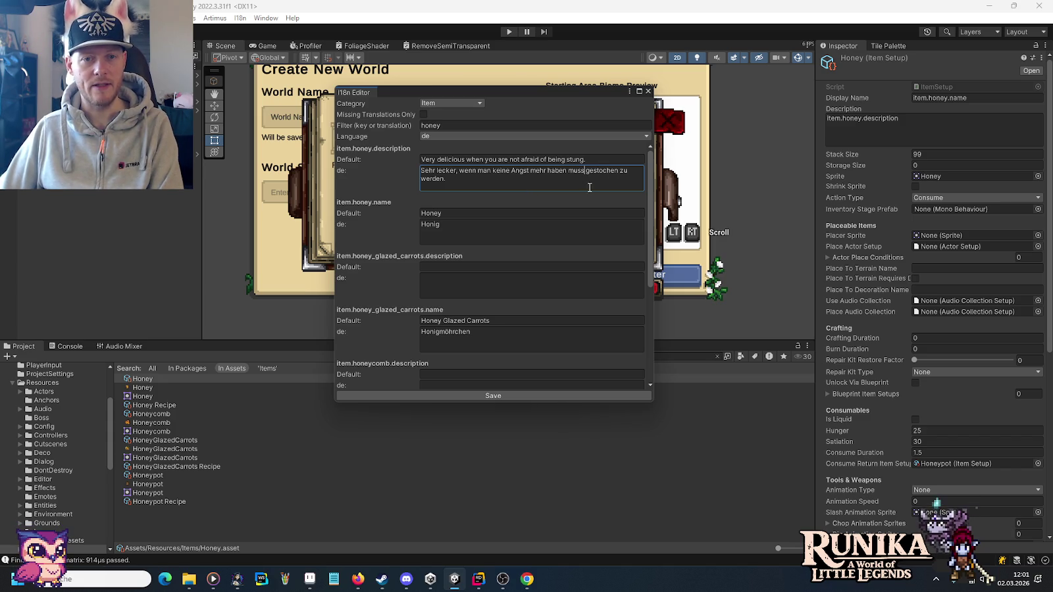
left_click(526, 396)
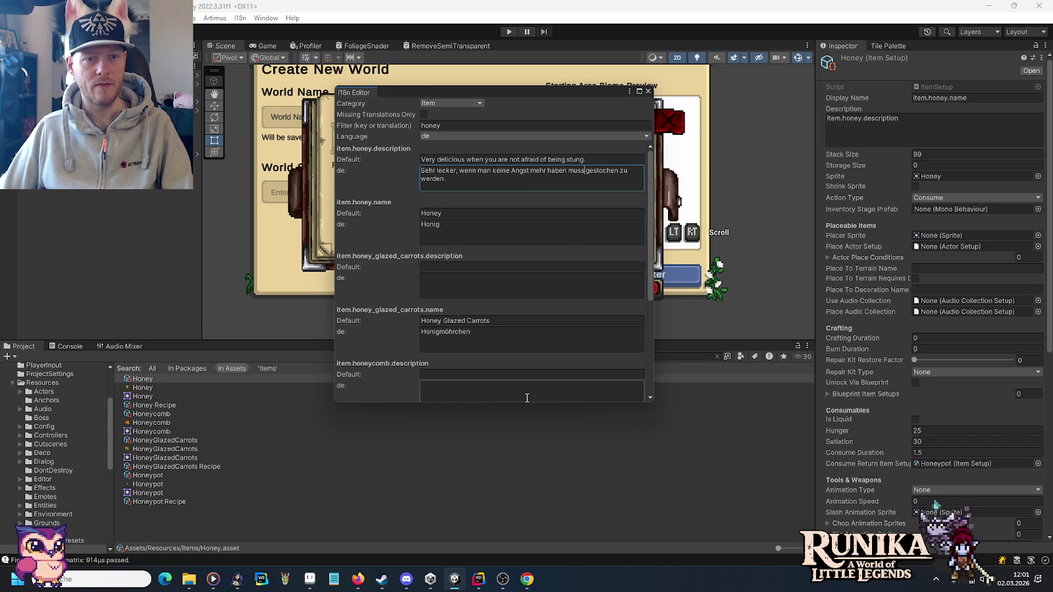
scroll(579, 305, "down", 5)
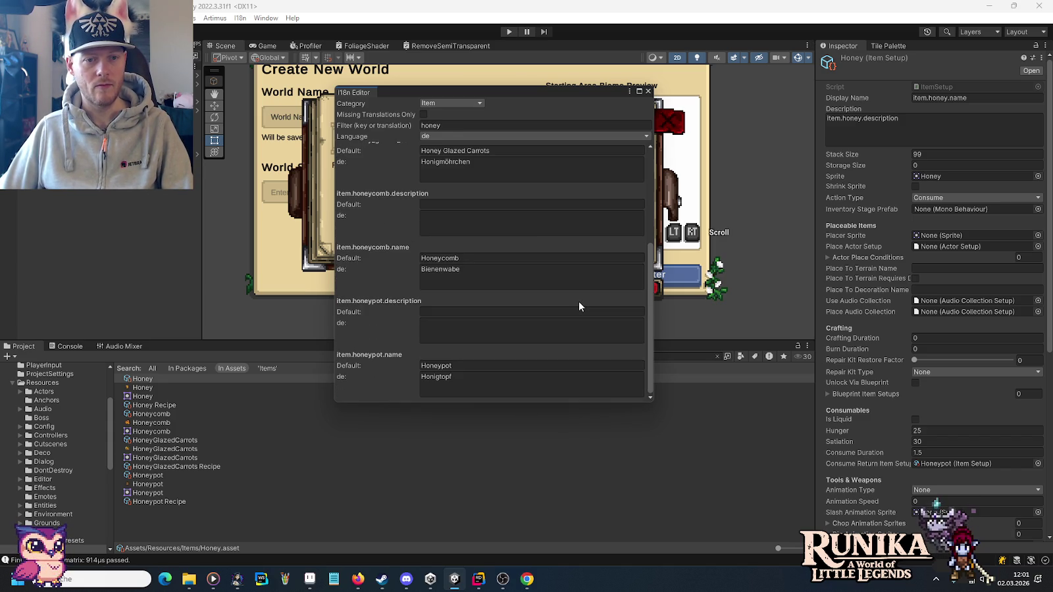
left_click(647, 91)
Enter Play mode, load the first save slot, and continue into the village.
left_click(508, 33)
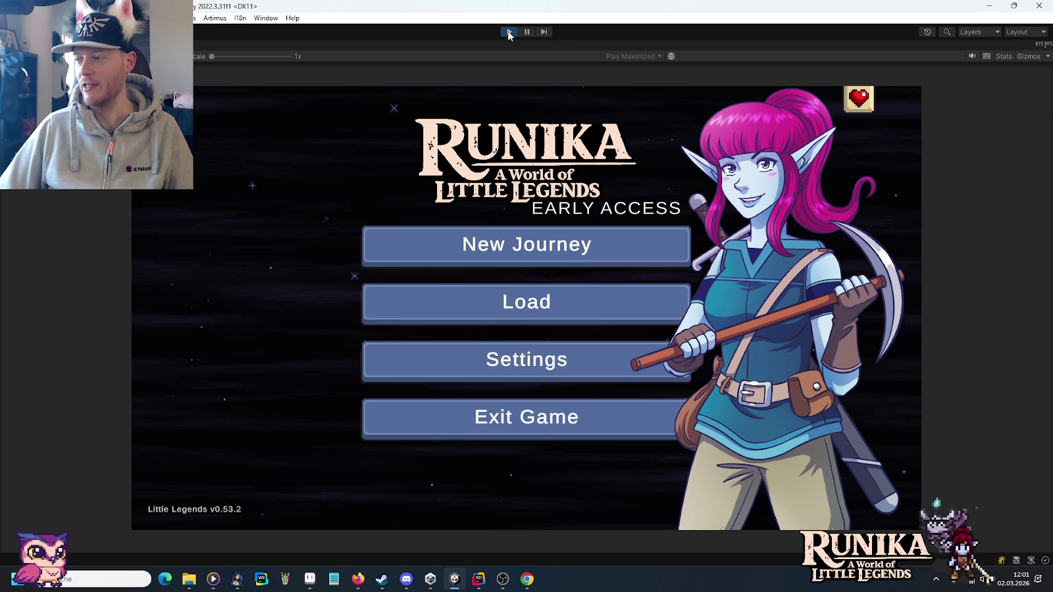
left_click(550, 315)
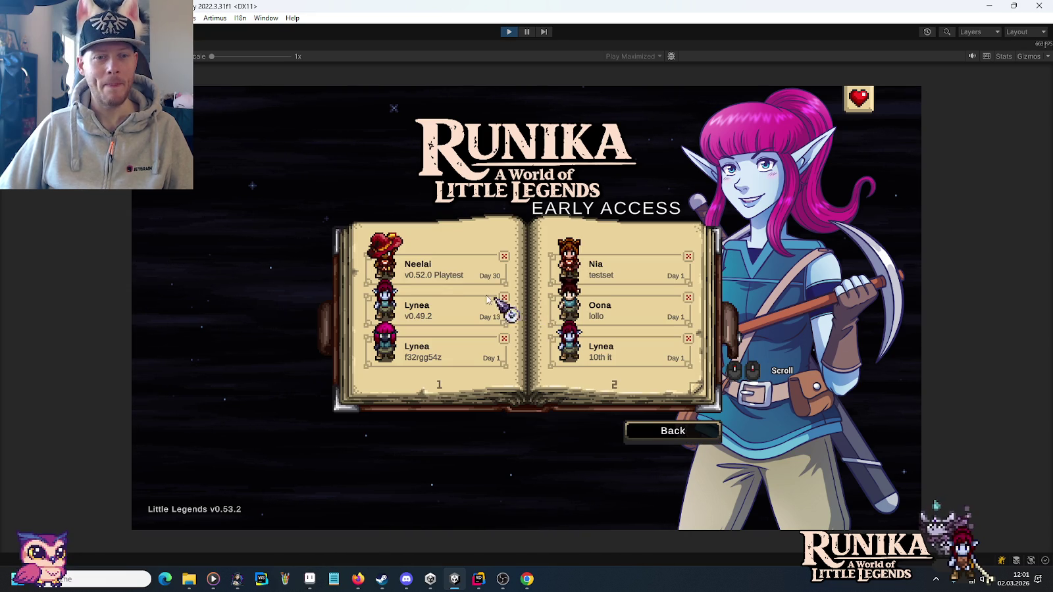
left_click(439, 278)
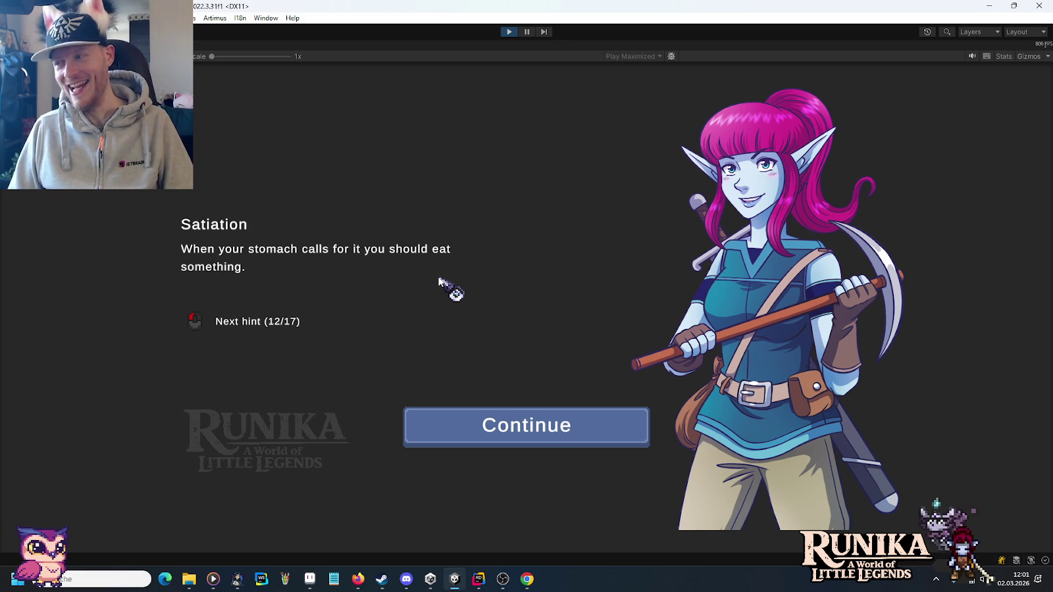
left_click(571, 428)
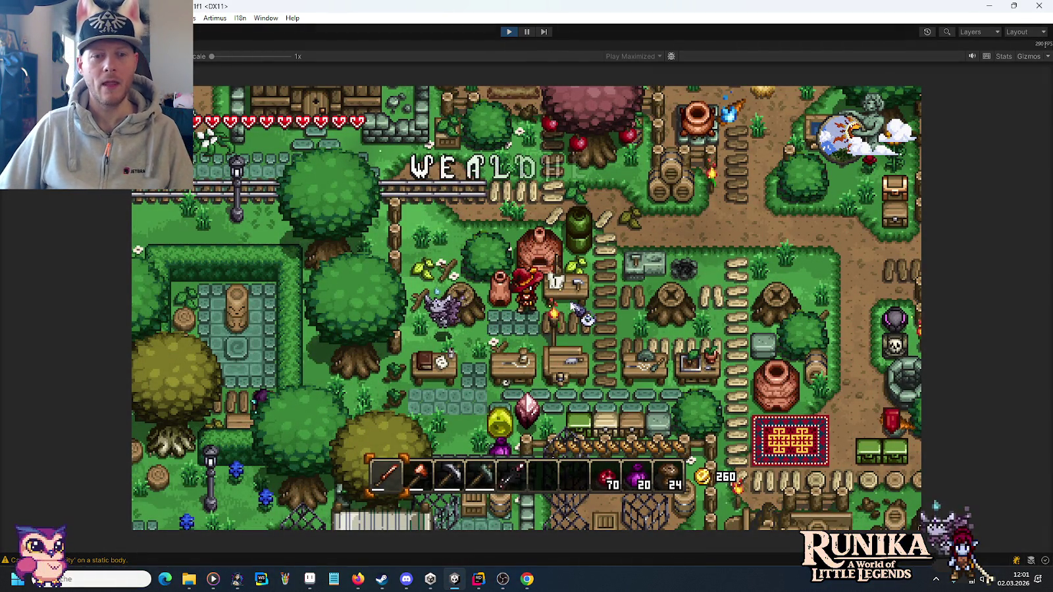
Add a Honeypot to the inventory with the '/add Honeypot' chat command.
key("d")
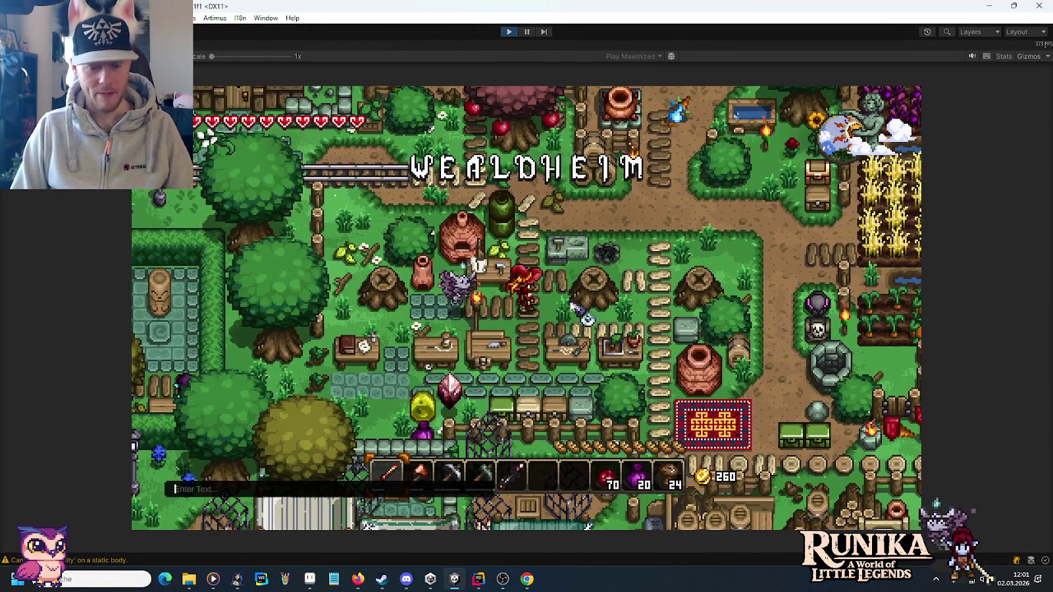
type("/add Home")
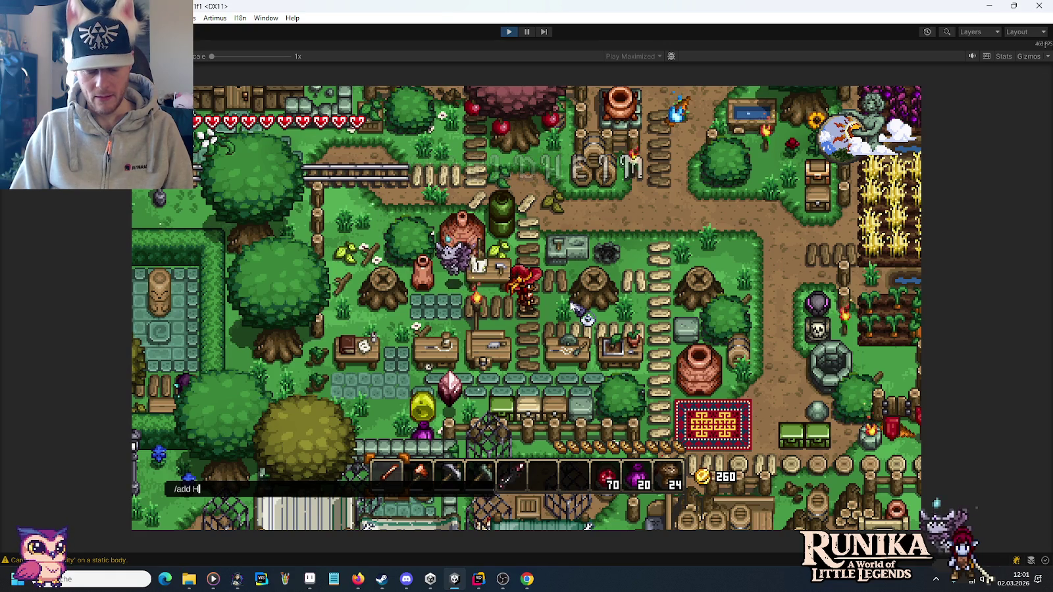
type("ypot")
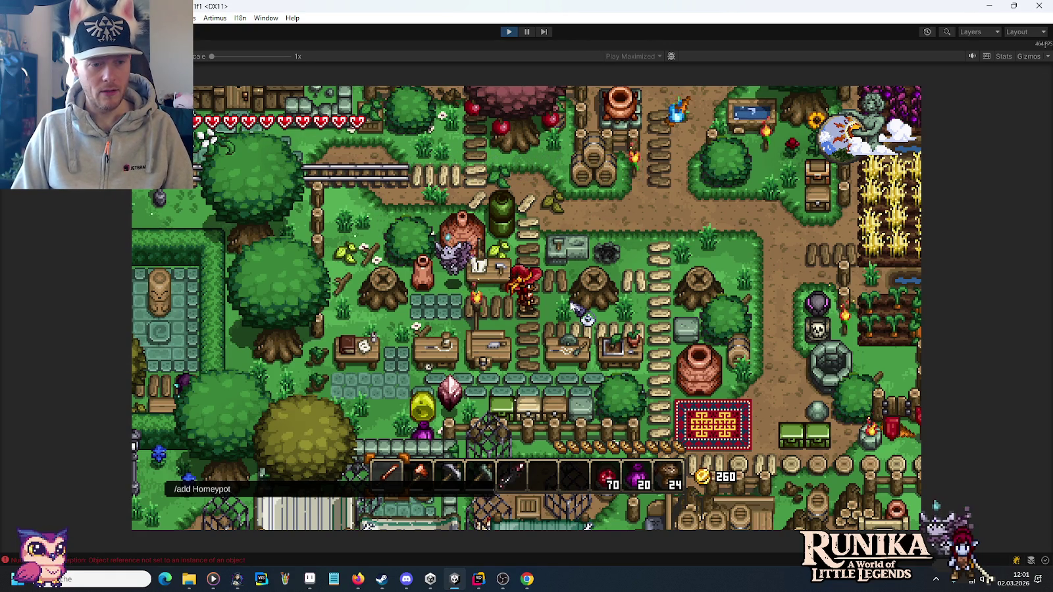
key("Left")
key("Left")
key("Left")
key("BackSpace")
type("n")
key("Return")
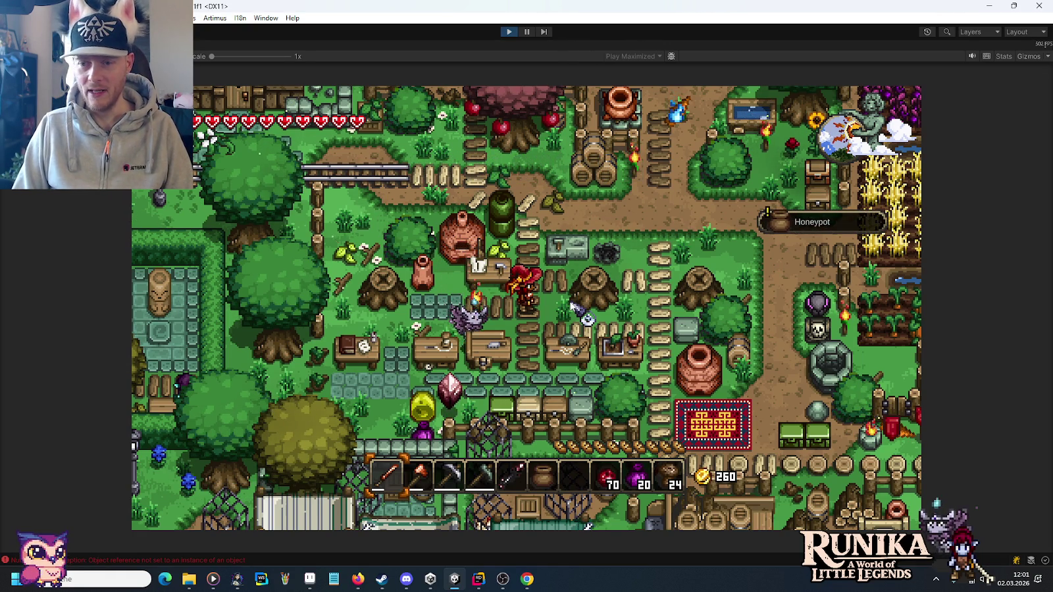
Add Honey with '/add Honey', check the inventory, then stop play mode.
type("/add ")
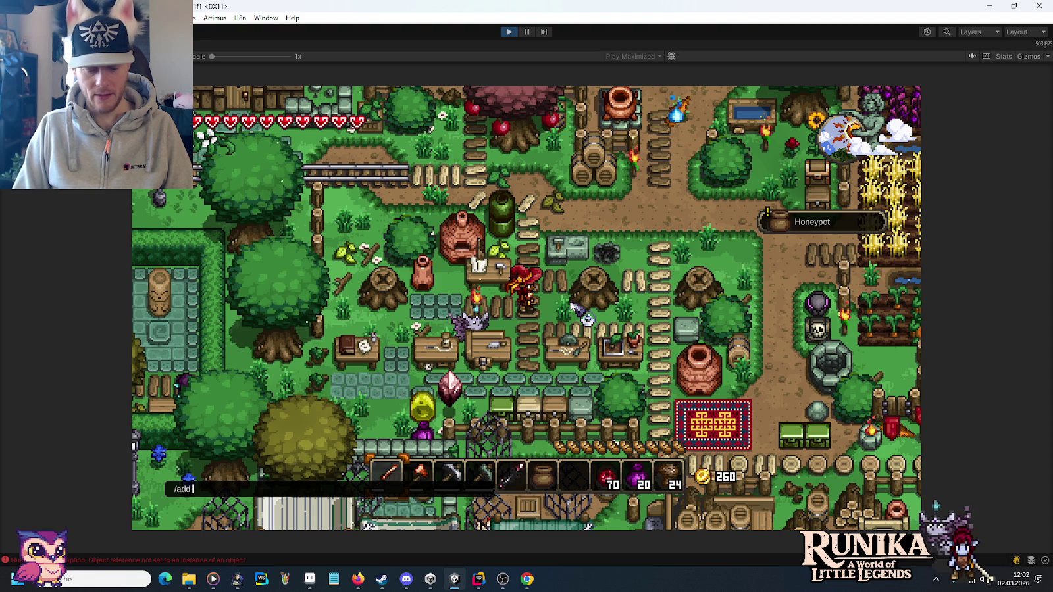
type("Honey")
key("Return")
key("e")
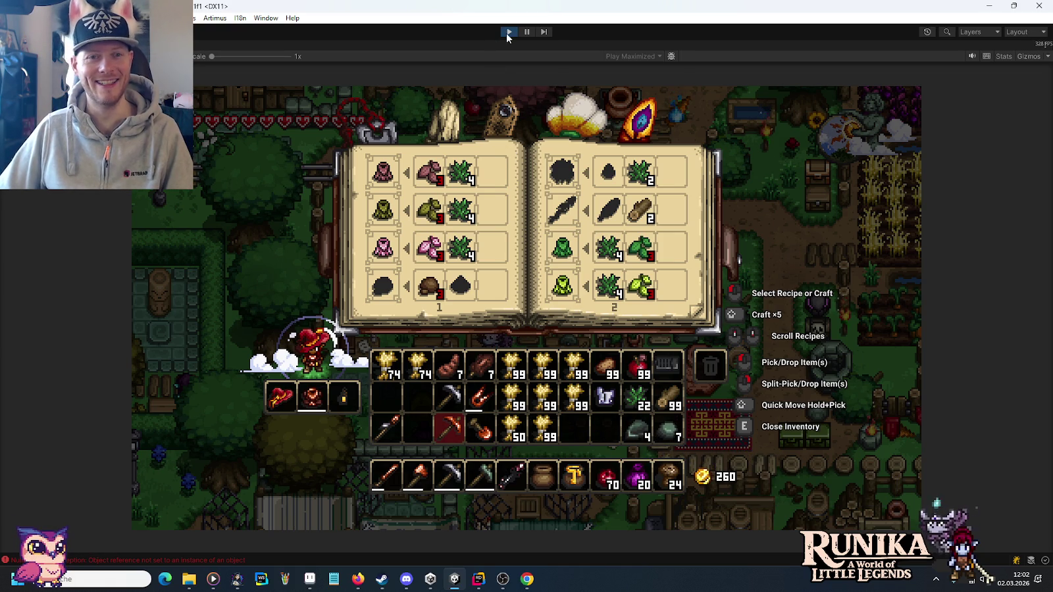
left_click(508, 31)
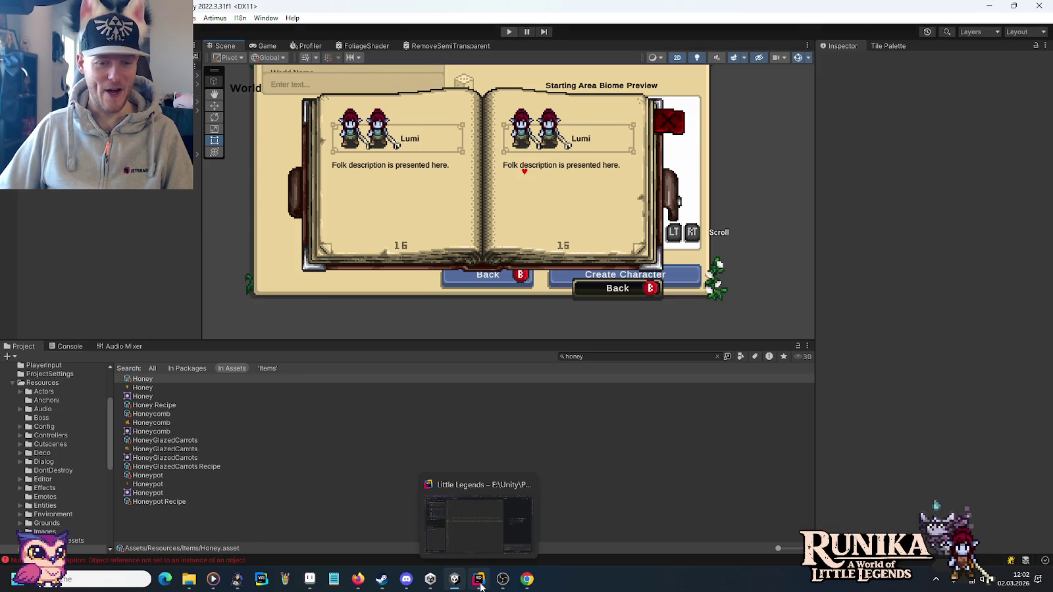
Open Rider's commit view for the project directory and review the CraftingSetups.asset and de.json diffs.
left_click(472, 585)
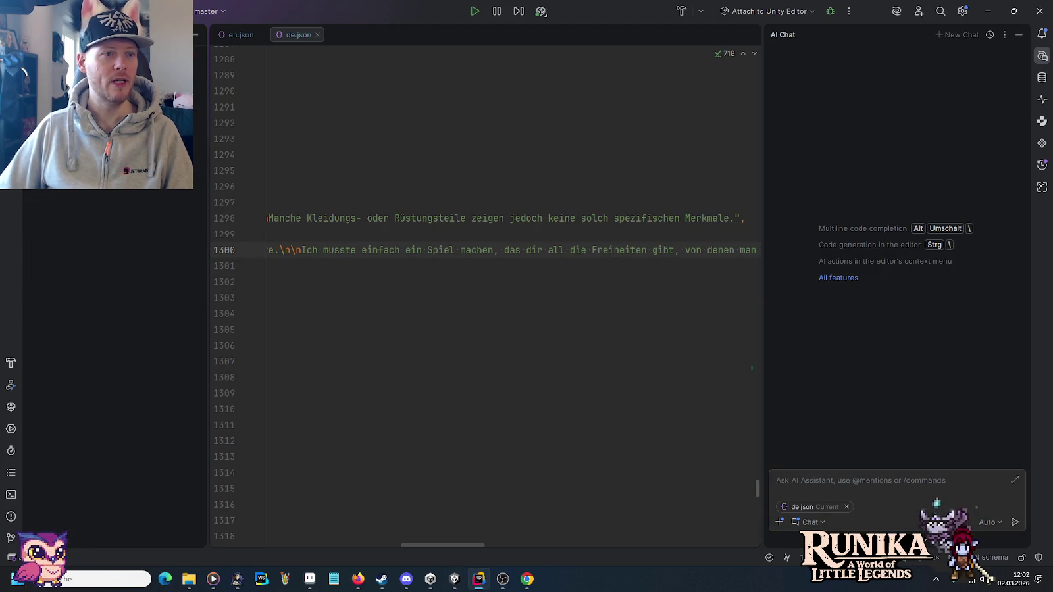
key("alt+1")
right_click(77, 50)
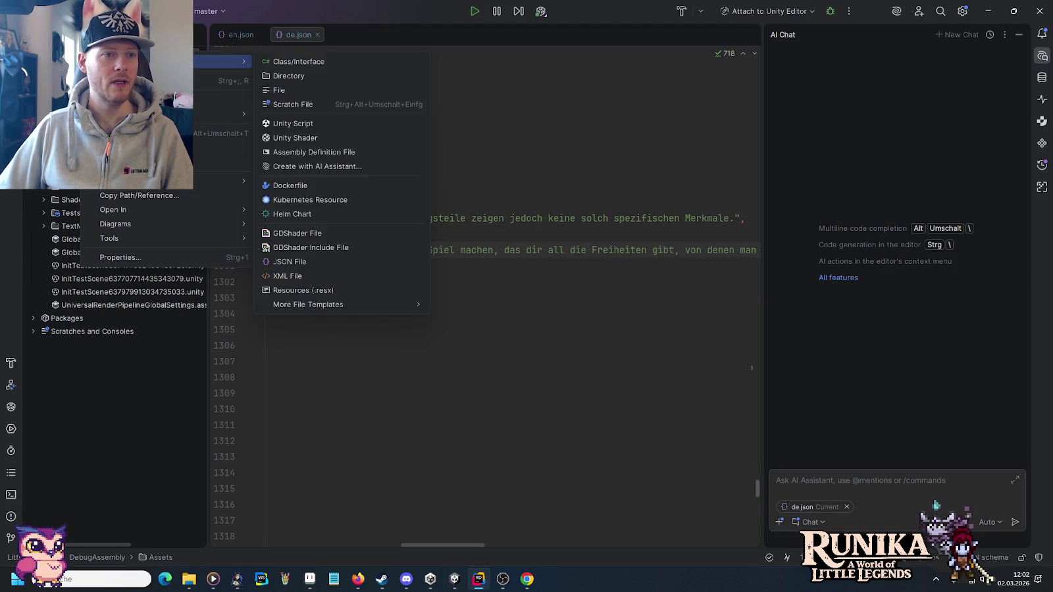
mouse_move(224, 114)
left_click(288, 111)
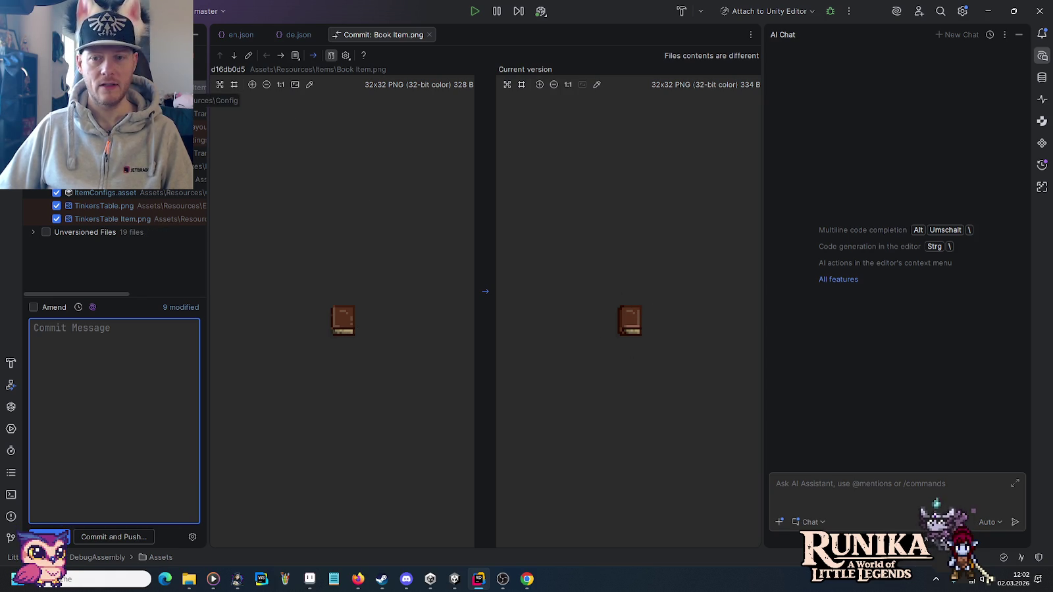
left_click(197, 100)
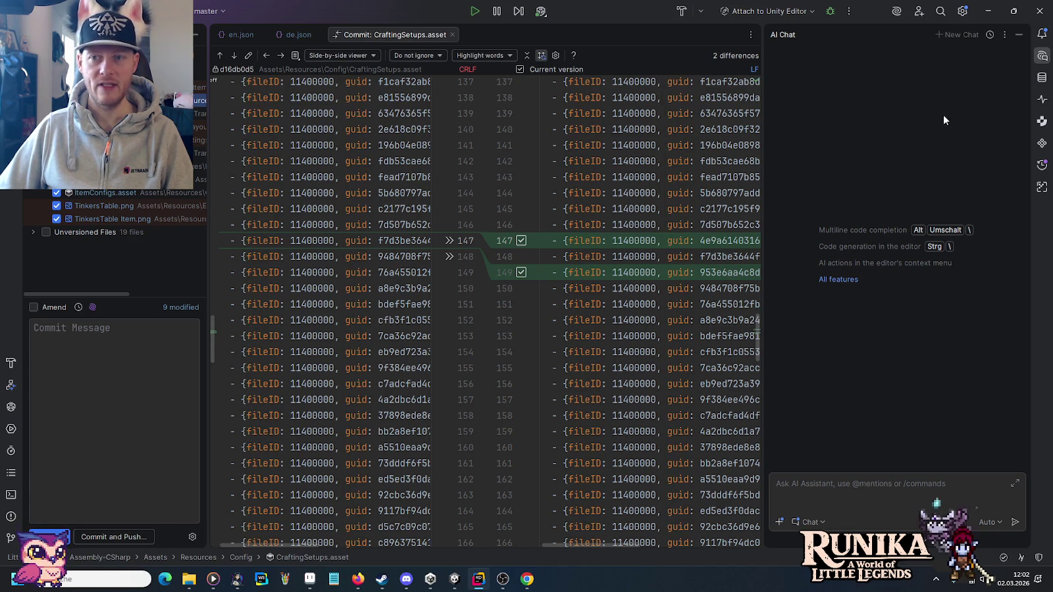
left_click(1042, 58)
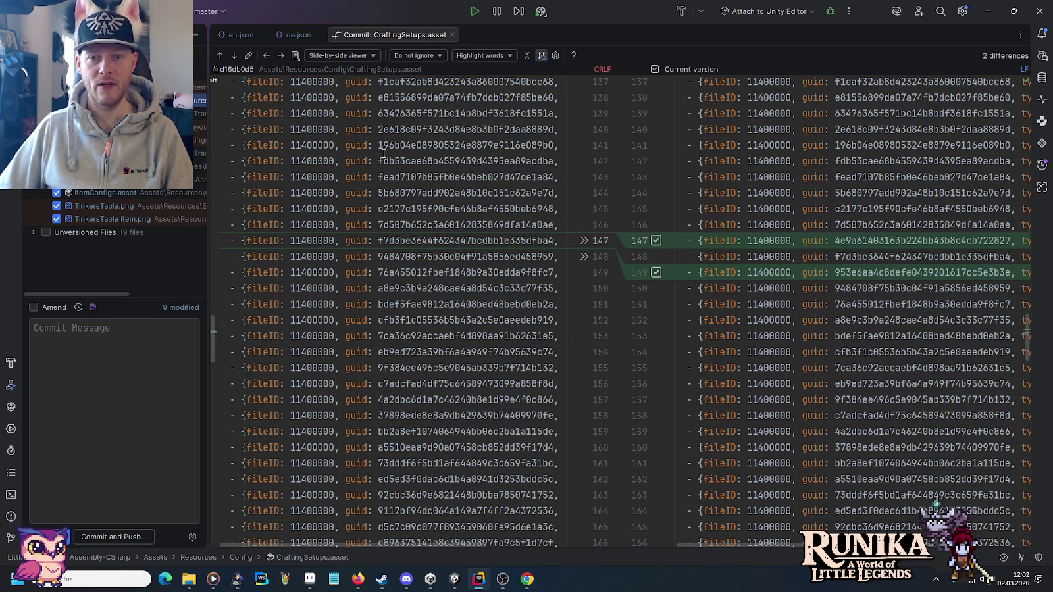
left_click(281, 56)
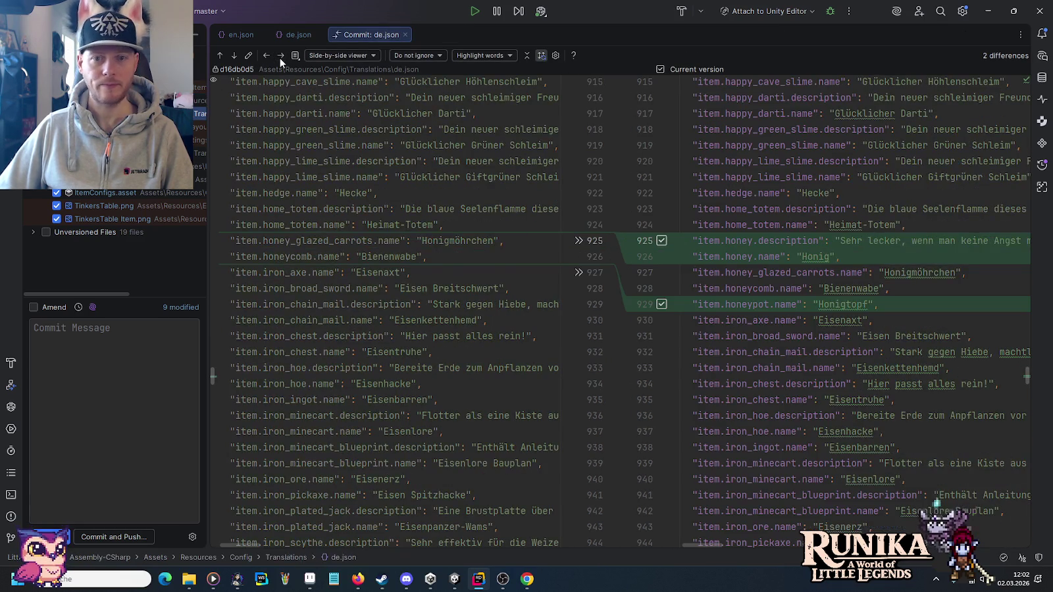
left_click(234, 56)
left_click(234, 56)
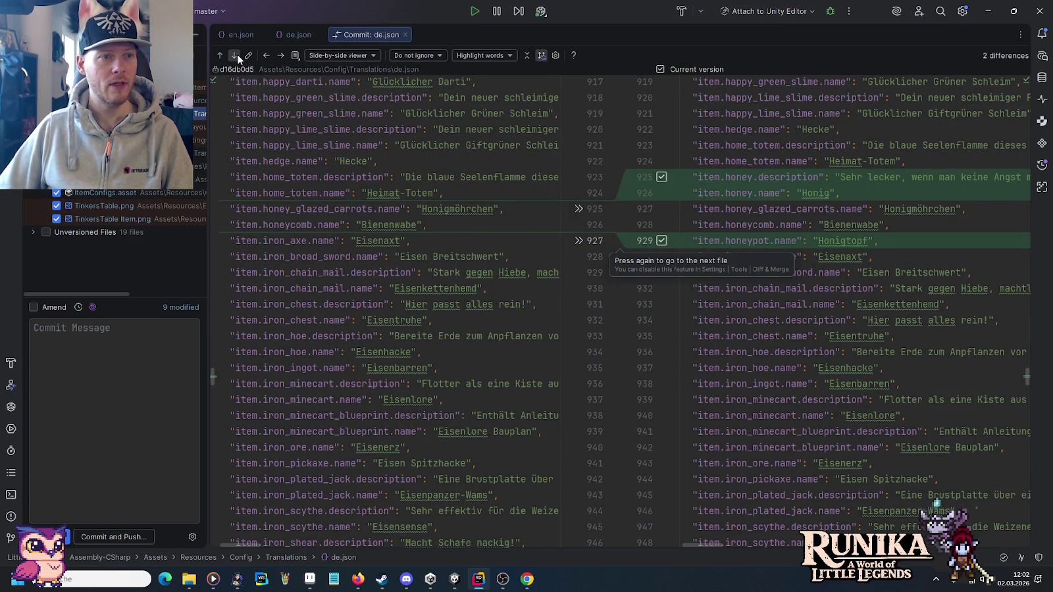
Review the en.json honeypot diff and the Honeycomb.asset changes.
left_click(280, 56)
left_click(279, 55)
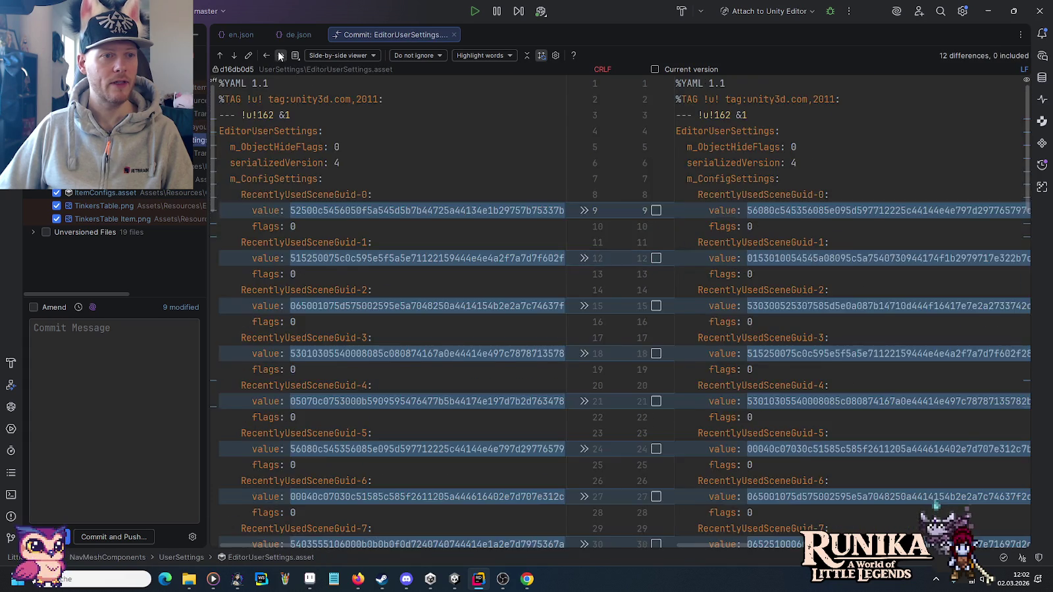
left_click(280, 56)
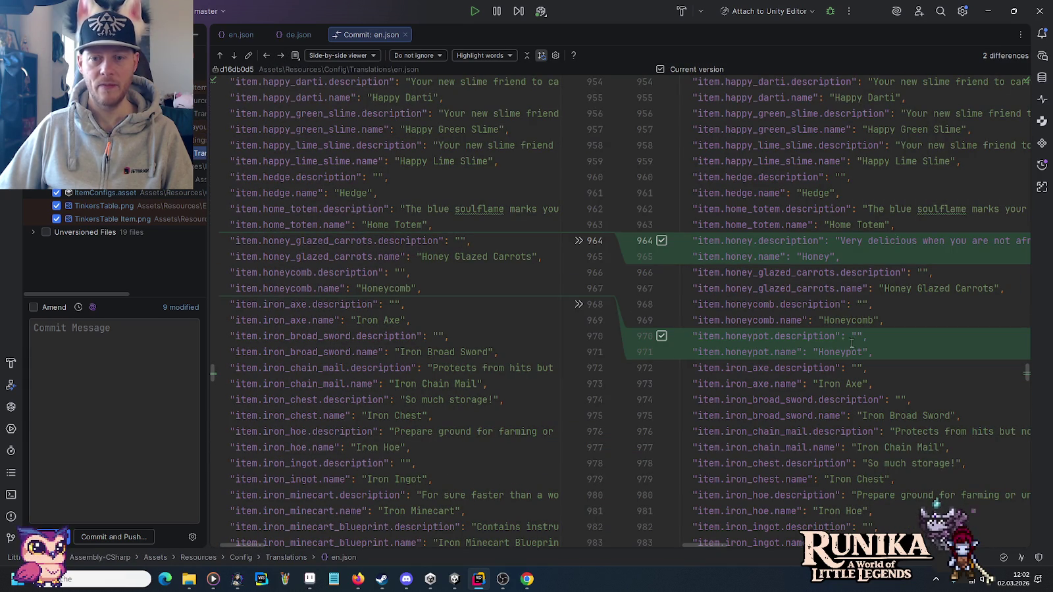
left_click(235, 56)
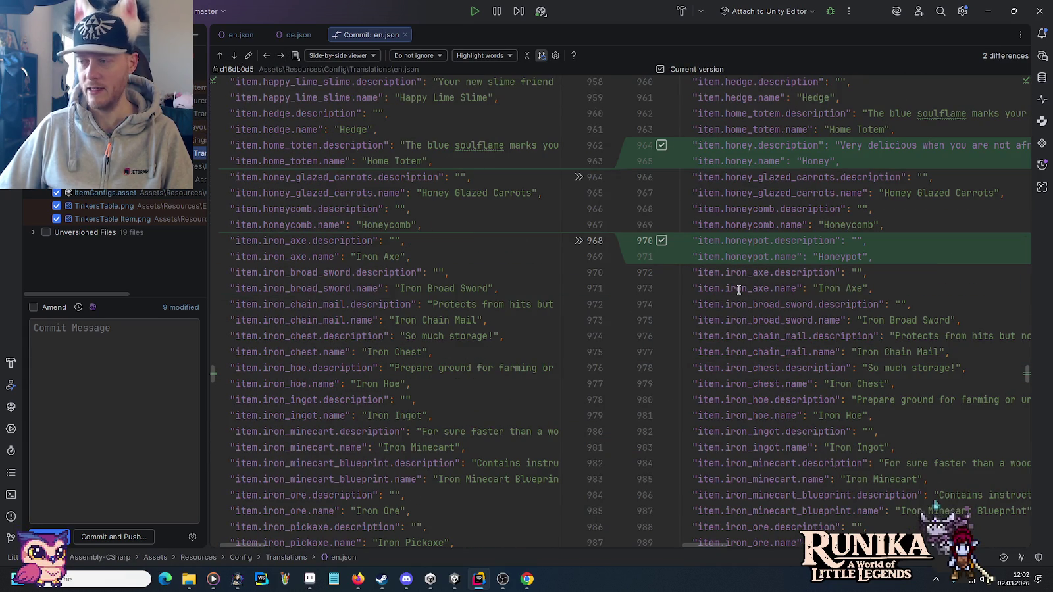
left_click(234, 55)
left_click(234, 54)
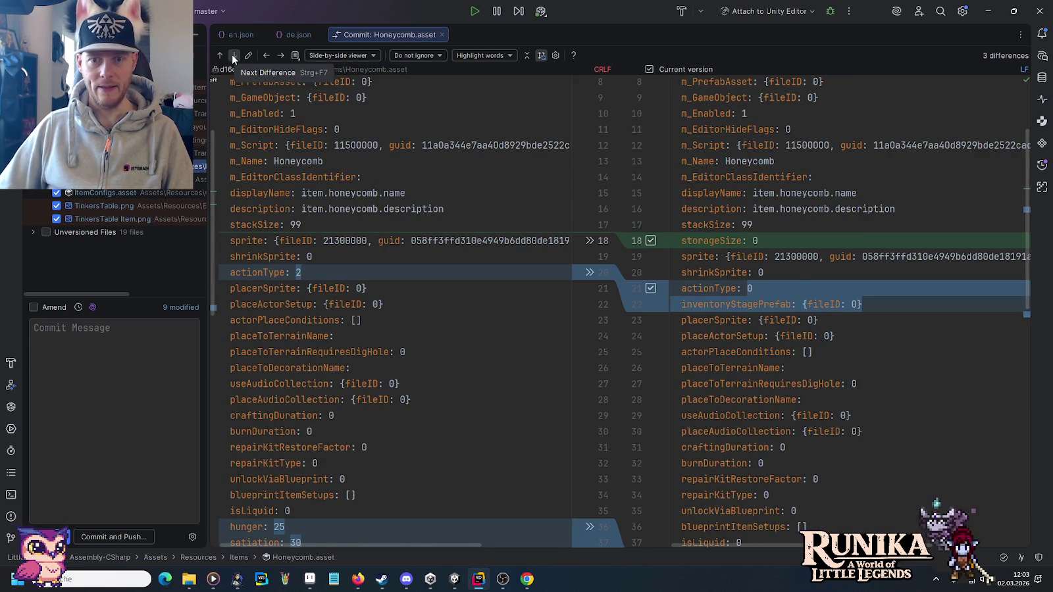
left_click(233, 56)
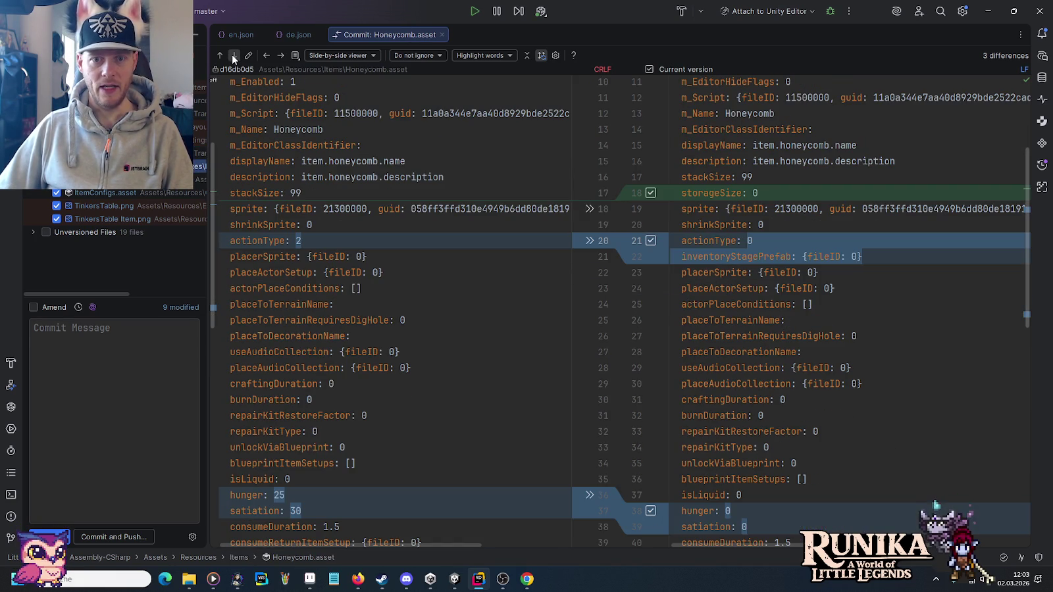
Review the HoneyGlazedCarrots Recipe, ItemConfigs and TinkersTable image diffs, then view unversioned Book.png.
left_click(275, 58)
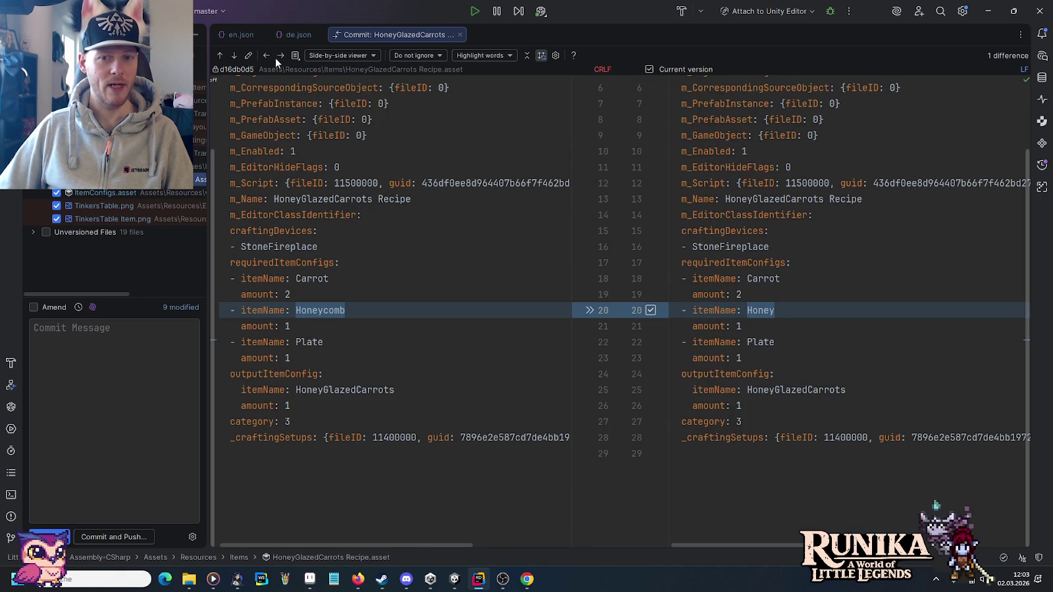
left_click(275, 58)
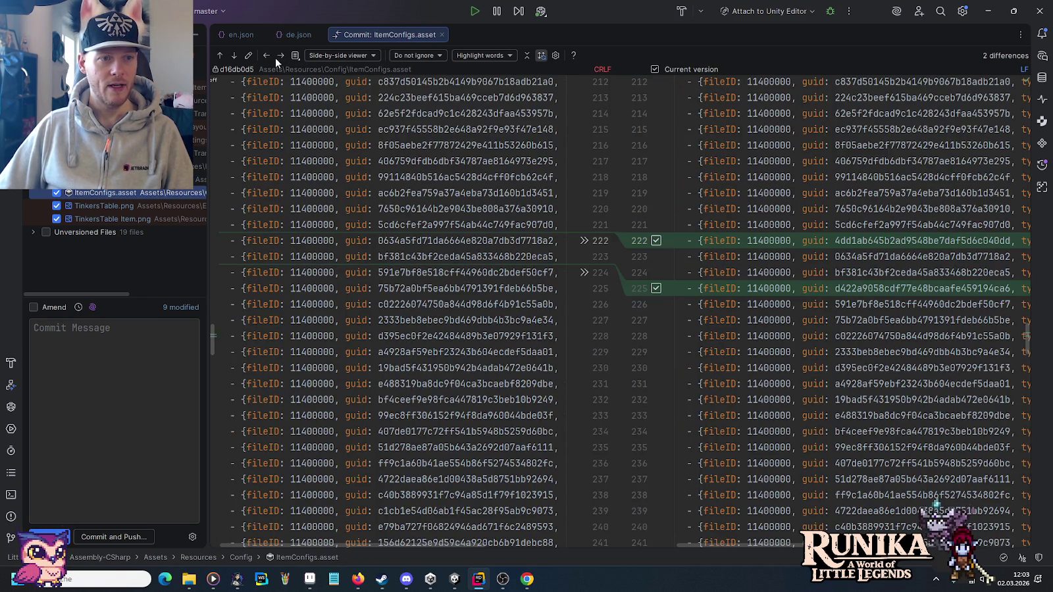
left_click(232, 57)
left_click(233, 56)
left_click(233, 57)
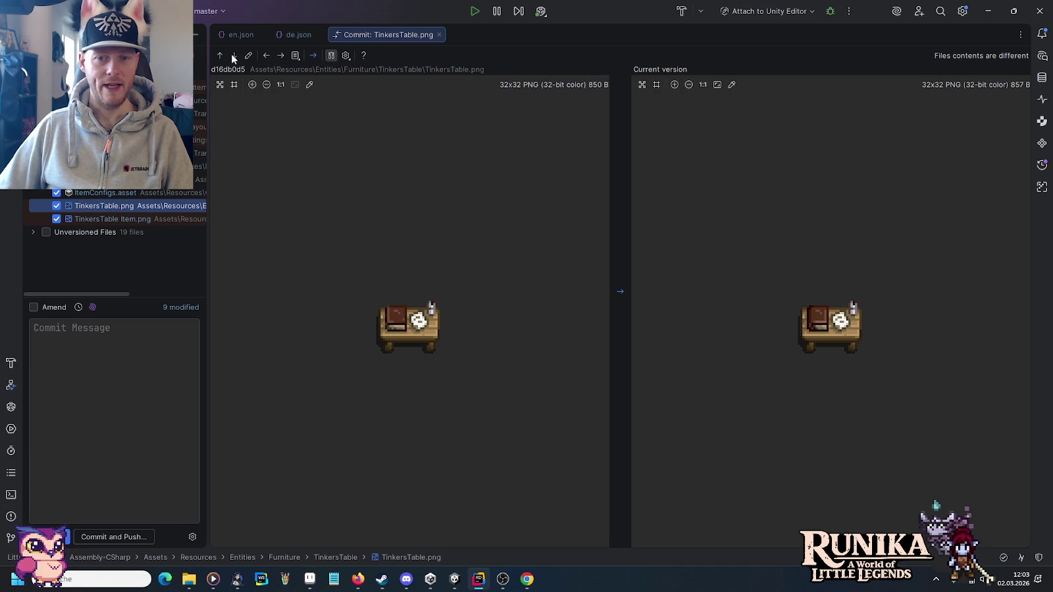
left_click(232, 55)
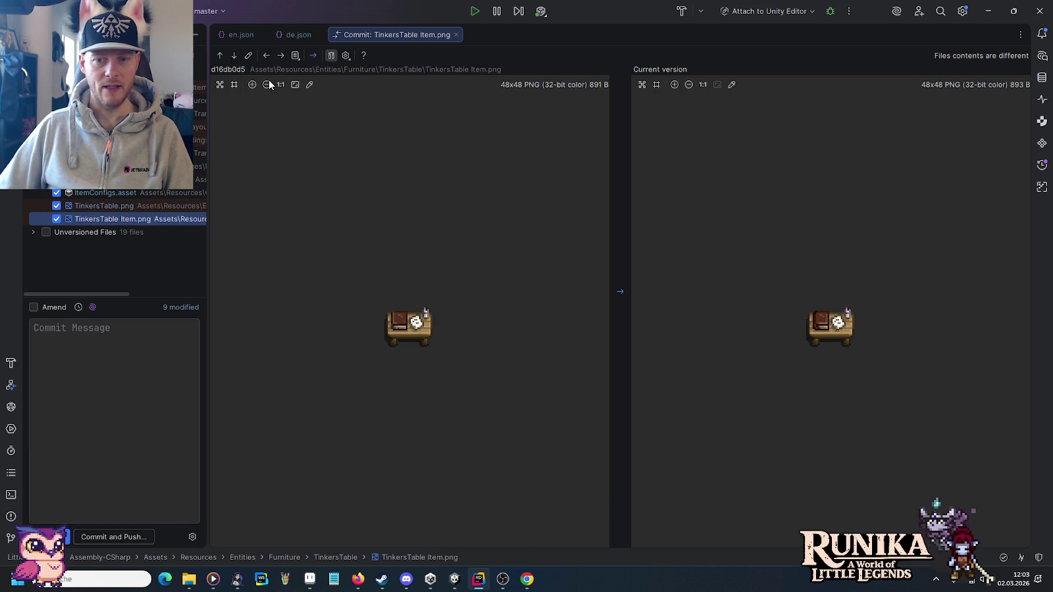
left_click(31, 231)
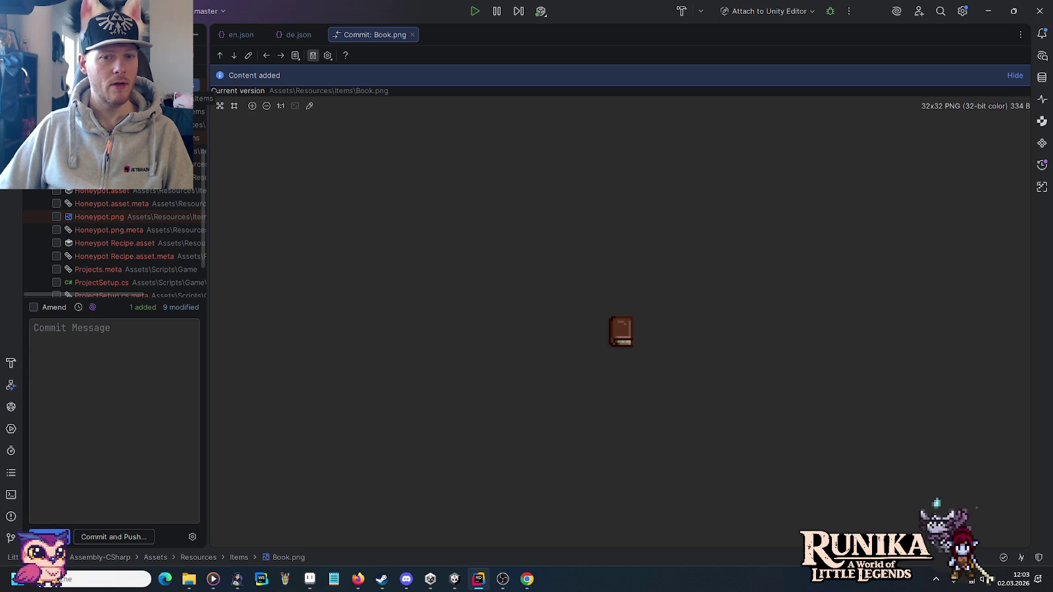
Delete the unwanted Book.png file from the project.
scroll(73, 198, "up", 5)
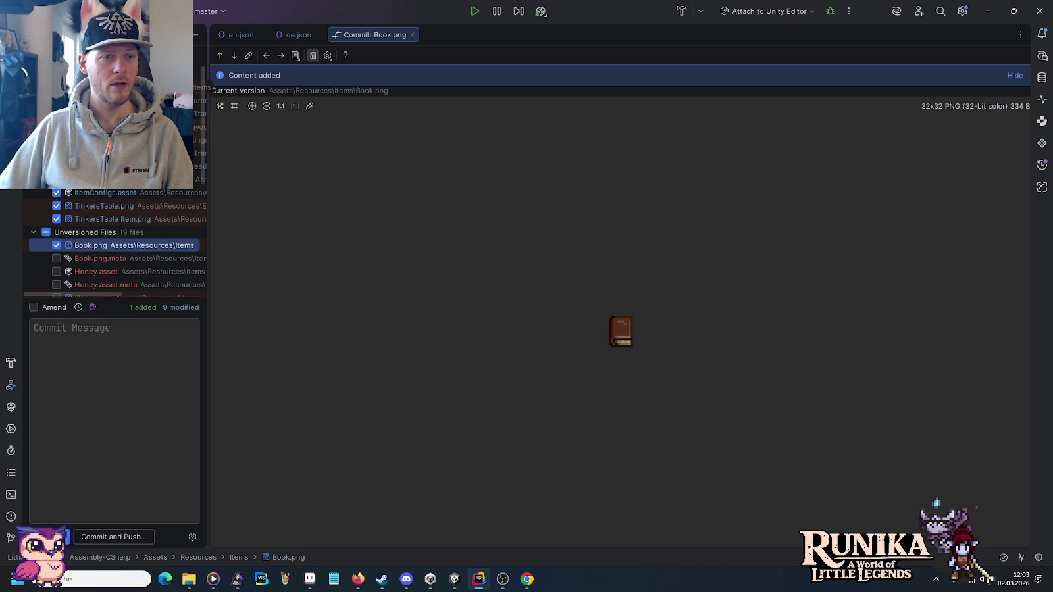
left_click(131, 87)
left_click(91, 245)
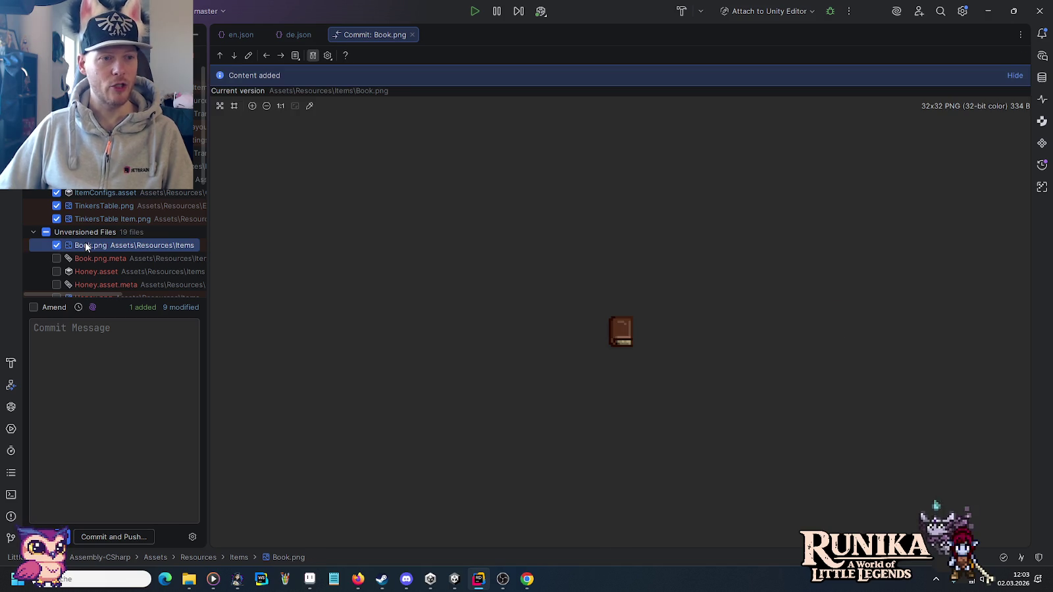
key("Delete")
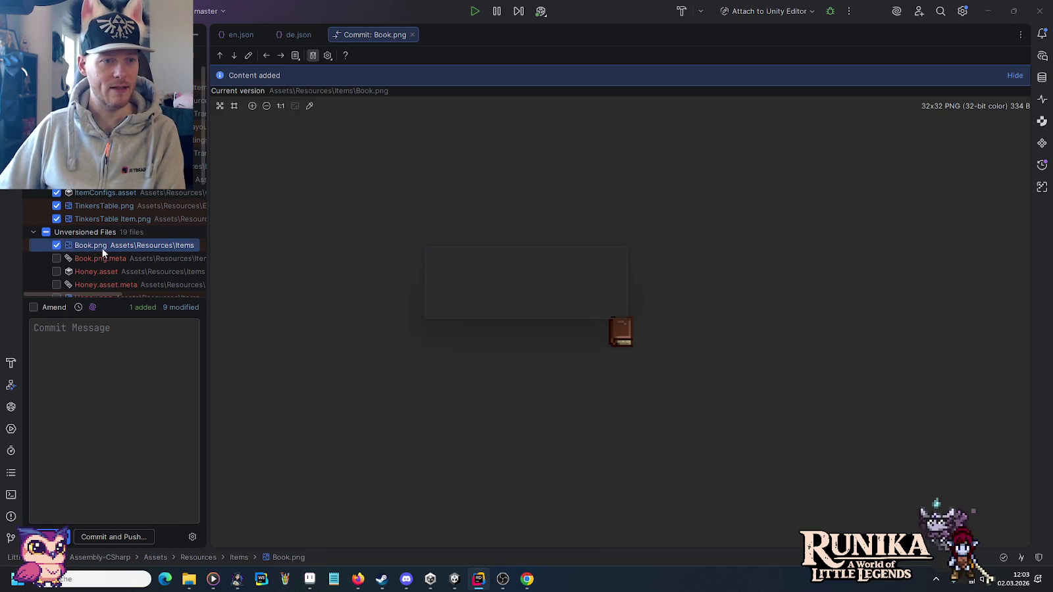
key("Return")
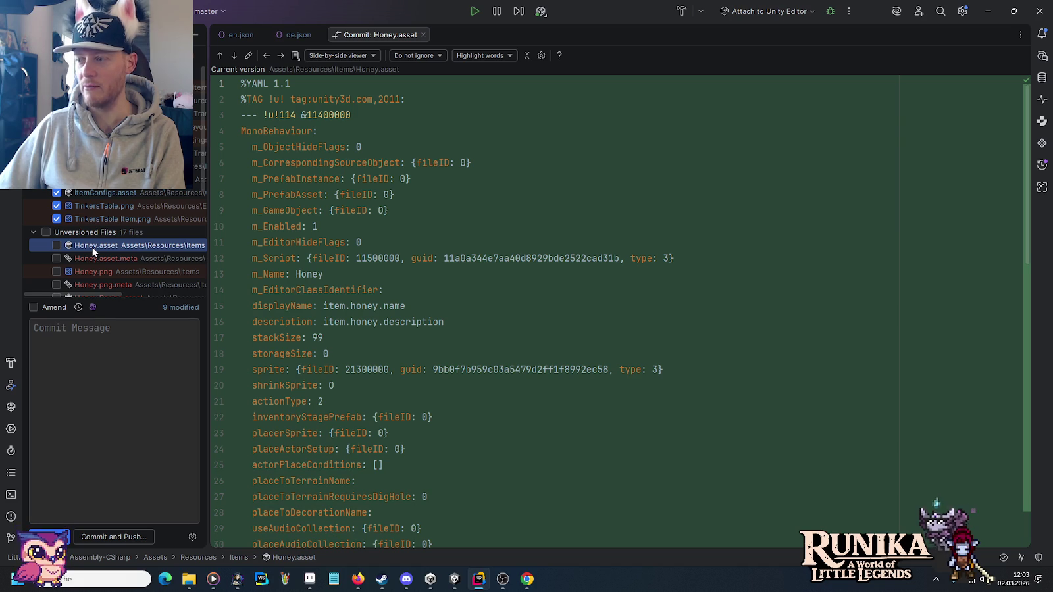
Include Honey.asset.meta, Honey.png, Honey.png.meta and the Honey Recipe files in the commit.
scroll(83, 230, "down", 2)
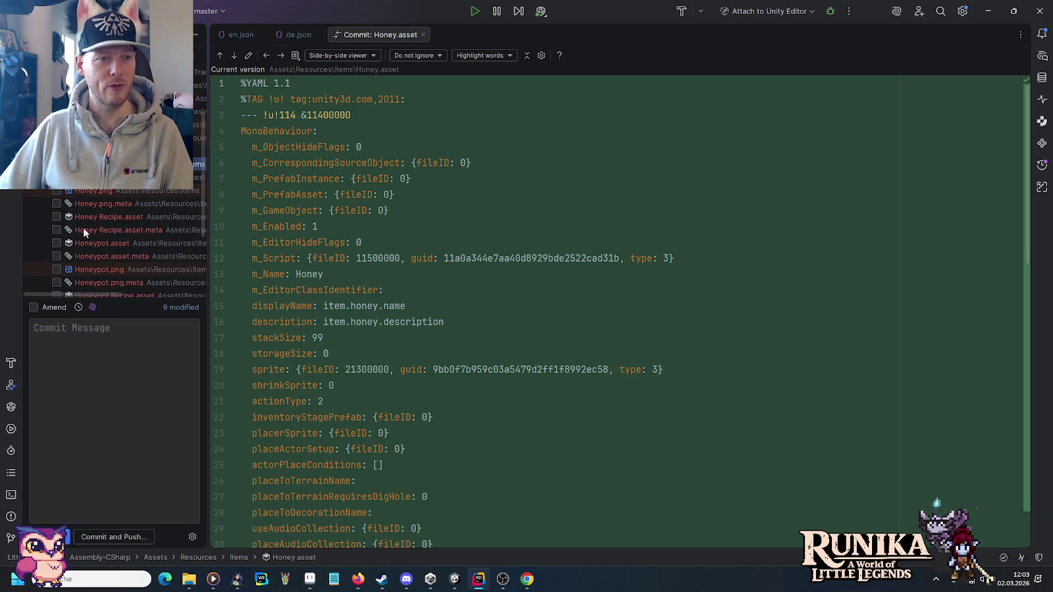
scroll(64, 265, "up", 2)
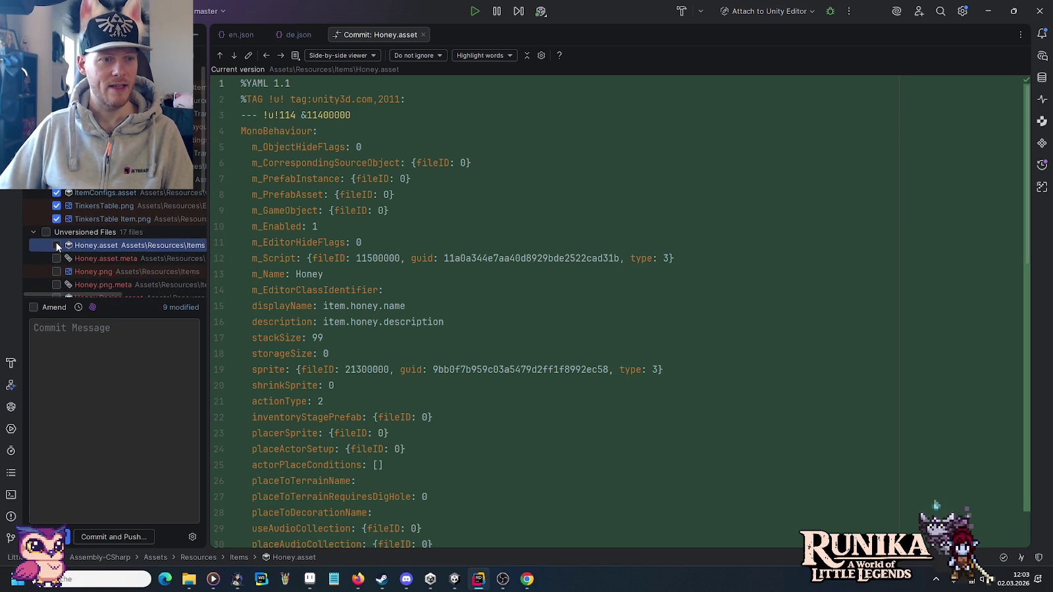
left_click(57, 257)
left_click(57, 271)
scroll(56, 275, "down", 1)
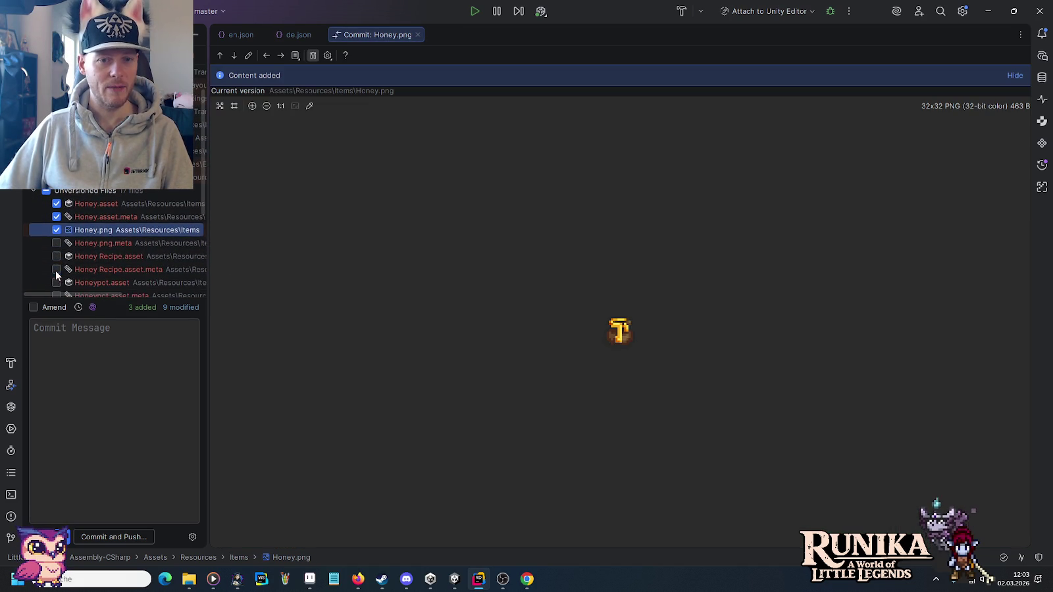
left_click(57, 242)
left_click(57, 256)
left_click(57, 269)
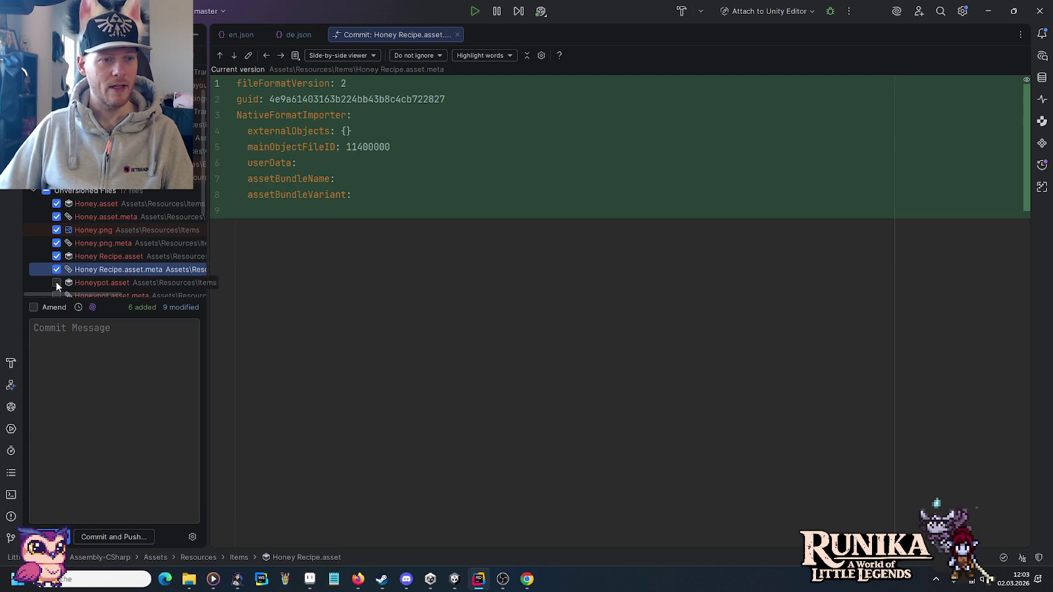
Include Honeypot.asset, Honeypot.png, the Honeypot Recipe asset and their .meta files in the commit.
left_click(56, 282)
scroll(56, 282, "down", 1)
scroll(56, 281, "down", 2)
left_click(56, 216)
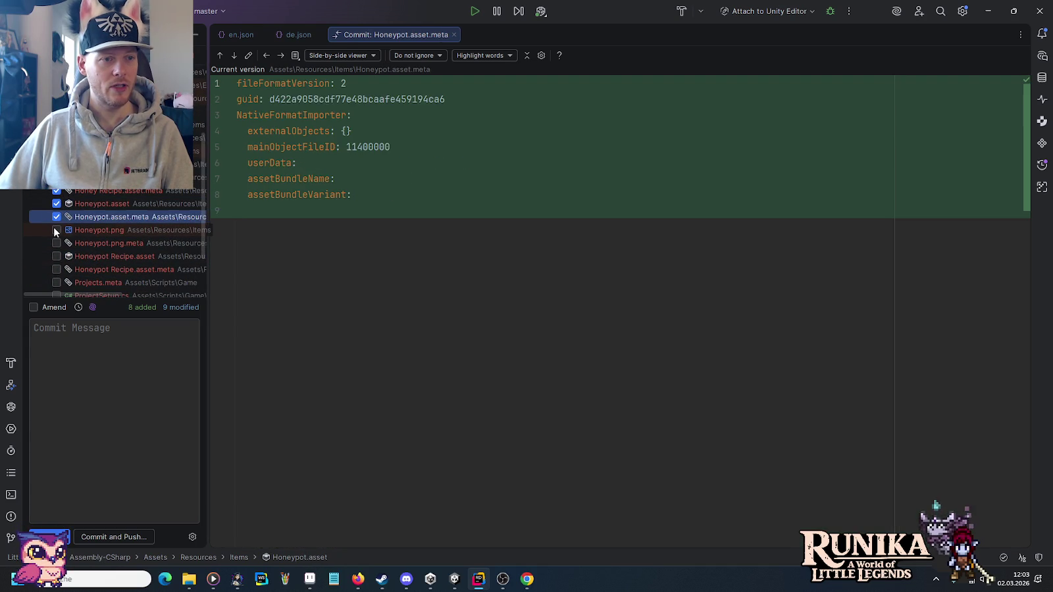
left_click(55, 229)
left_click(57, 243)
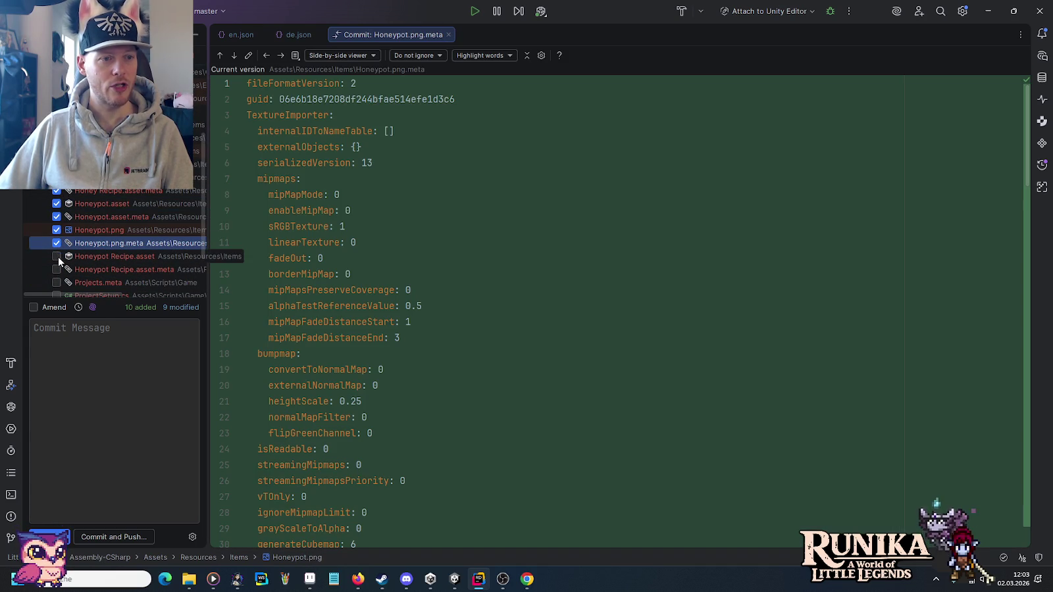
left_click(57, 256)
left_click(57, 269)
scroll(57, 269, "down", 3)
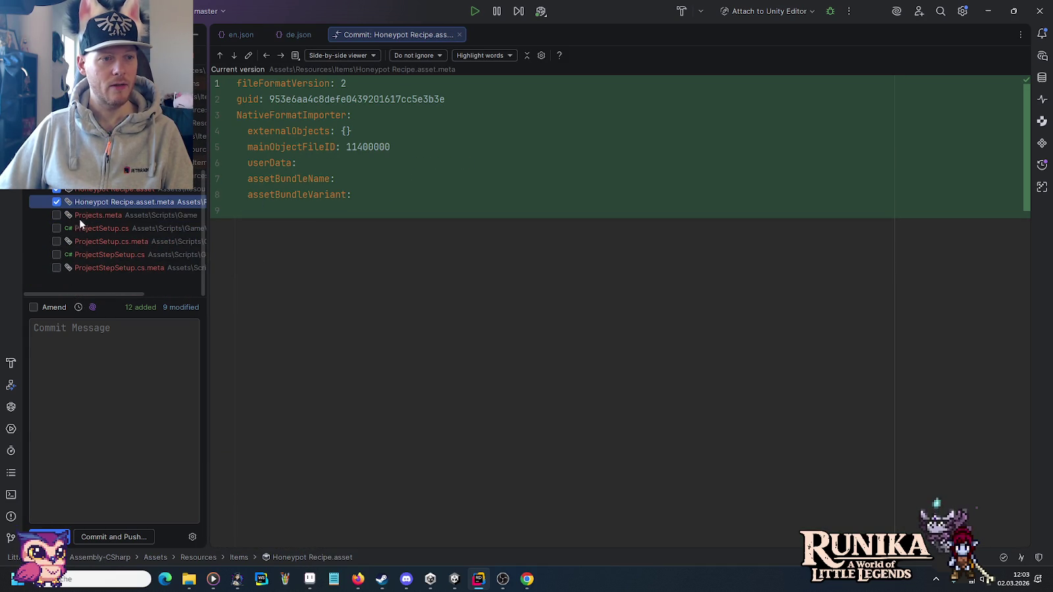
left_click(90, 373)
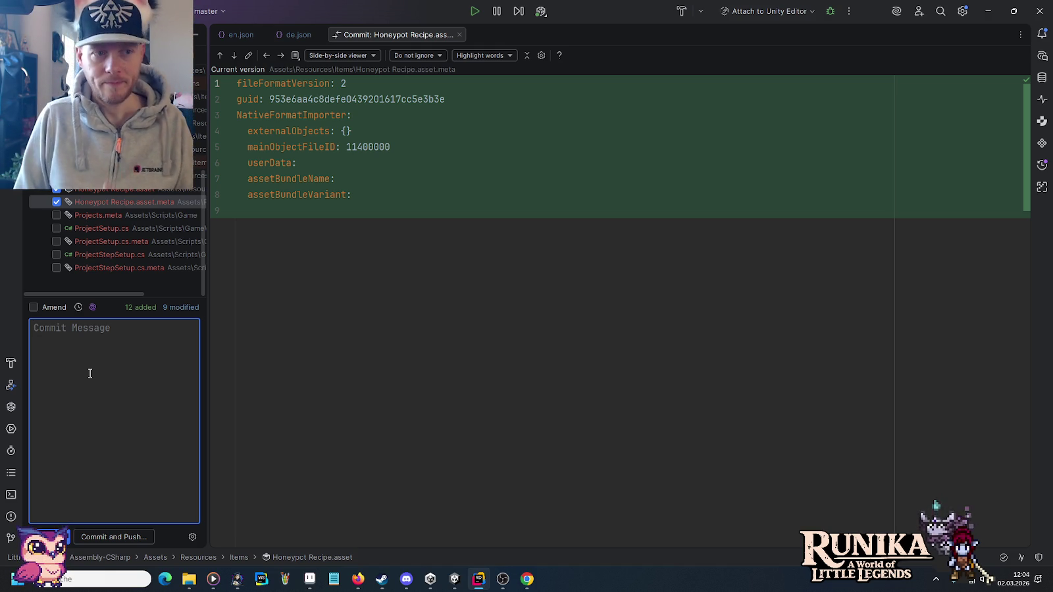
Enter the commit message 'Adds honey item.' and run Commit and Push.
type("Add")
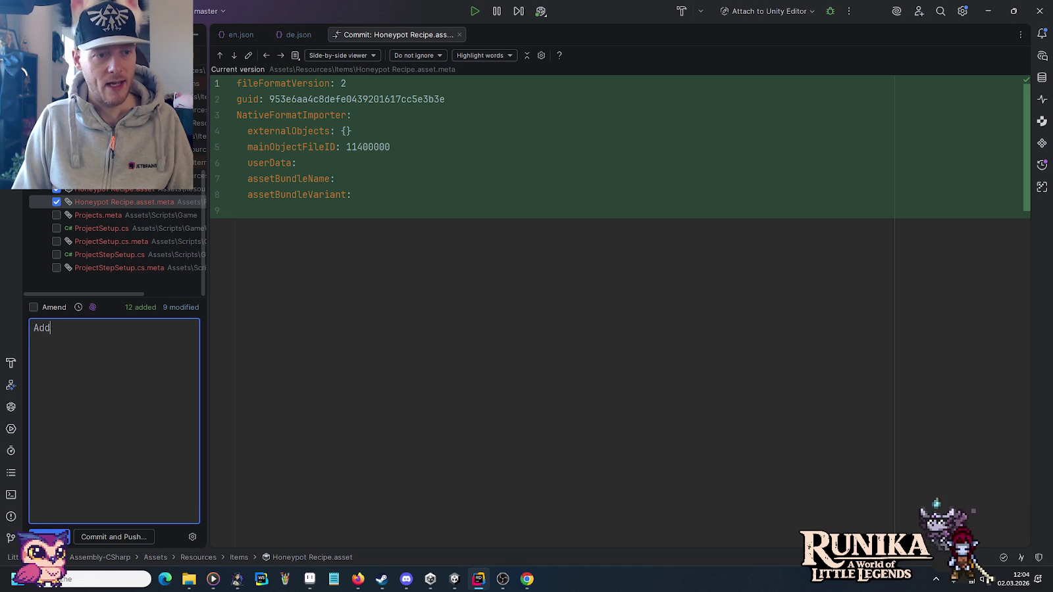
type("s hney")
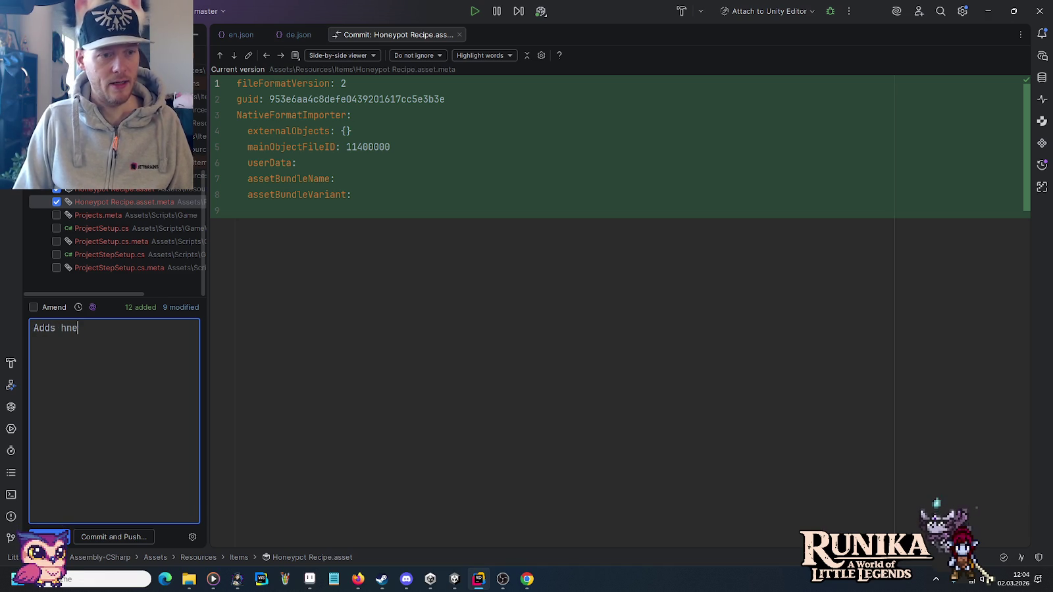
key("BackSpace")
key("BackSpace")
type("oney item.")
left_click(126, 534)
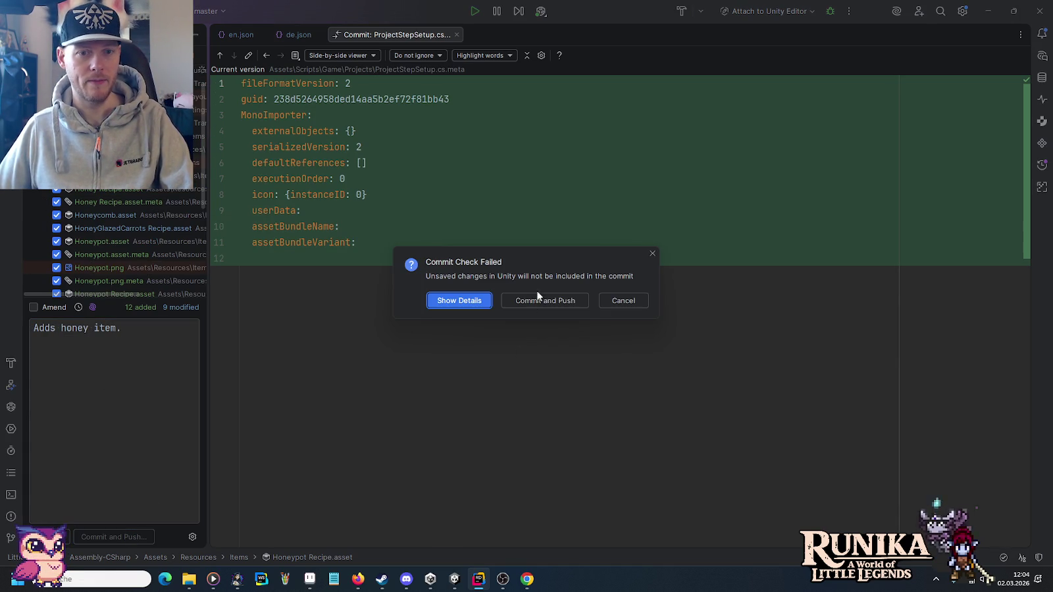
Commit despite the unsaved-changes warning, push to origin/master, and return to Unity.
left_click(536, 296)
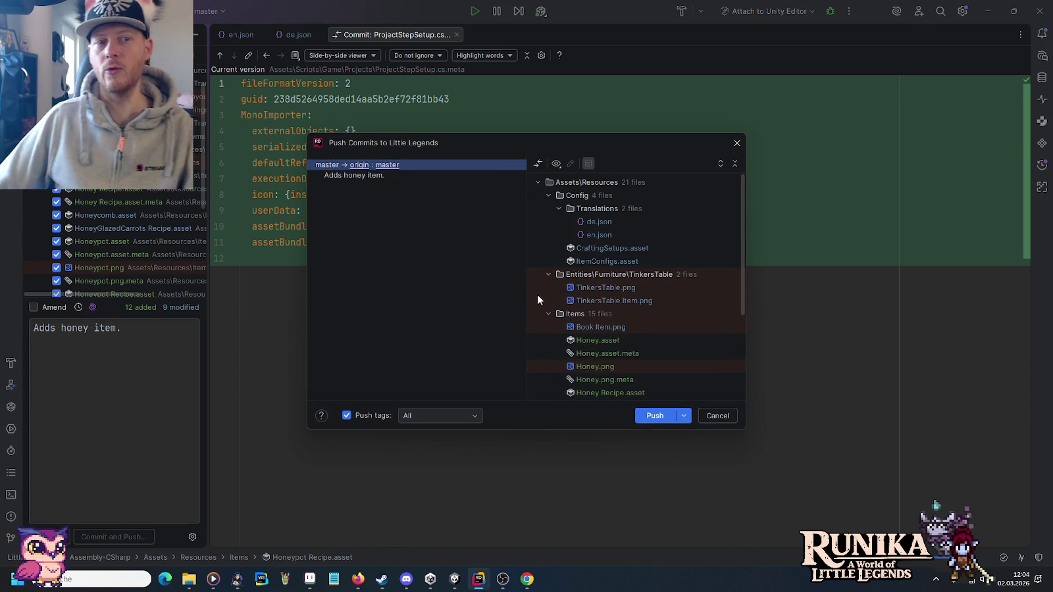
left_click(654, 414)
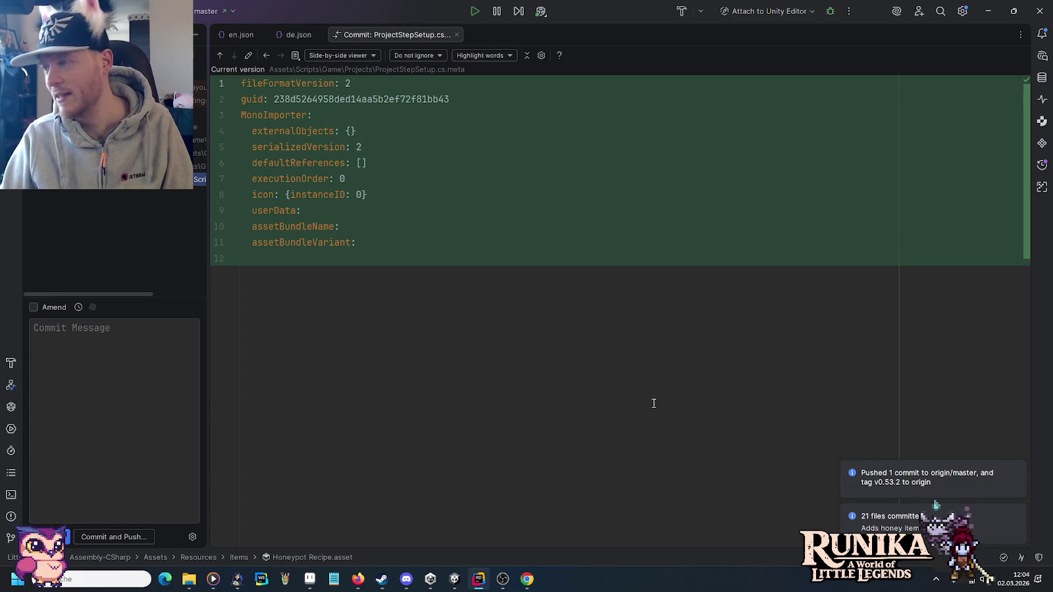
left_click(1014, 512)
left_click(1013, 518)
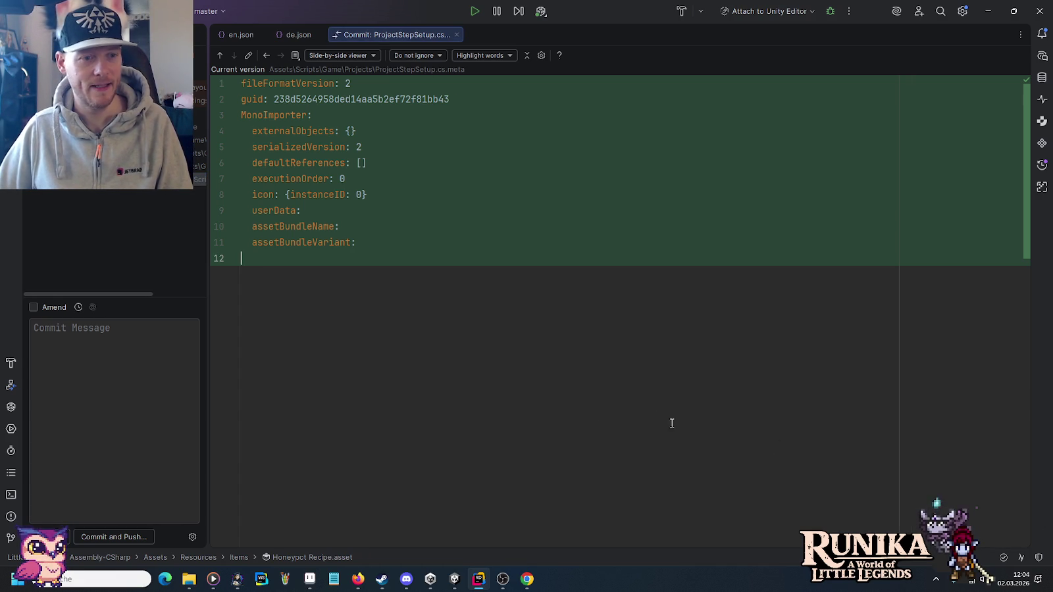
left_click(453, 581)
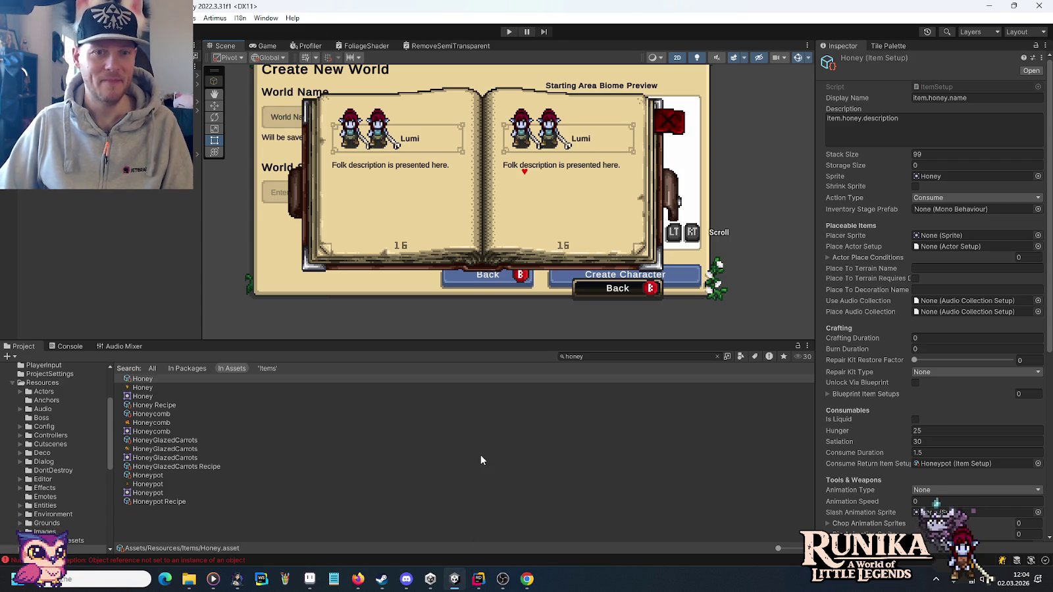
In File Explorer, browse to UserInterface > Components > RepairStations and switch to large icons.
mouse_move(189, 578)
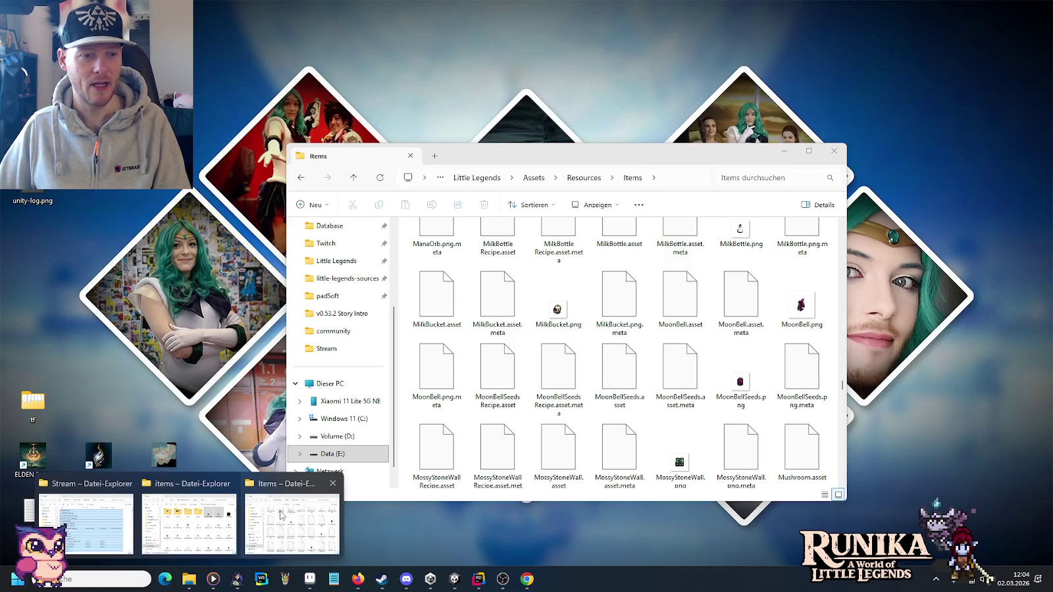
left_click(281, 515)
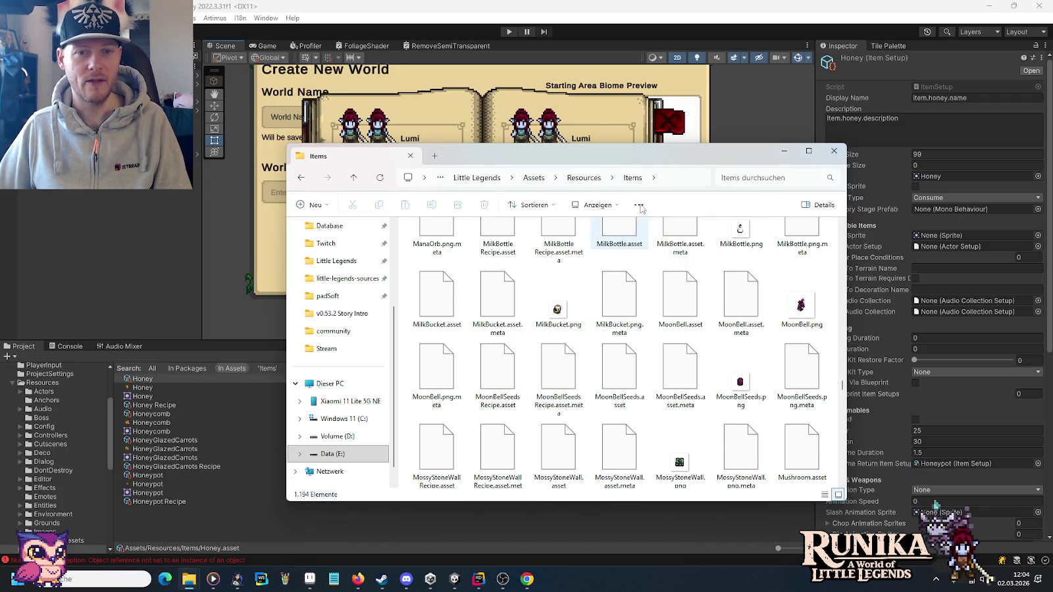
left_click(584, 177)
scroll(679, 296, "down", 3)
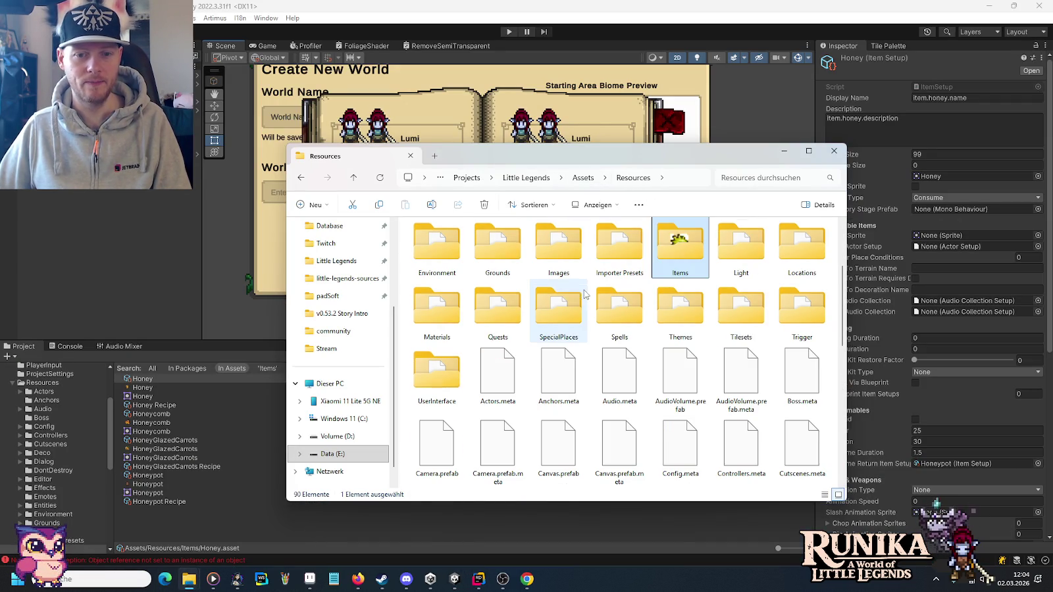
double_click(438, 389)
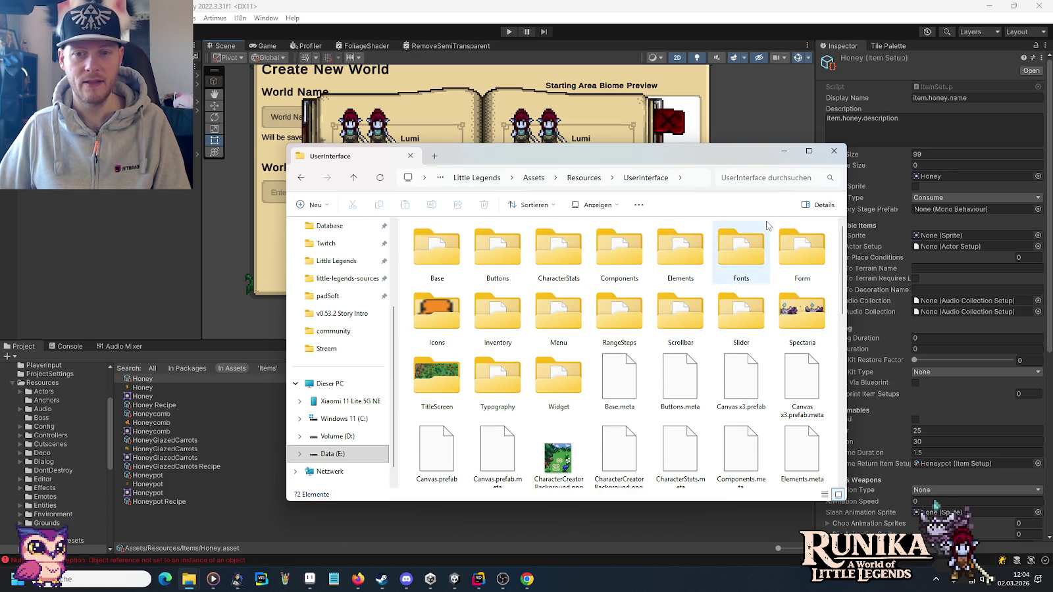
double_click(609, 248)
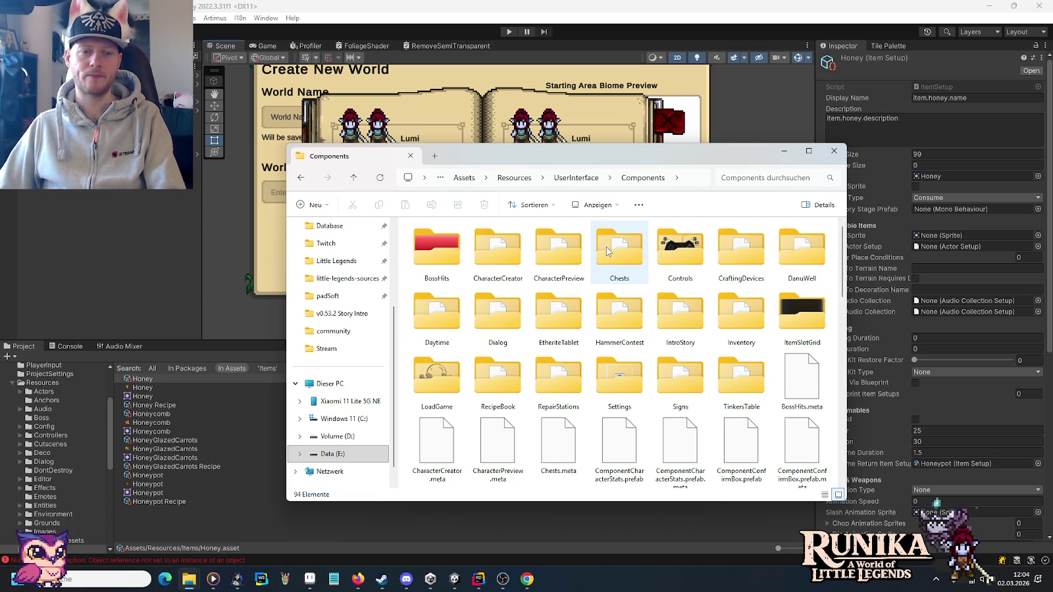
double_click(558, 380)
right_click(528, 421)
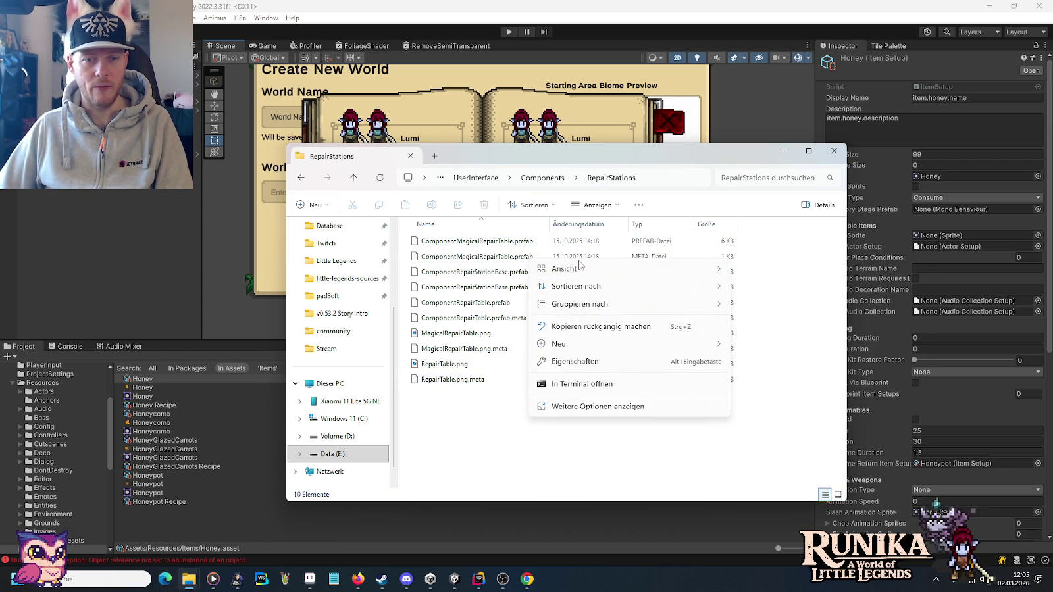
mouse_move(695, 270)
left_click(750, 292)
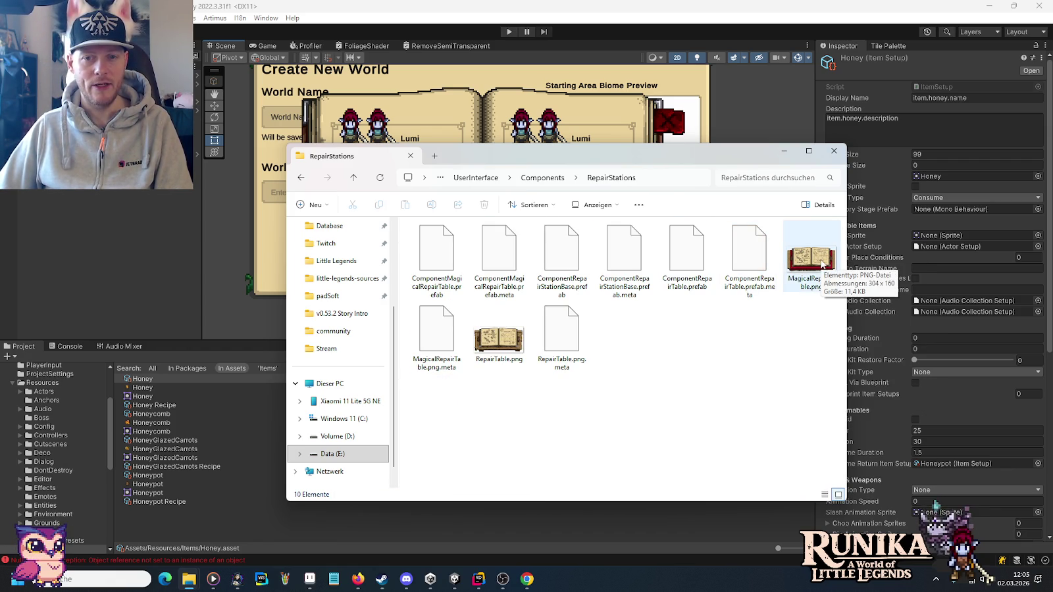
Drag Book.png from UserInterface/Elements/Book into Aseprite to open it.
key("BackSpace")
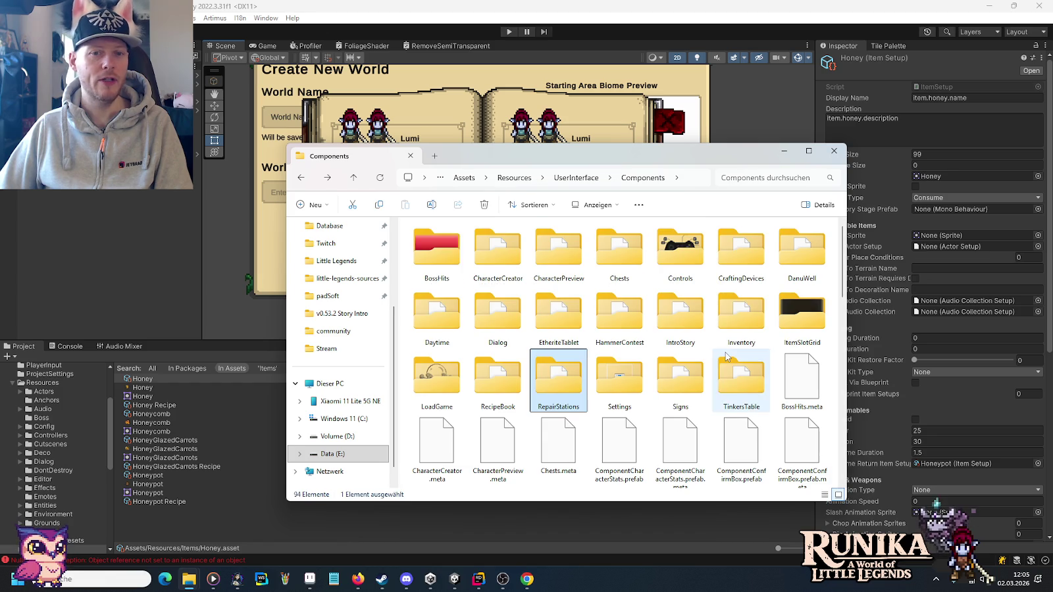
key("BackSpace")
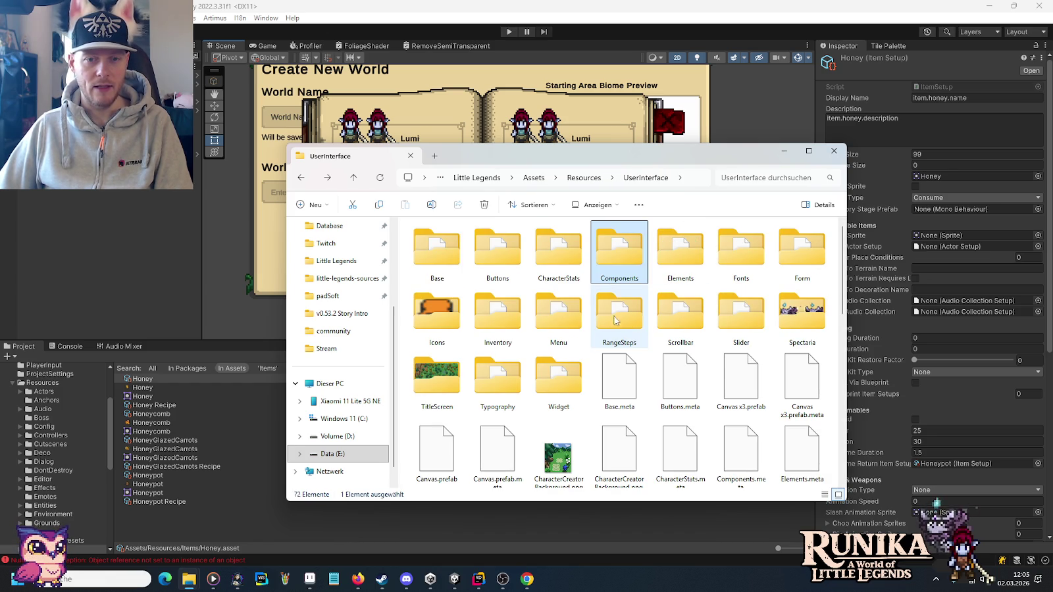
double_click(679, 249)
double_click(508, 245)
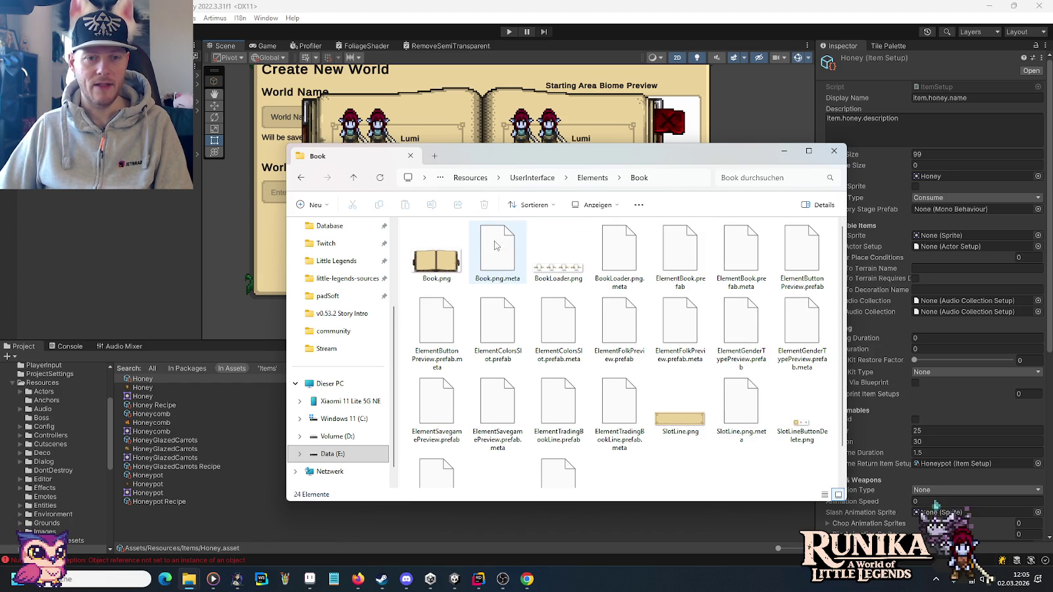
left_click(429, 265)
mouse_move(313, 567)
left_mouse_down()
mouse_move(311, 577)
mouse_move(461, 329)
mouse_move(954, 190)
mouse_move(825, 47)
left_mouse_up()
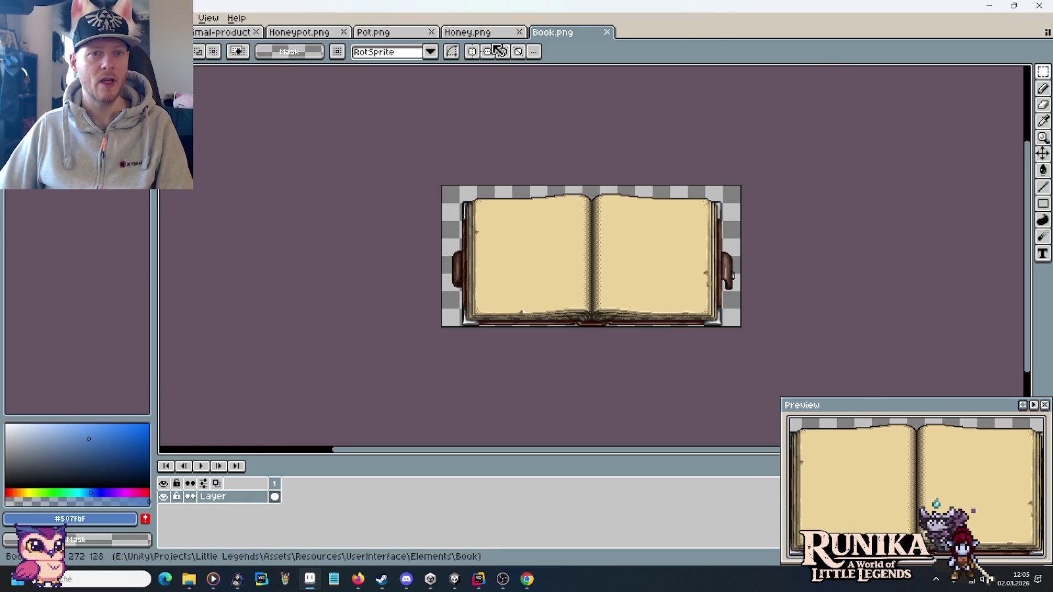
Close the Pot, Honey, Honeypot and other extra tabs, keeping Book.png open.
left_click(431, 31)
left_click(433, 31)
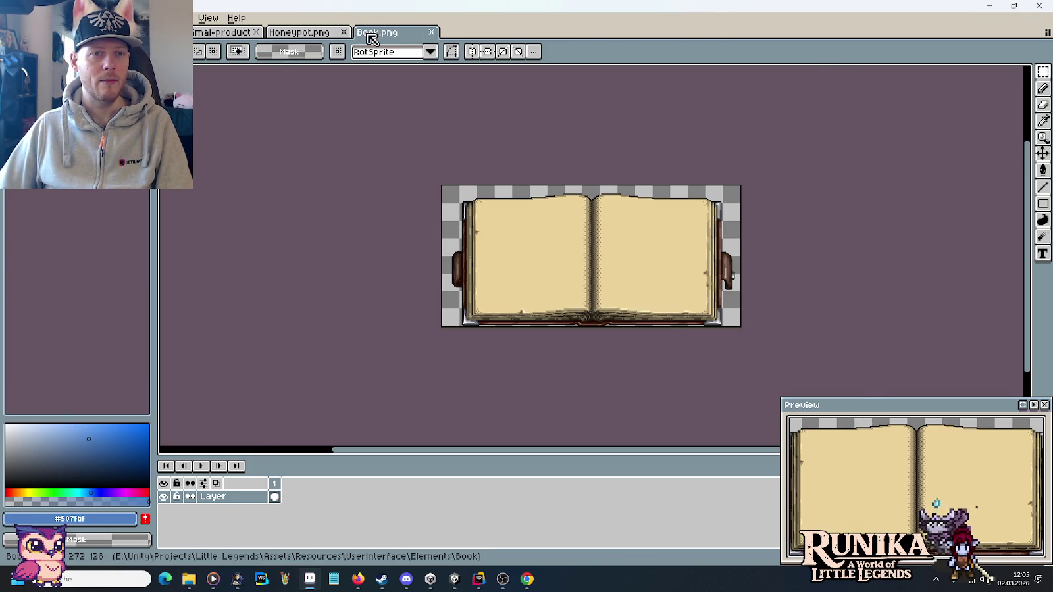
left_click(342, 31)
left_click(258, 33)
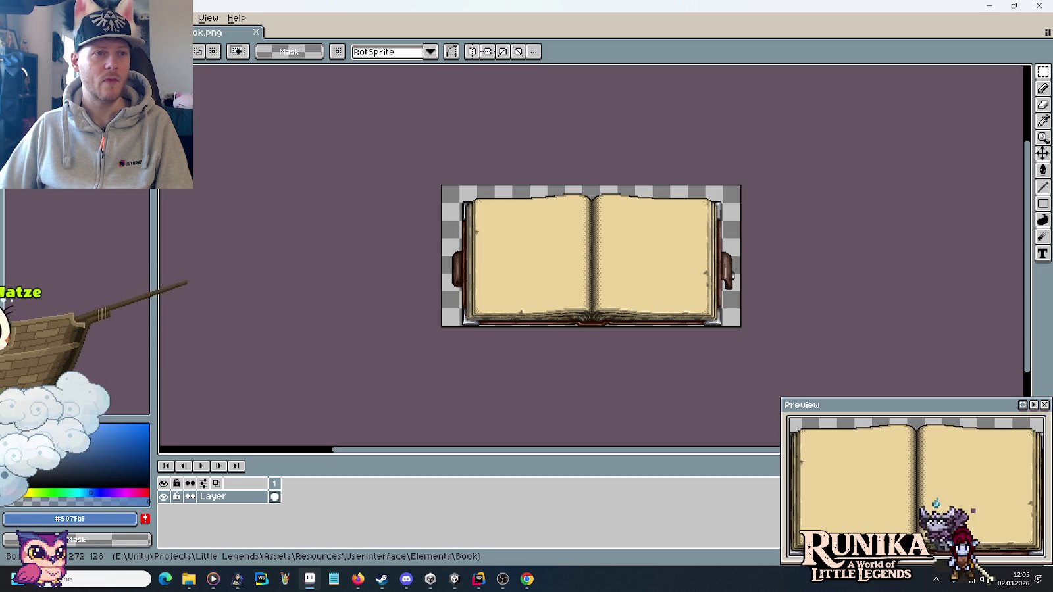
Open inventory-ideas-raw.png from File > Open Recent.
key("ctrl+o")
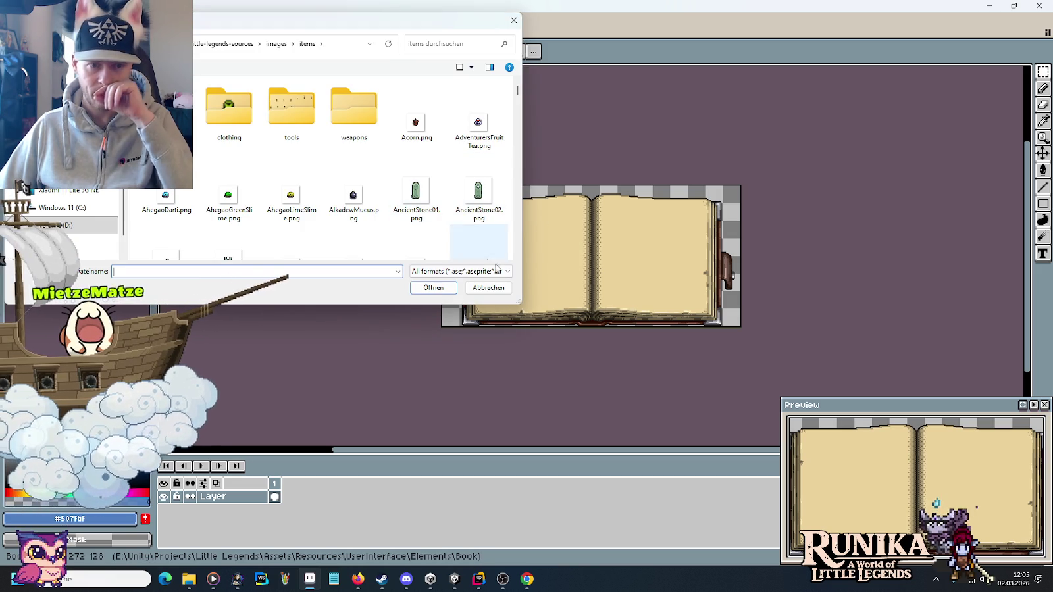
key("Escape")
left_click(19, 18)
mouse_move(66, 58)
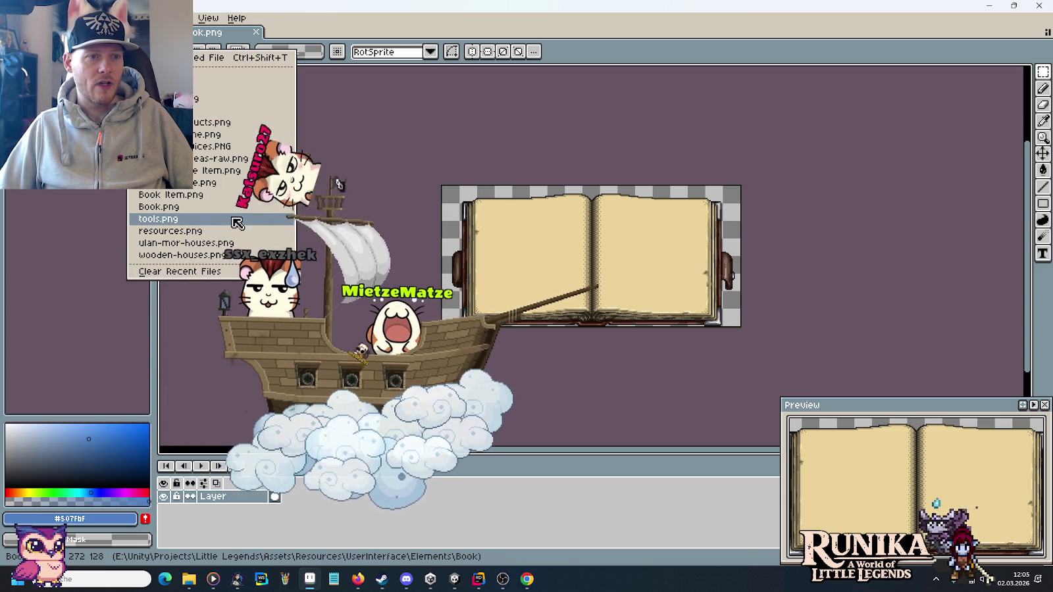
left_click(226, 161)
scroll(633, 251, "down", 10)
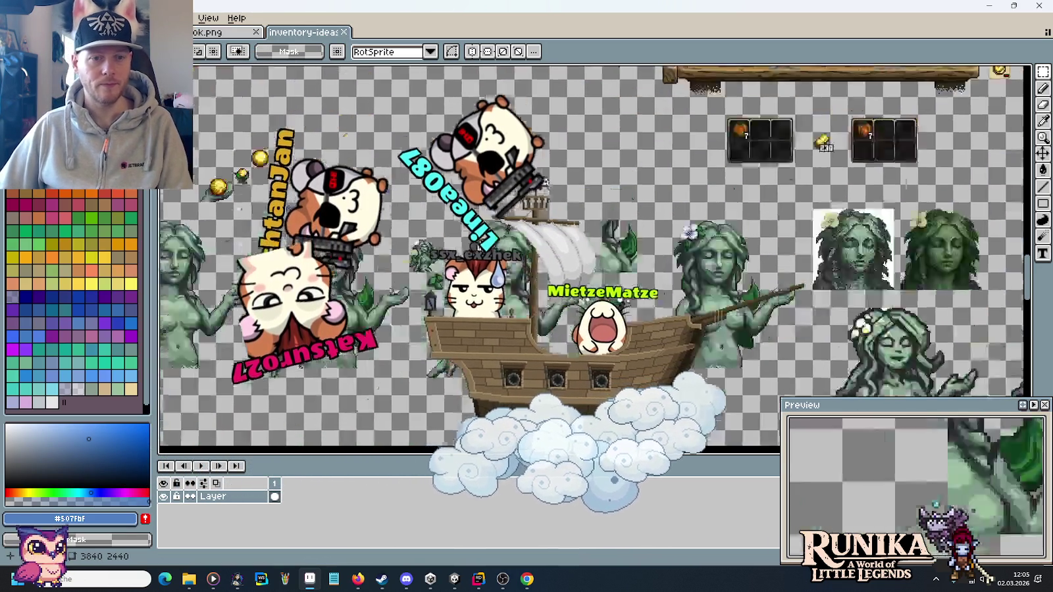
Select and copy the blank decorated open book from the inventory sheet, then return to the Book folder.
scroll(677, 170, "up", 1)
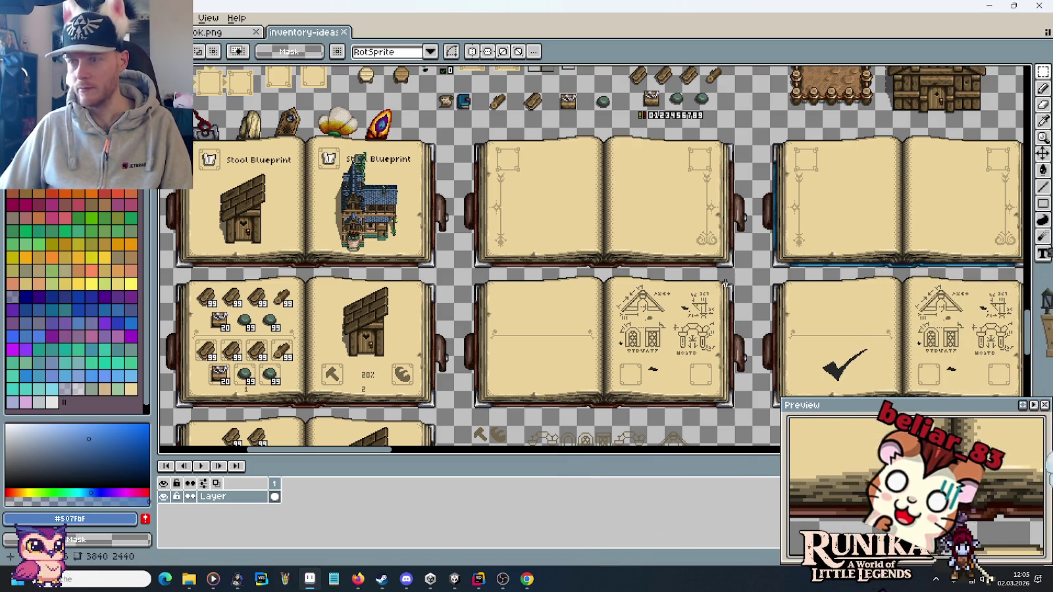
scroll(799, 261, "right", 5)
scroll(799, 261, "up", 1)
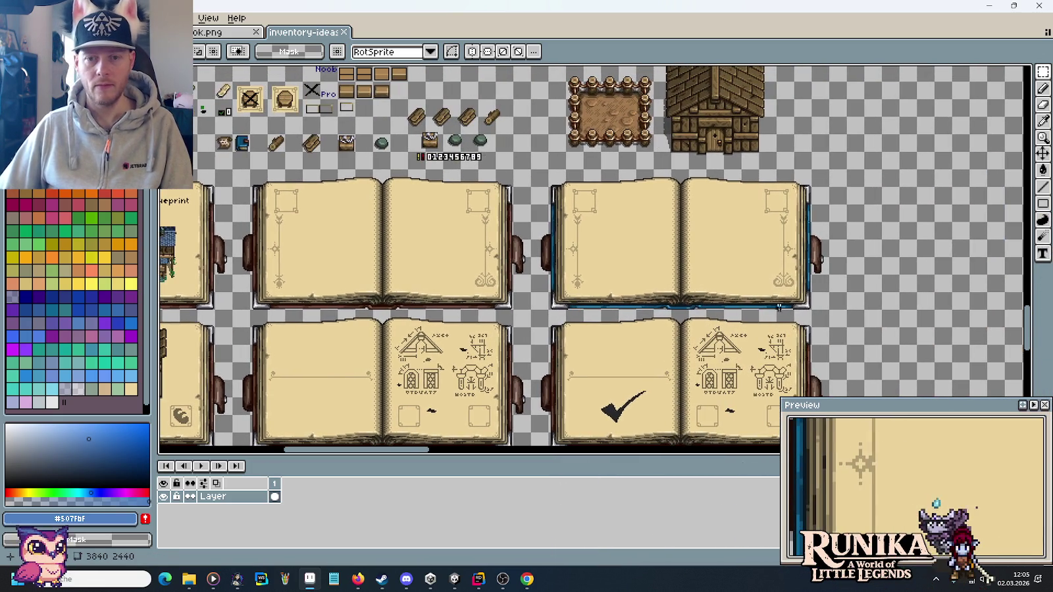
mouse_move(830, 311)
left_mouse_down()
mouse_move(723, 221)
mouse_move(566, 169)
mouse_move(528, 167)
left_mouse_up()
key("alt+Tab")
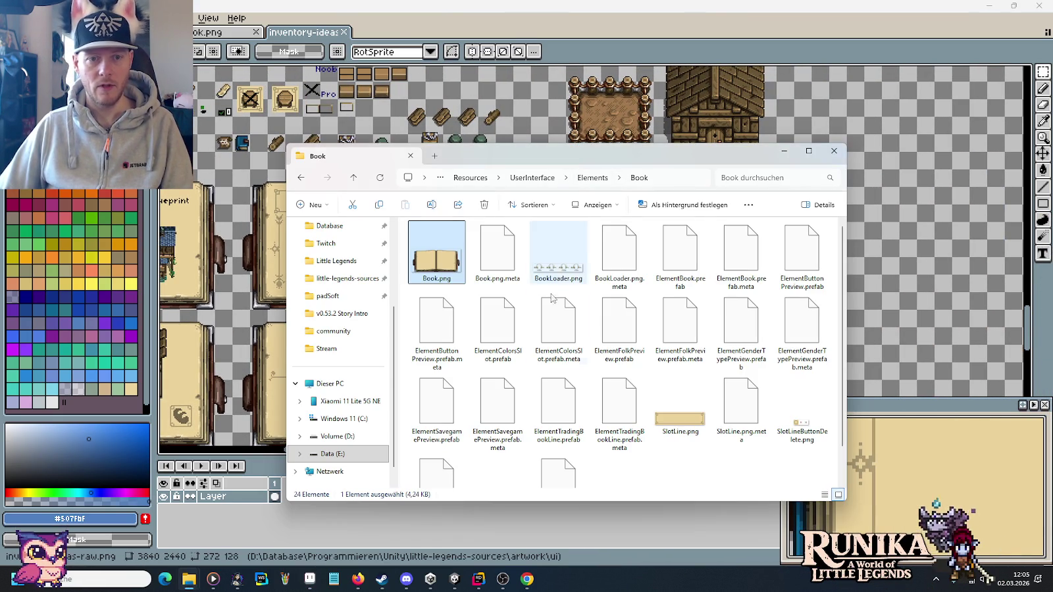
Undo the book dropped into Book.png and close it without saving.
left_click_drag(452, 267, 810, 130)
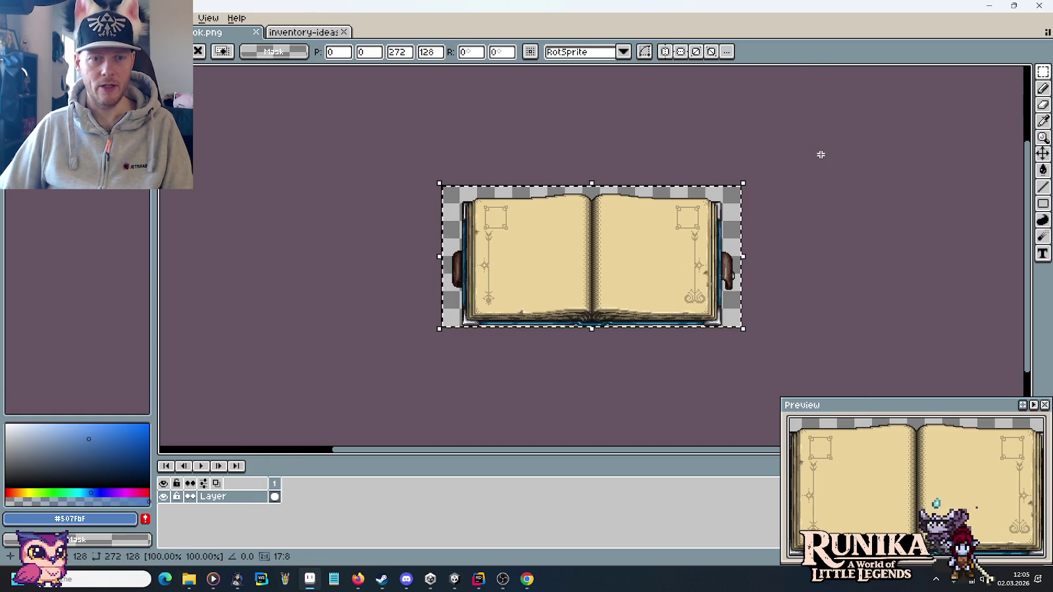
key("Return")
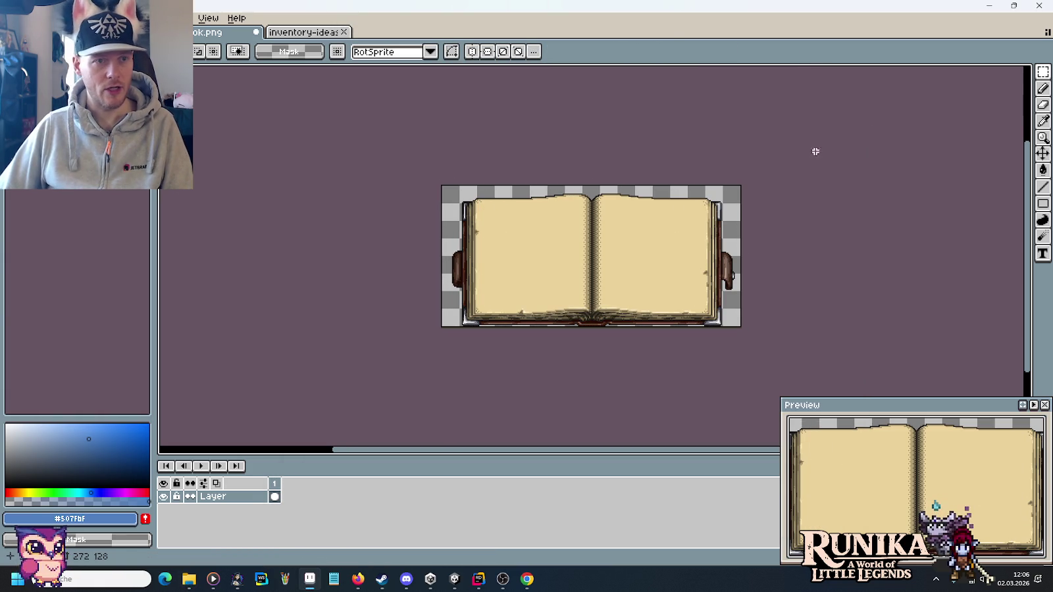
left_click(257, 32)
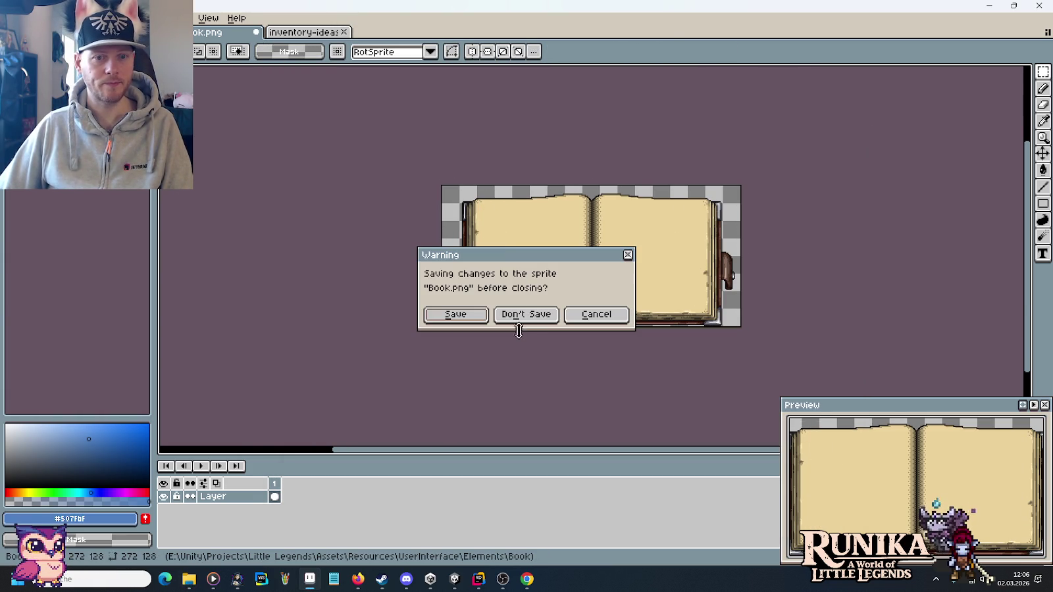
left_click(521, 316)
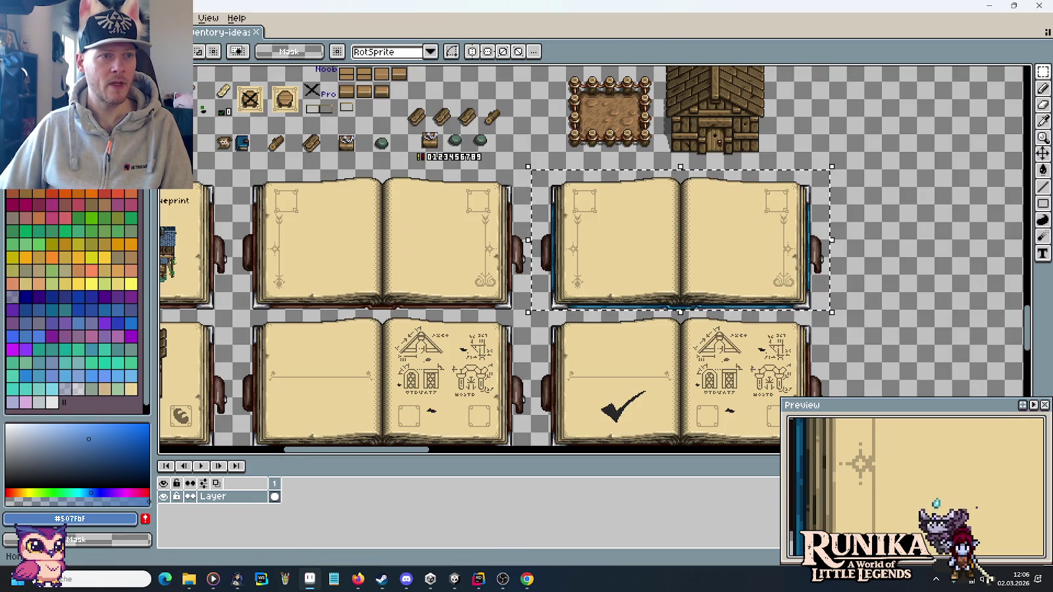
Paste the copied book into a new 272×128 transparent sprite and start saving it.
key("ctrl+n")
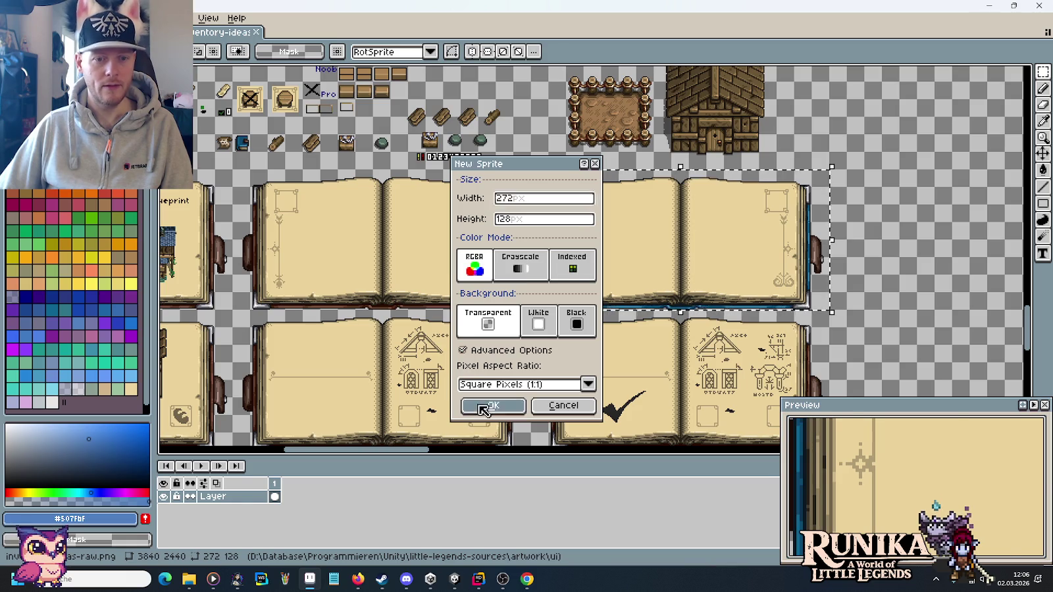
left_click(480, 406)
key("ctrl+v")
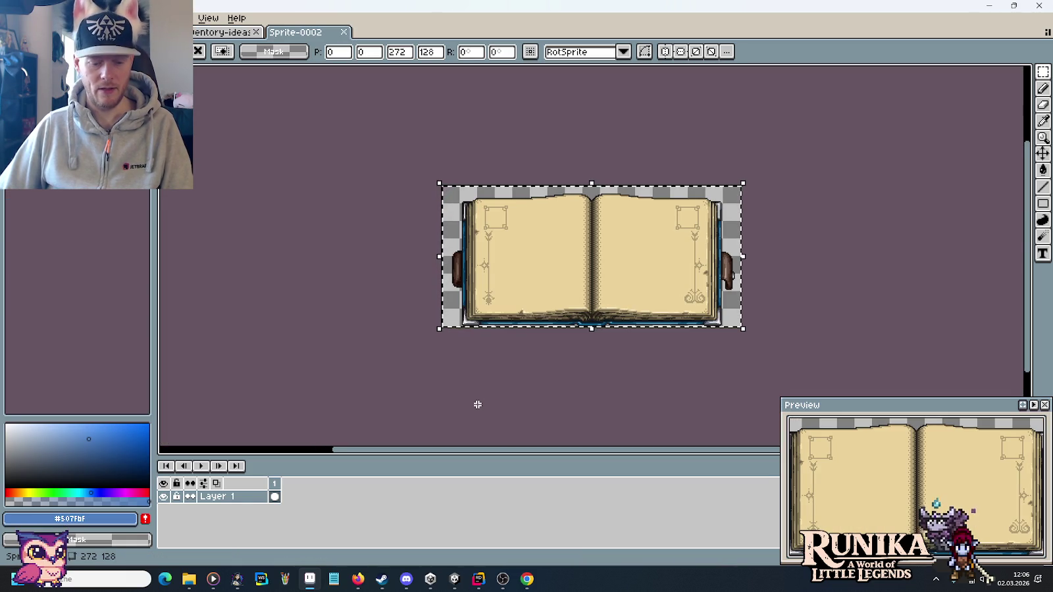
key("ctrl+s")
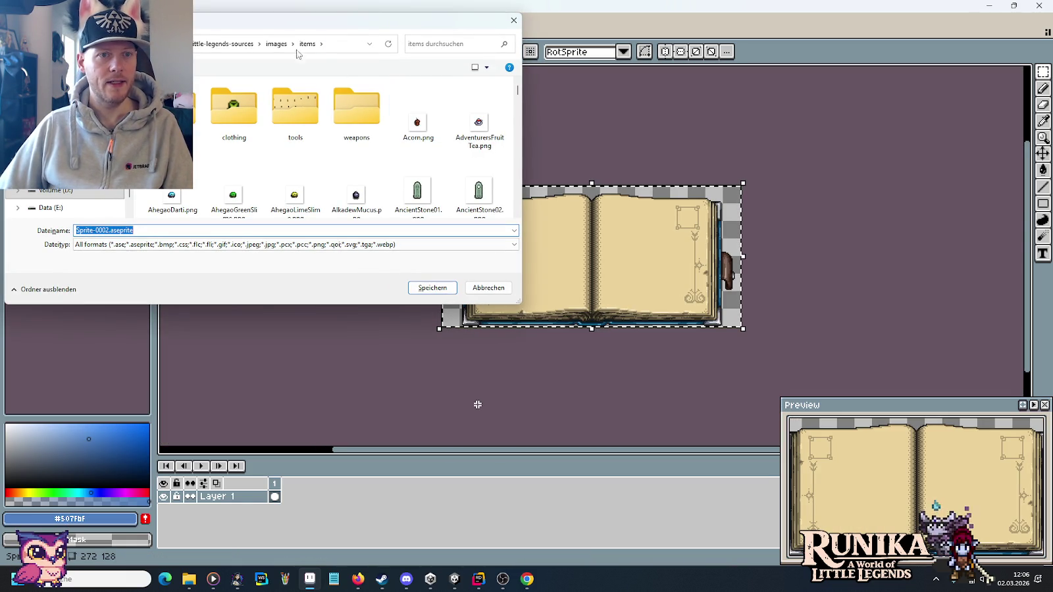
Browse the save dialog to the images/ui/components folder.
left_click(270, 45)
scroll(282, 119, "down", 5)
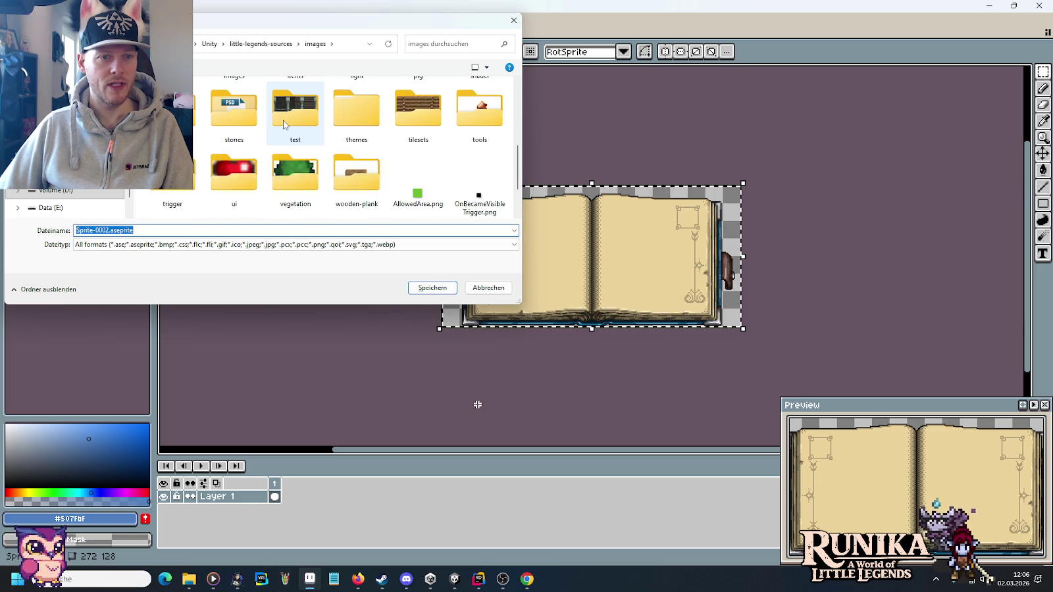
double_click(257, 135)
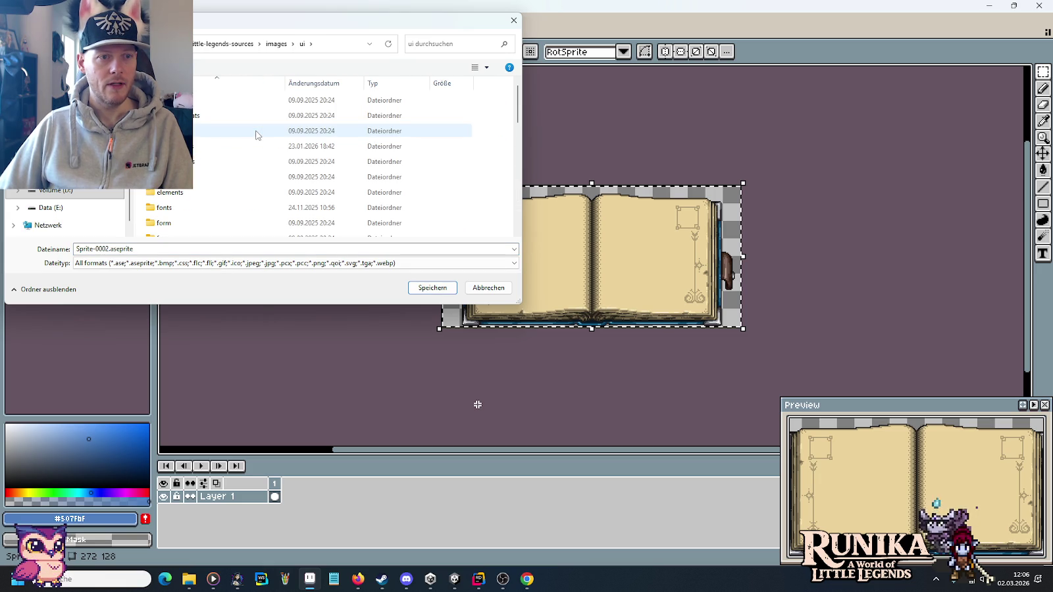
double_click(214, 146)
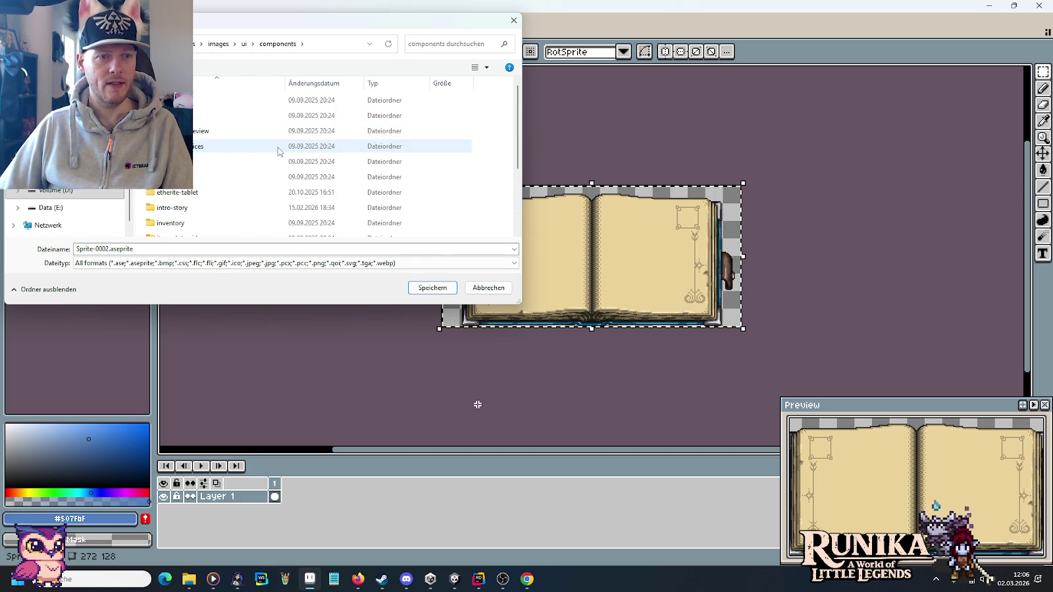
scroll(486, 205, "down", 1)
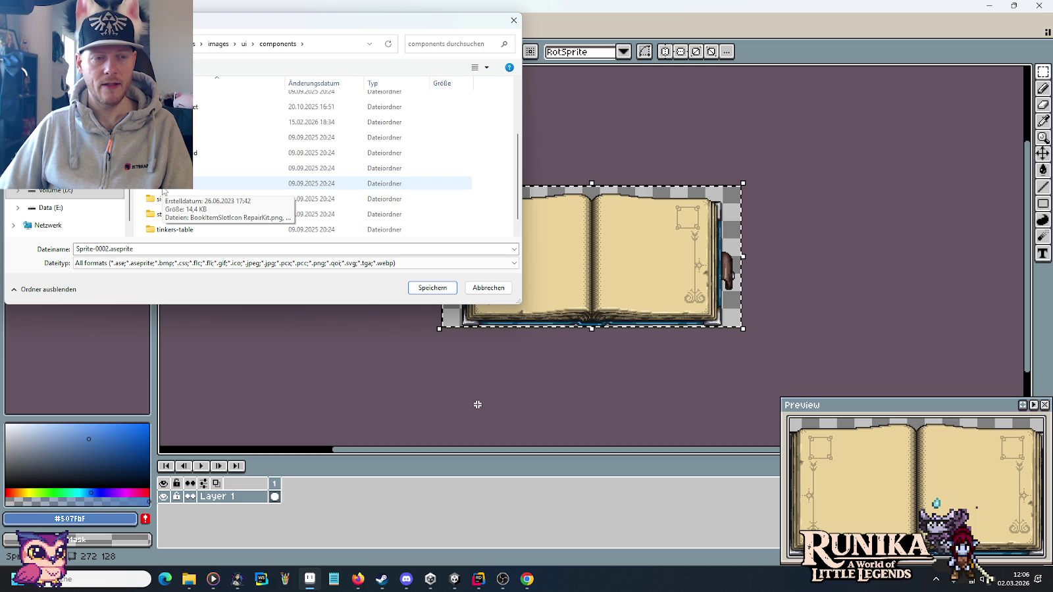
Create a new folder named architecture-book inside components.
right_click(492, 200)
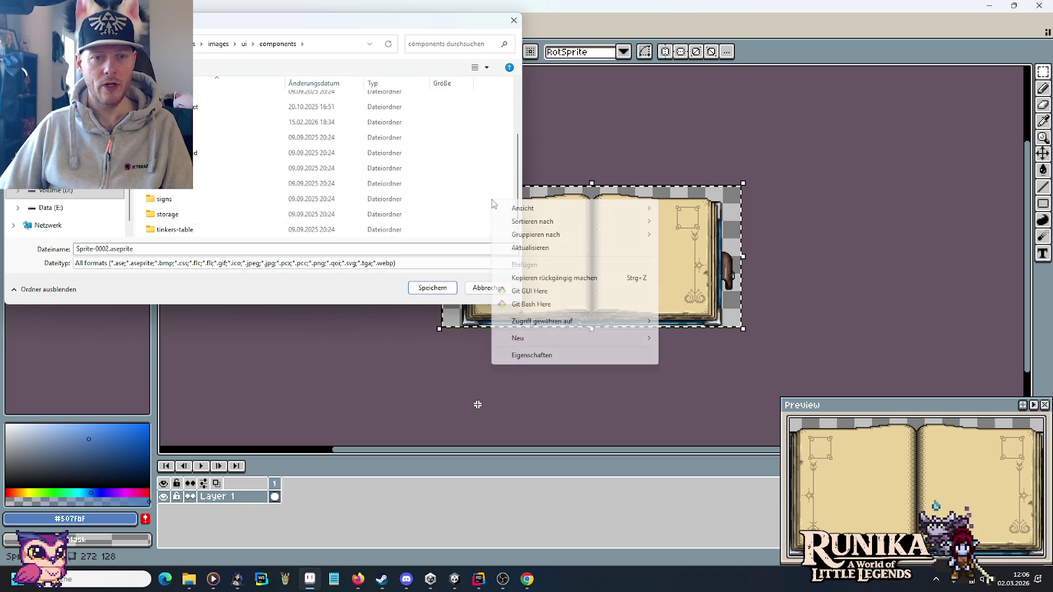
mouse_move(539, 342)
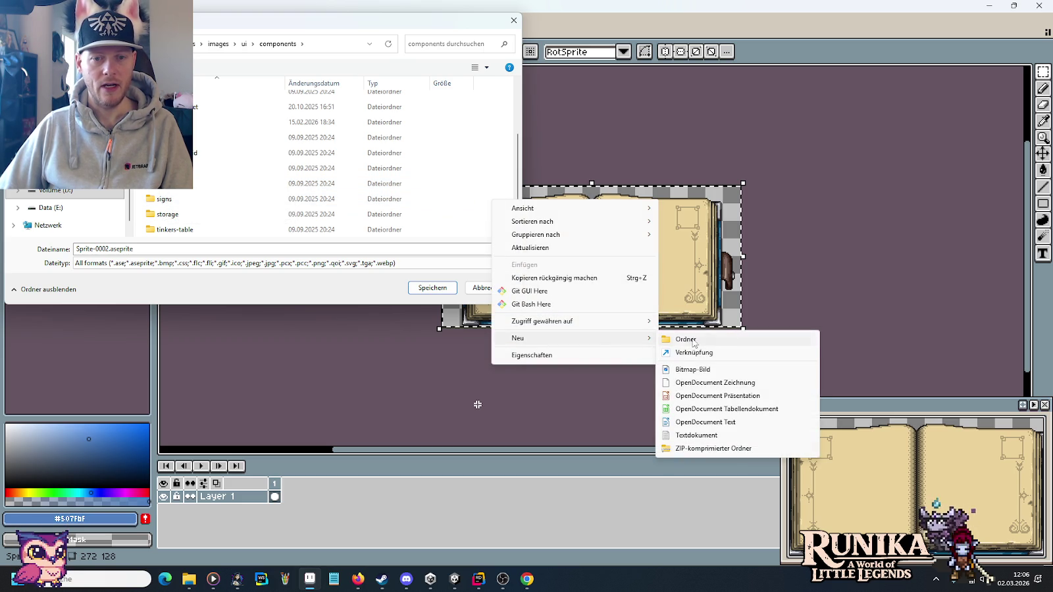
left_click(685, 339)
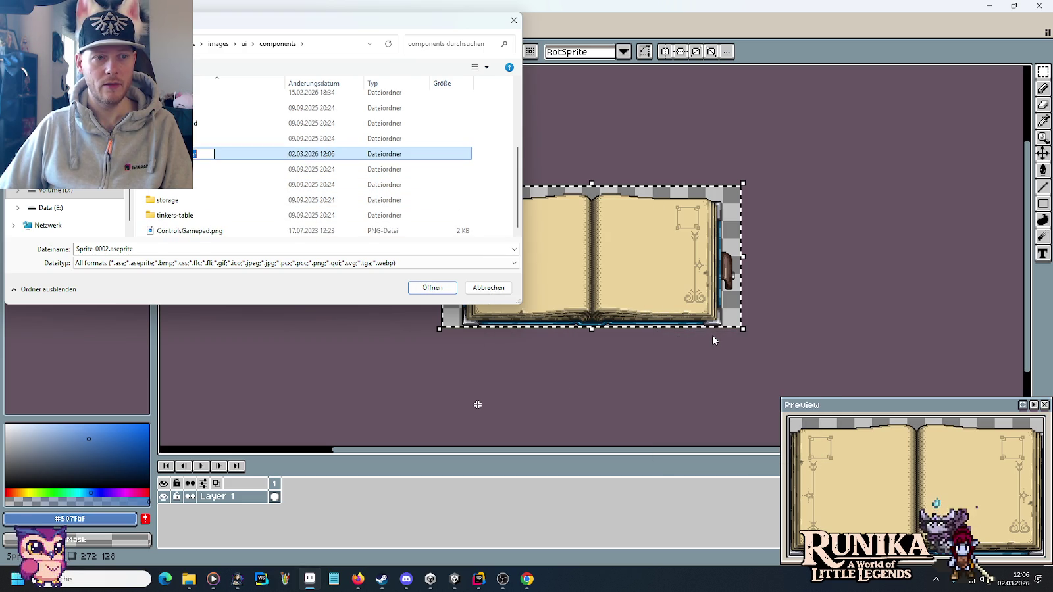
key("Return")
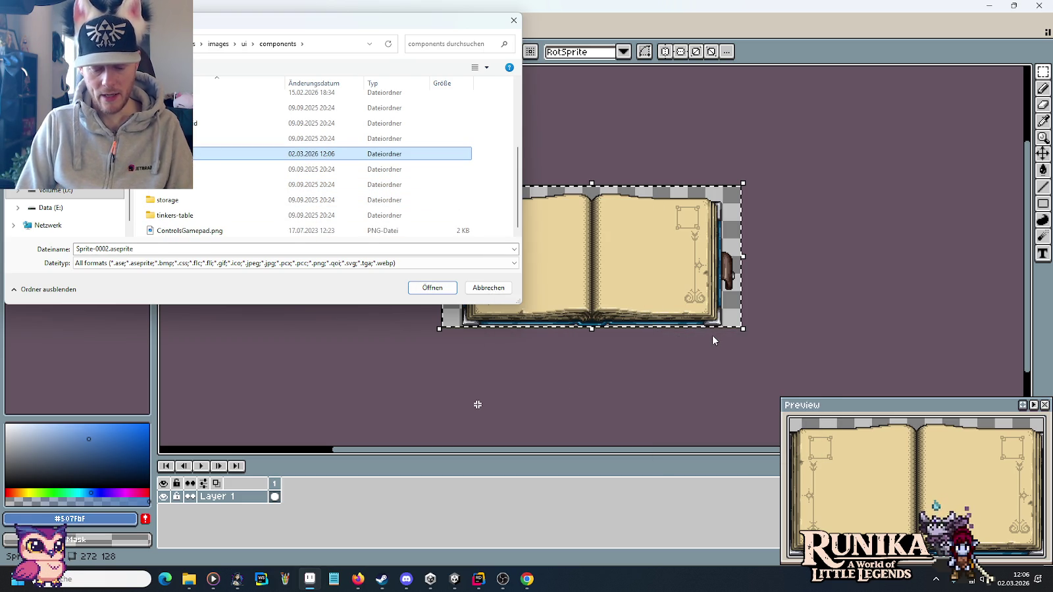
key("F2")
type("book")
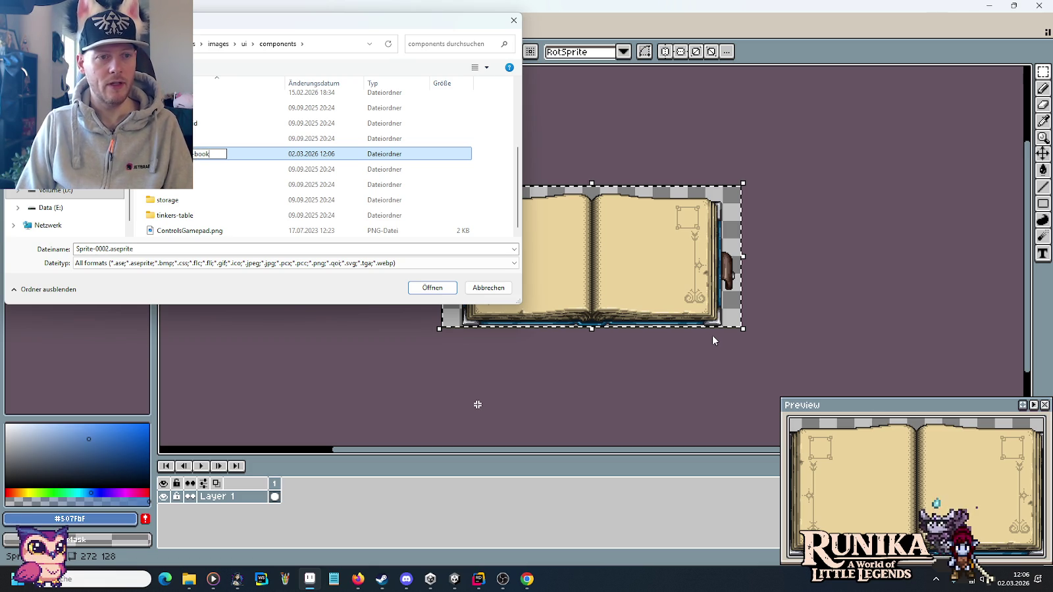
key("Return")
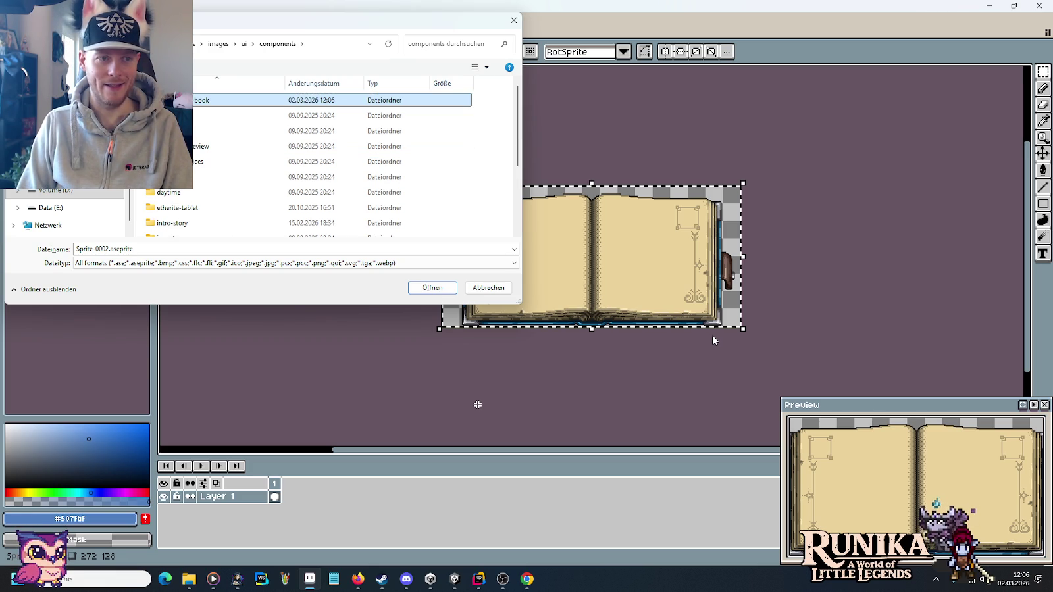
Save the sprite as ArchitectureBook.png inside the architecture-book folder.
key("Return")
double_click(368, 250)
type("ArchitectureBook.png")
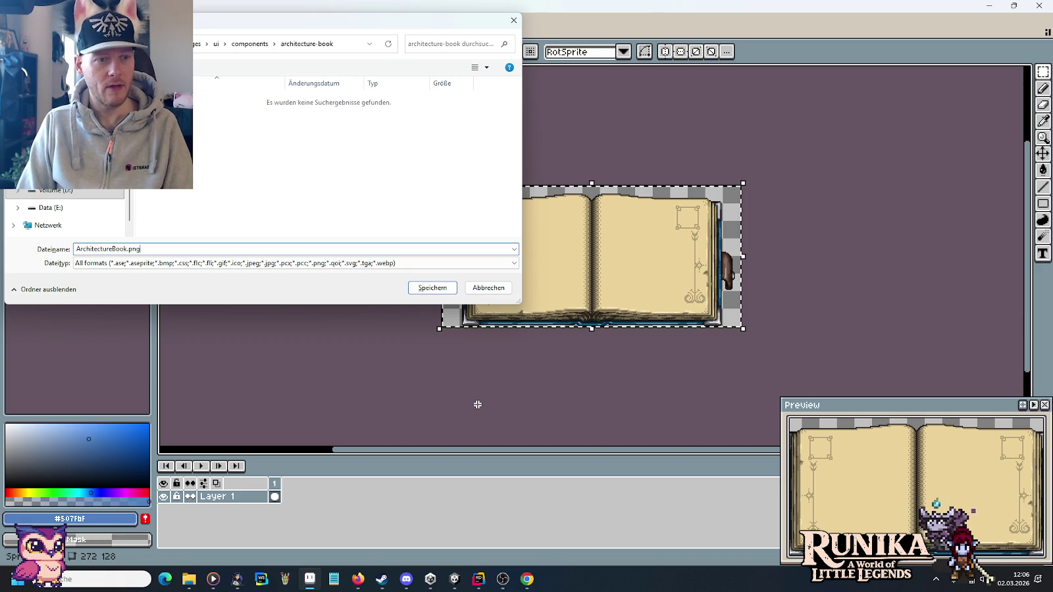
key("Return")
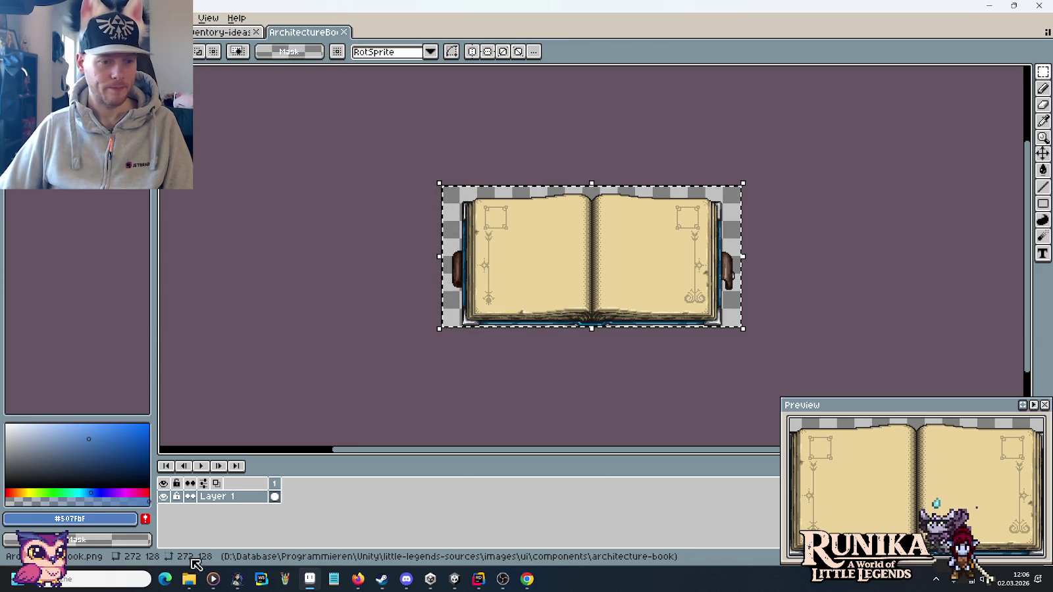
In the Book folder window, go to the UserInterface/Components folder.
mouse_move(189, 579)
left_click(263, 533)
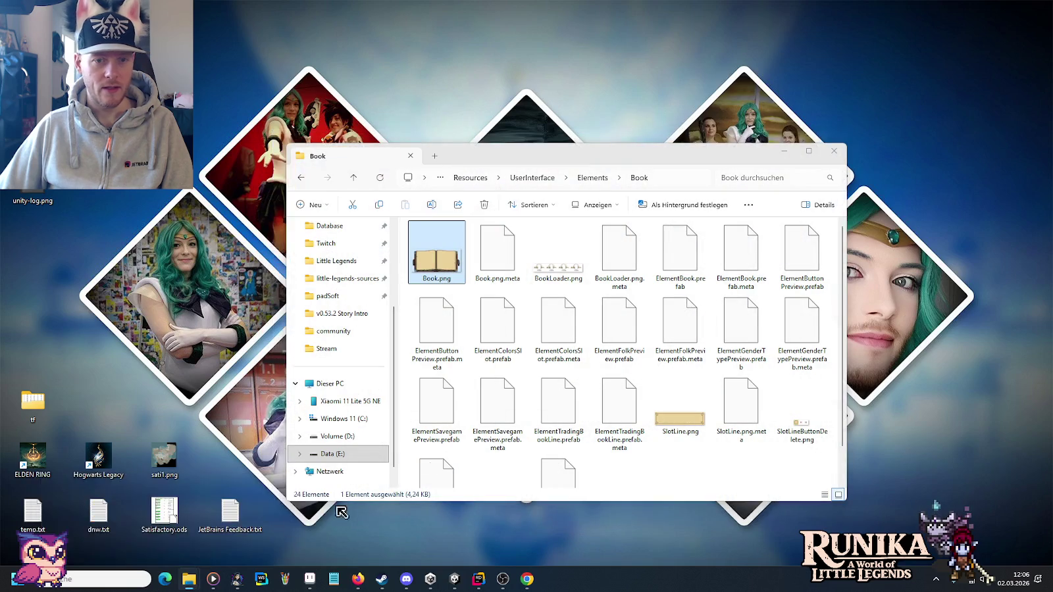
left_click(536, 179)
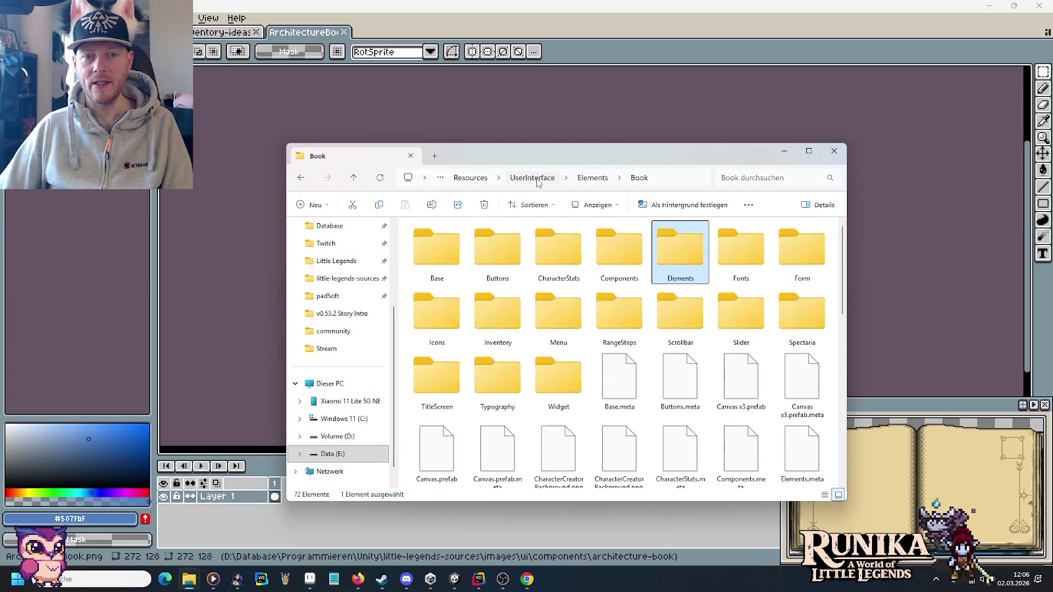
double_click(621, 260)
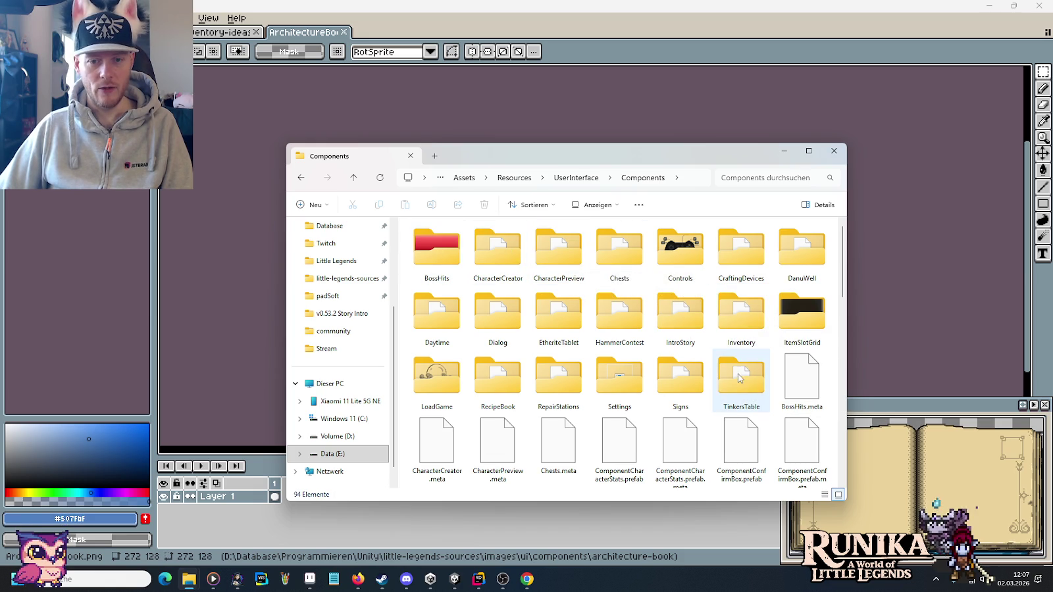
In the items window, browse to images/ui/components/architecture-book and select ArchitectureBook.png.
left_click(185, 582)
left_click(189, 533)
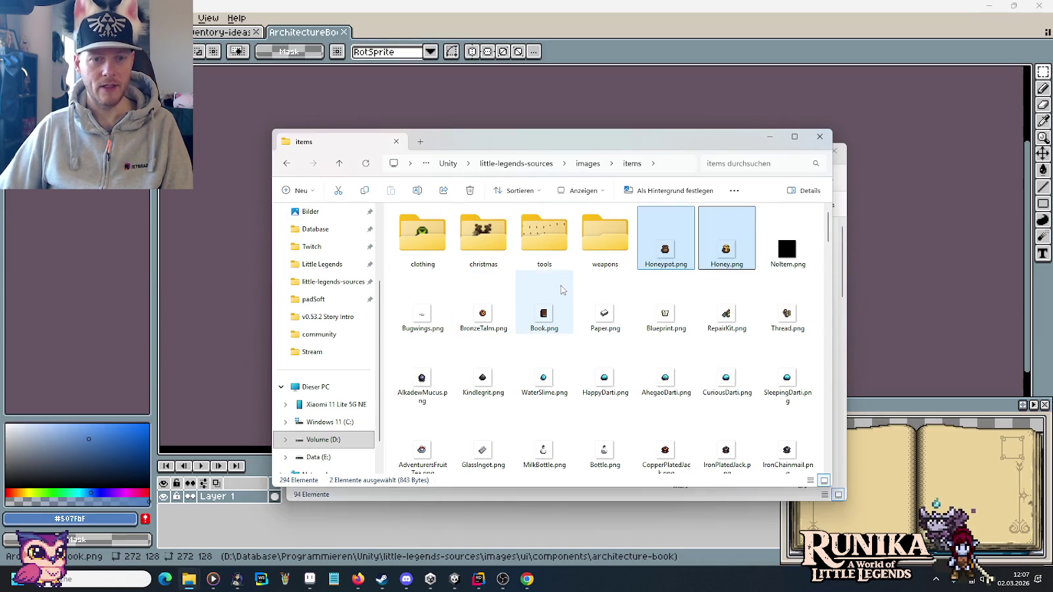
left_click(587, 163)
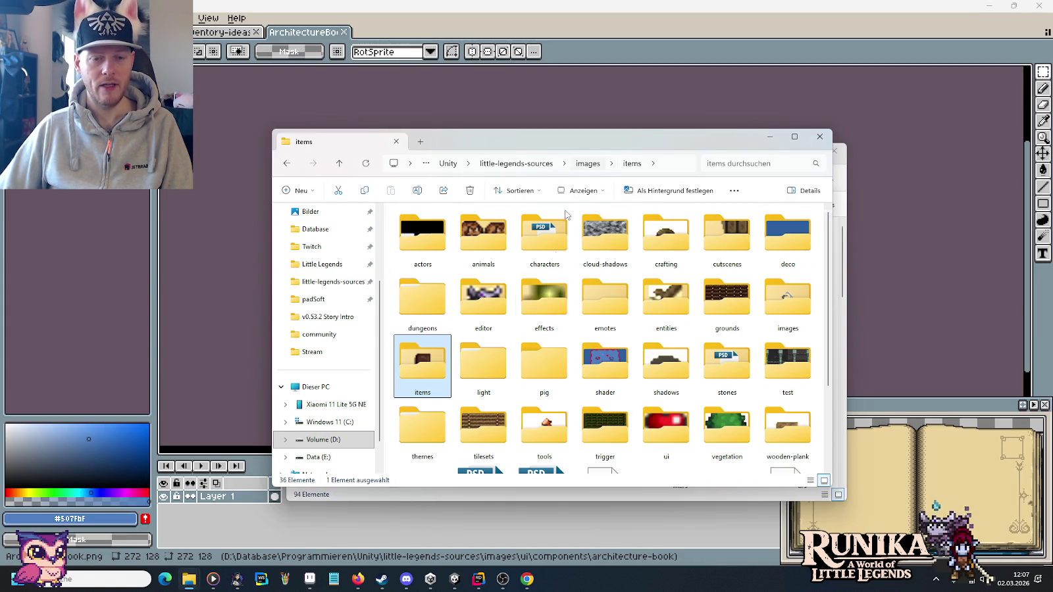
left_click(655, 439)
double_click(655, 438)
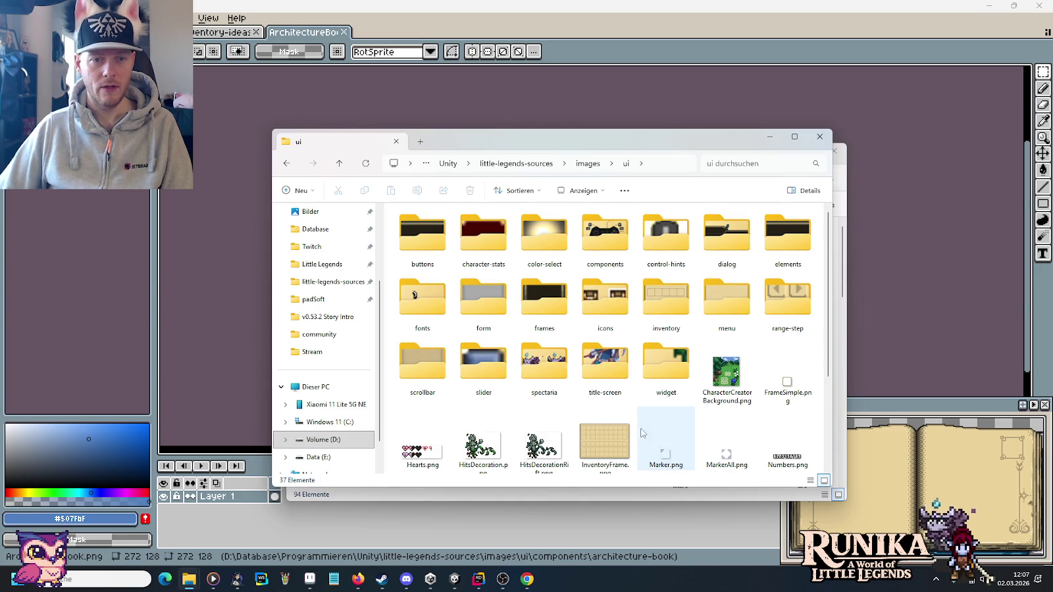
double_click(611, 238)
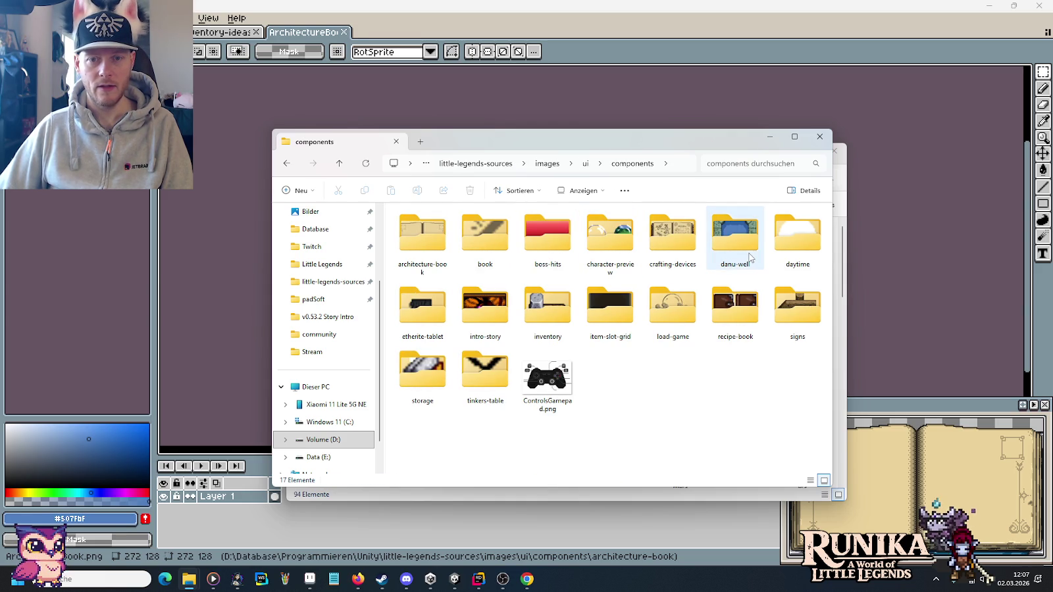
double_click(423, 237)
left_click(424, 255)
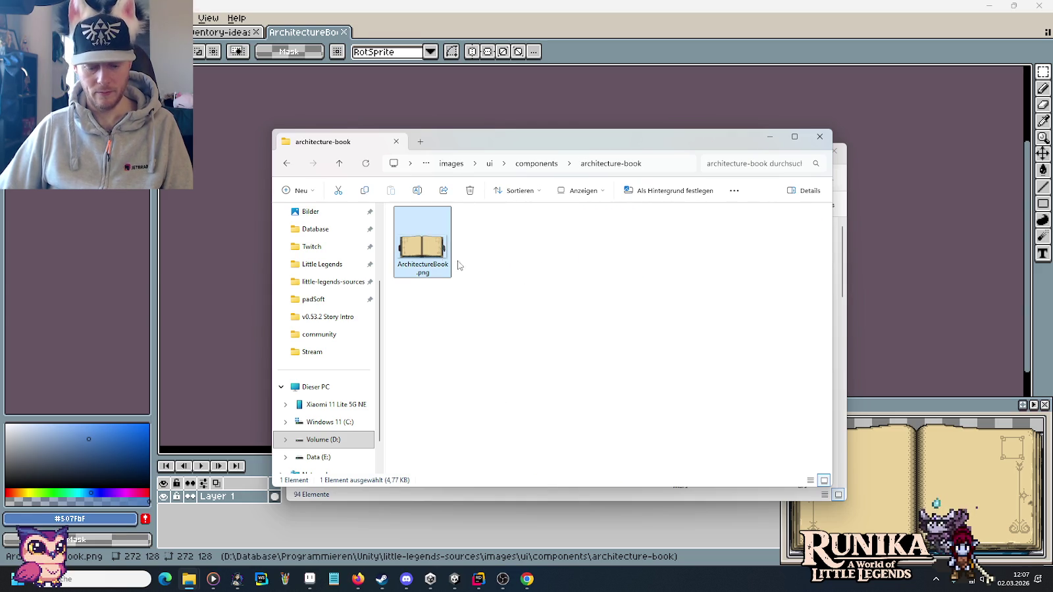
Bring the Unity Components folder window forward and open its empty-area context menu.
left_click(841, 452)
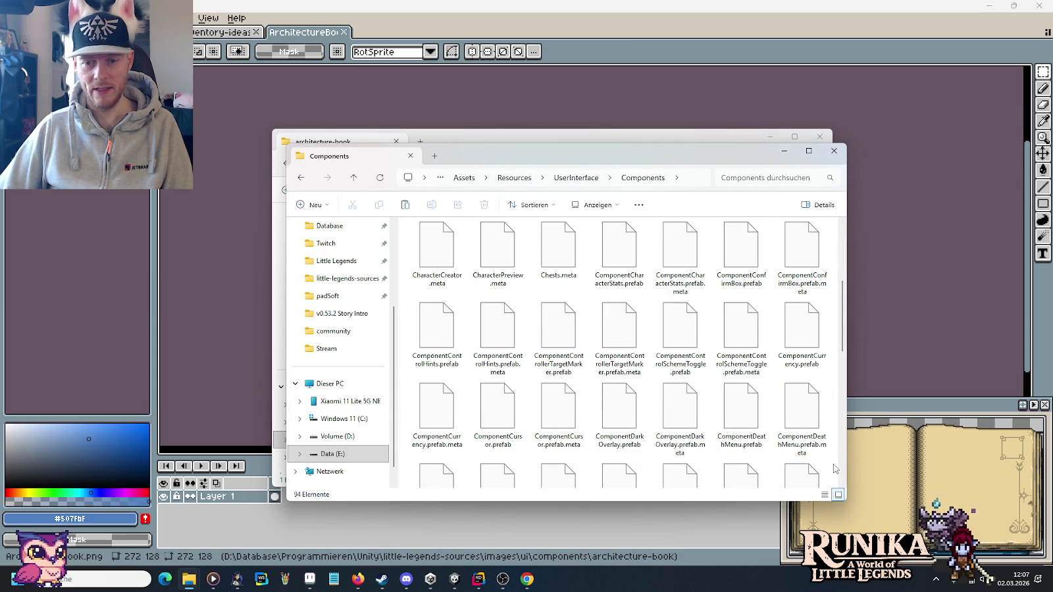
scroll(834, 468, "up", 3)
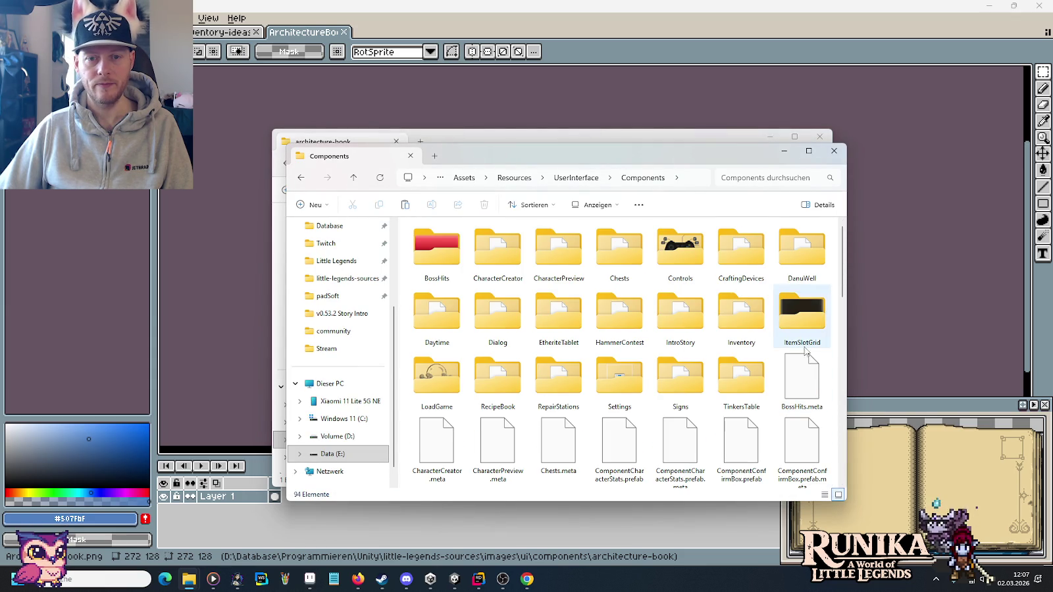
right_click(773, 357)
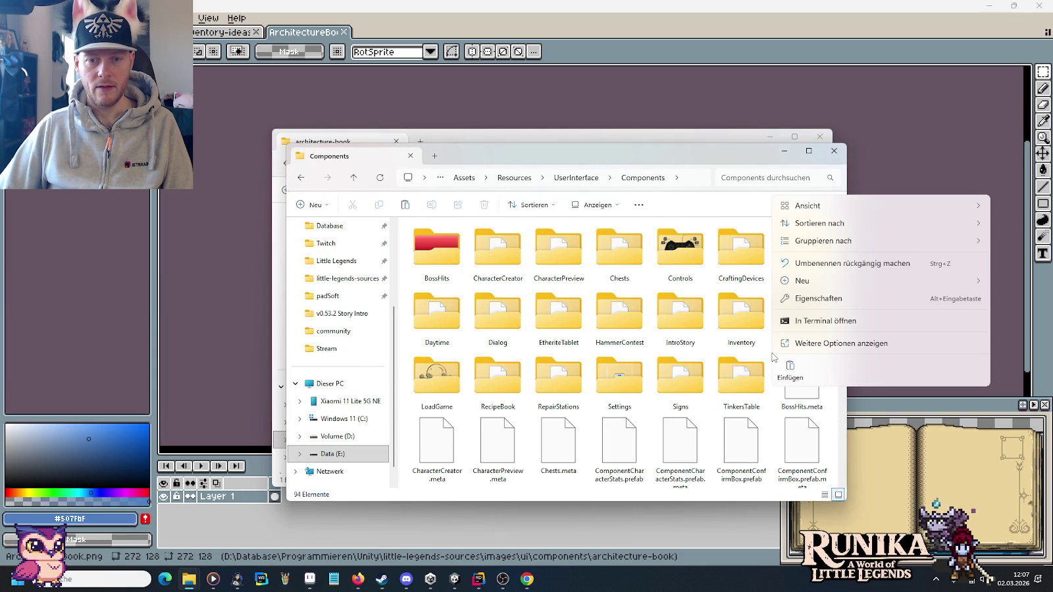
left_click(768, 355)
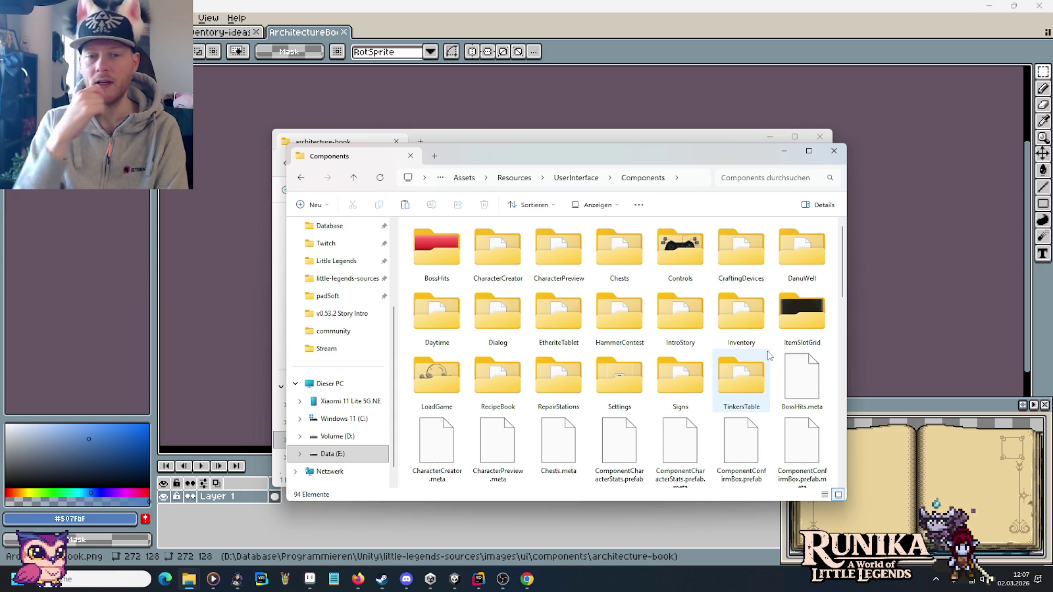
right_click(775, 349)
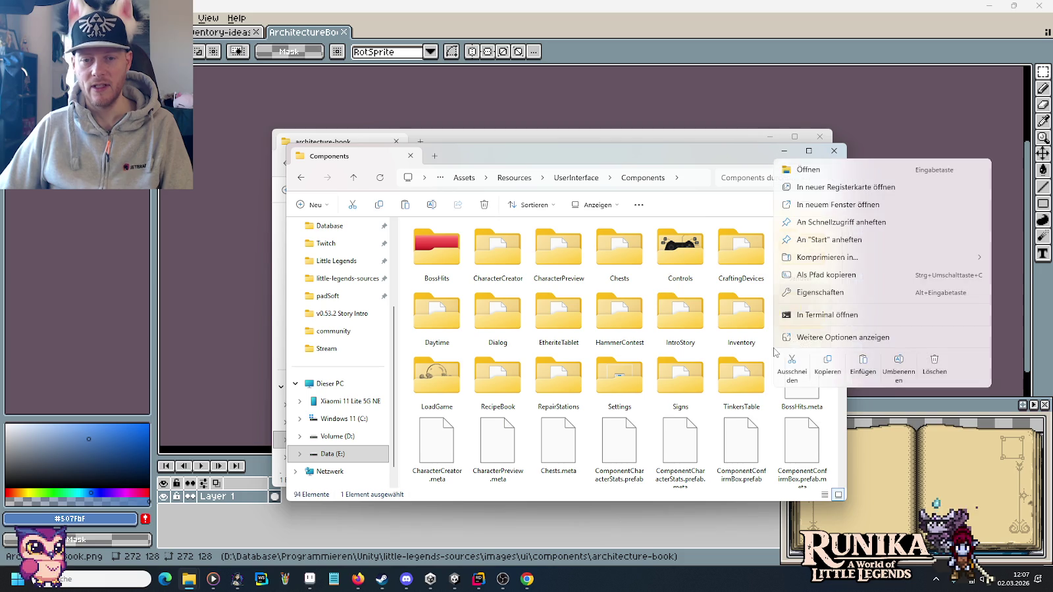
right_click(771, 352)
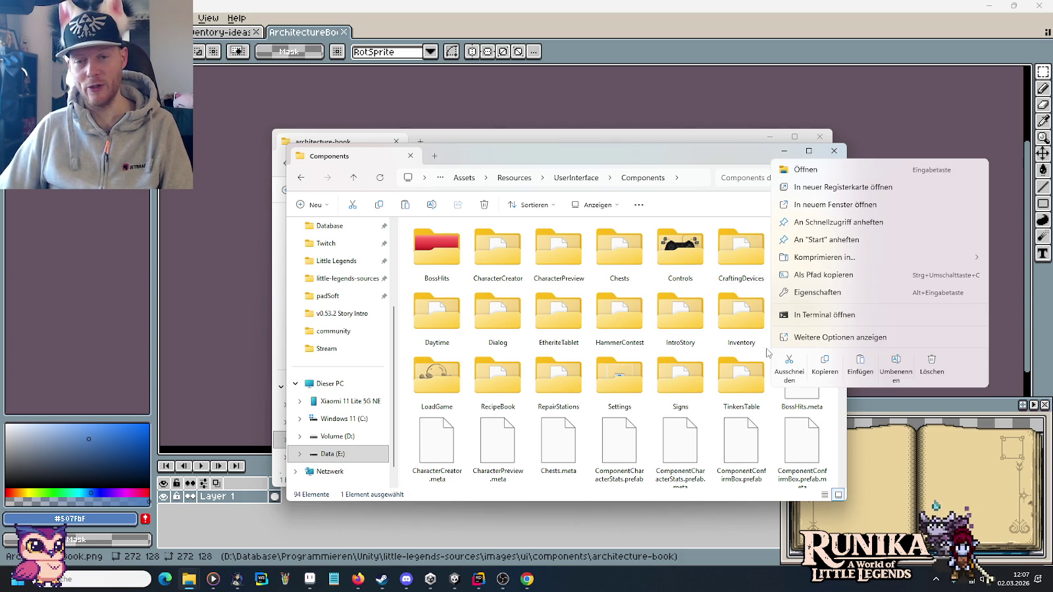
right_click(710, 353)
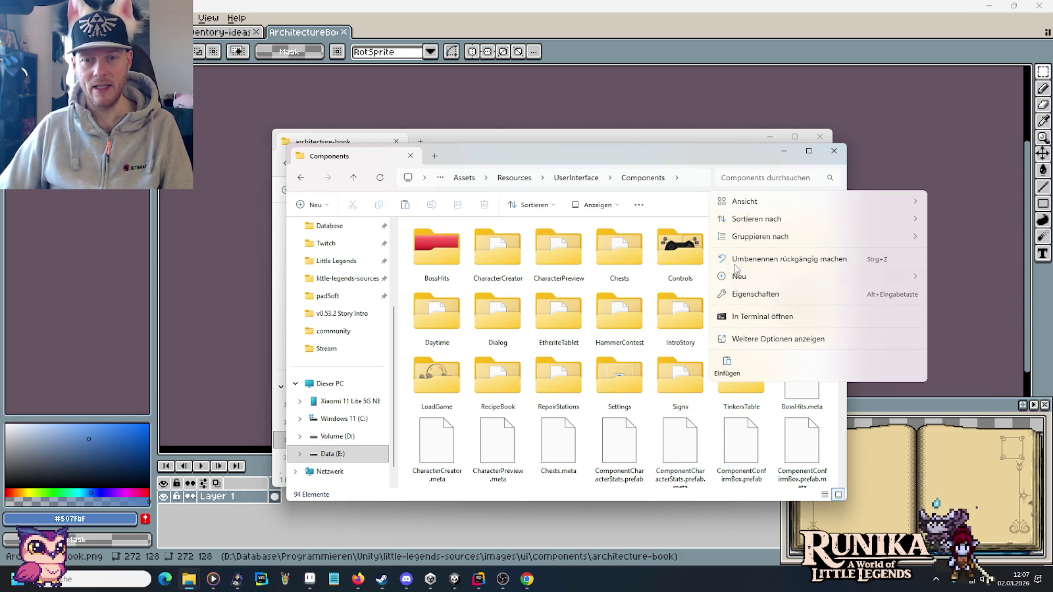
Create an Architecture folder in Components and paste ArchitectureBook.png into it.
mouse_move(735, 271)
left_click(686, 280)
type("A")
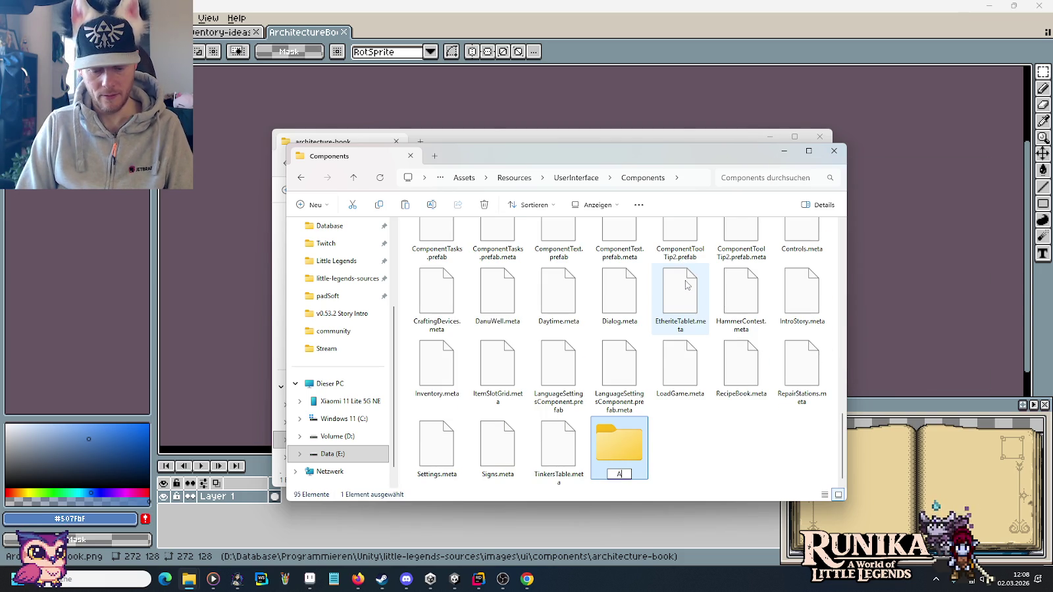
type("rchiotecture")
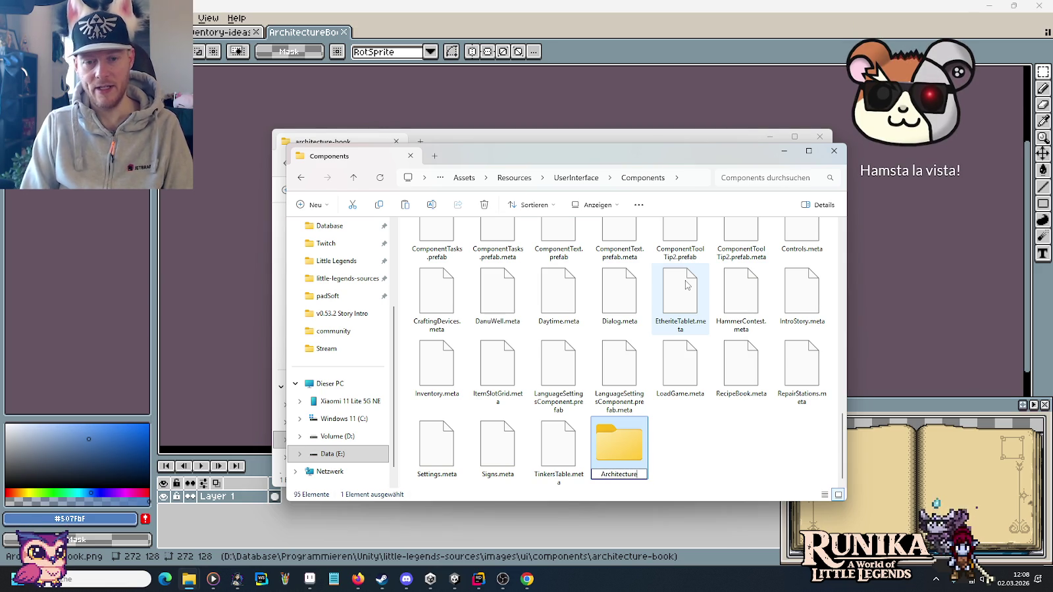
key("Return")
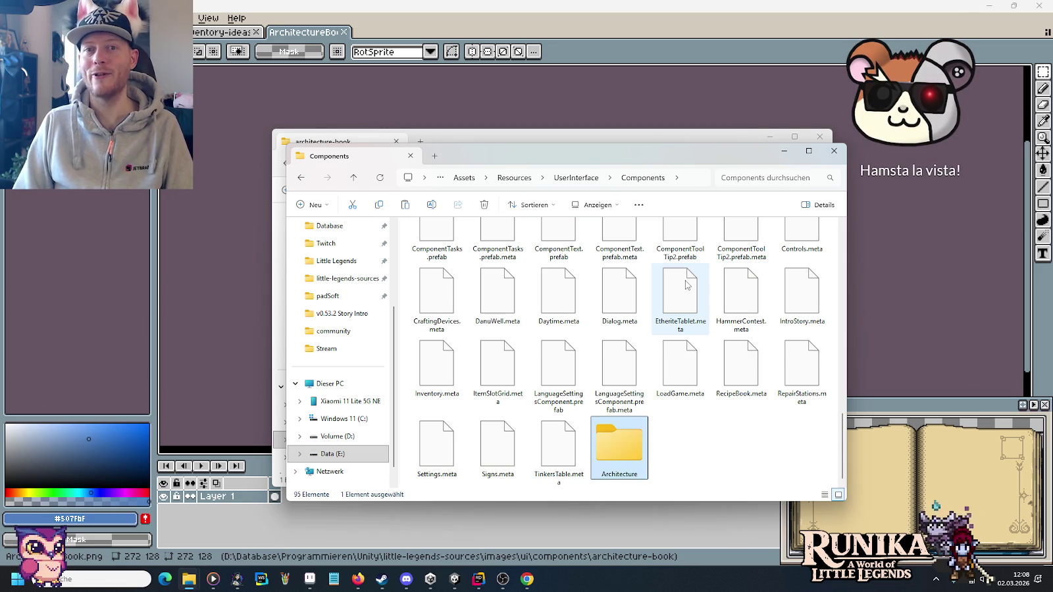
key("Return")
key("ctrl+v")
Switch the Architecture folder view to large icons.
right_click(686, 285)
mouse_move(697, 327)
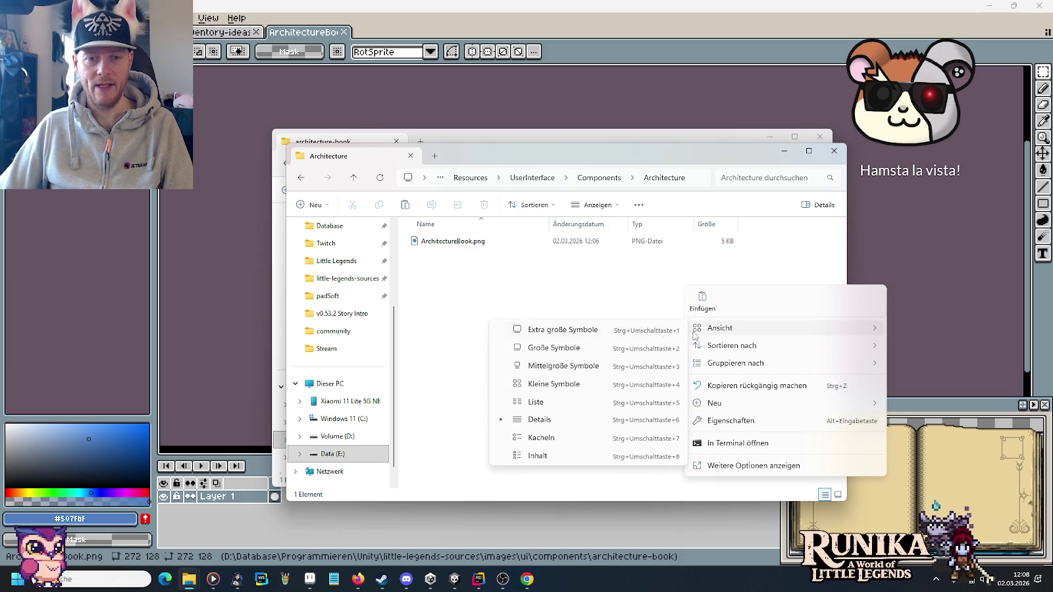
left_click(609, 353)
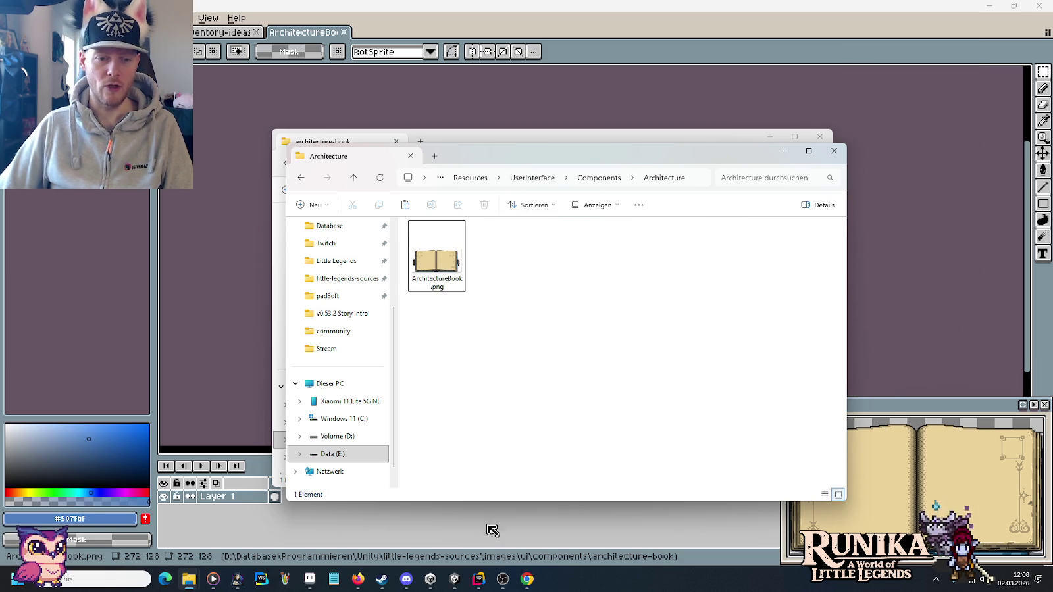
Expand UserInterface > Components, select TinkersTable, and open the ComponentTinkersTable prefab.
left_click(465, 579)
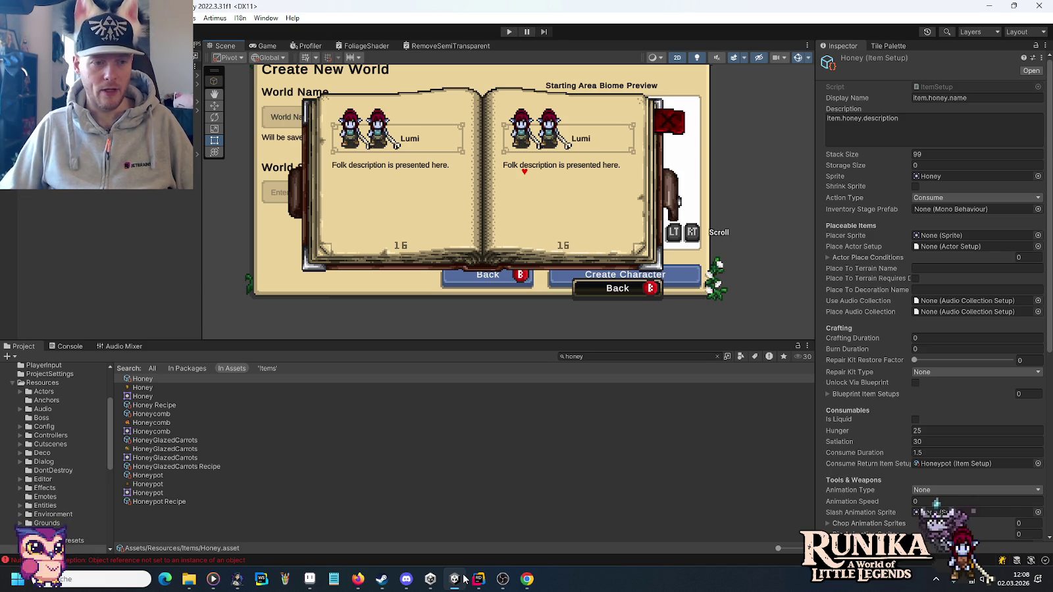
scroll(77, 485, "down", 10)
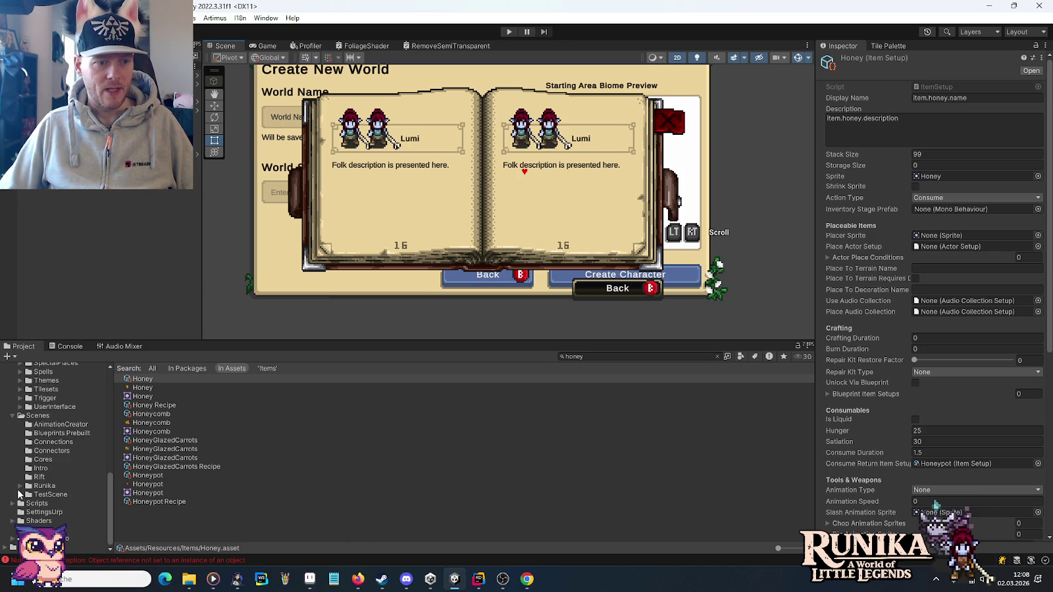
left_click(19, 406)
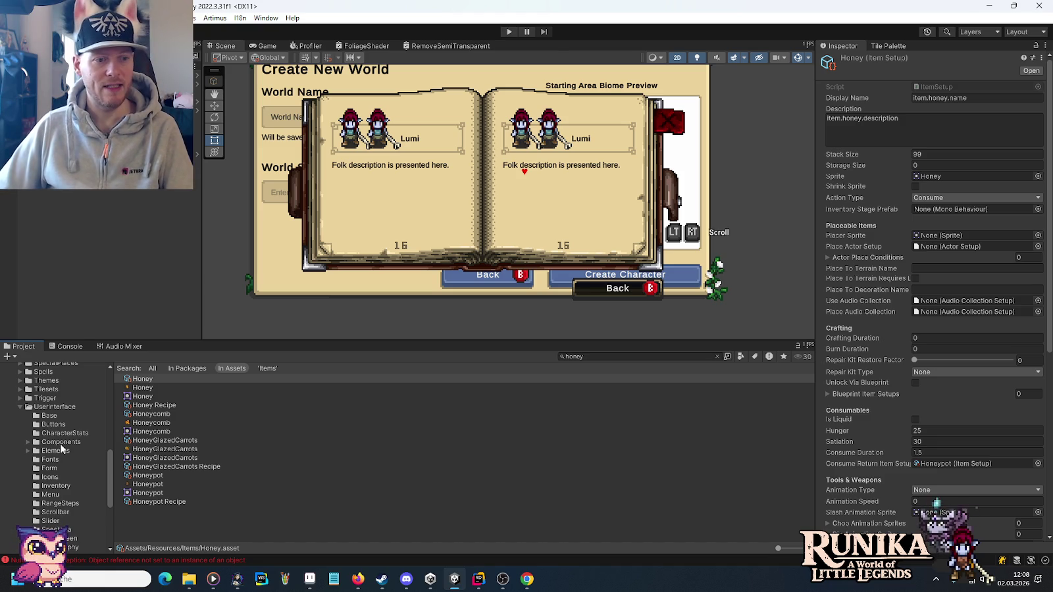
scroll(66, 467, "down", 2)
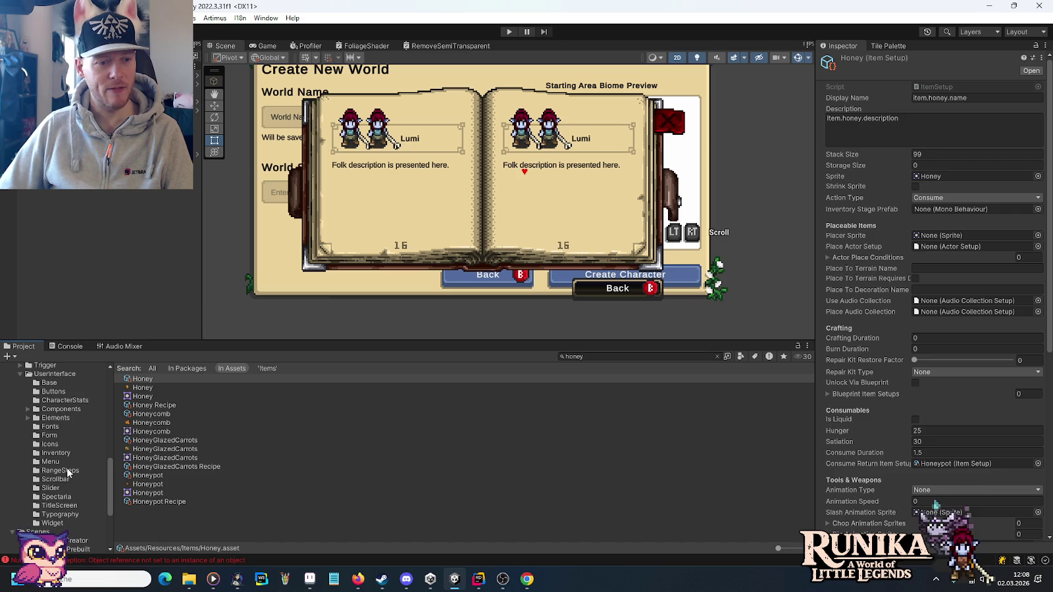
left_click(28, 408)
scroll(27, 408, "down", 2)
scroll(26, 411, "down", 2)
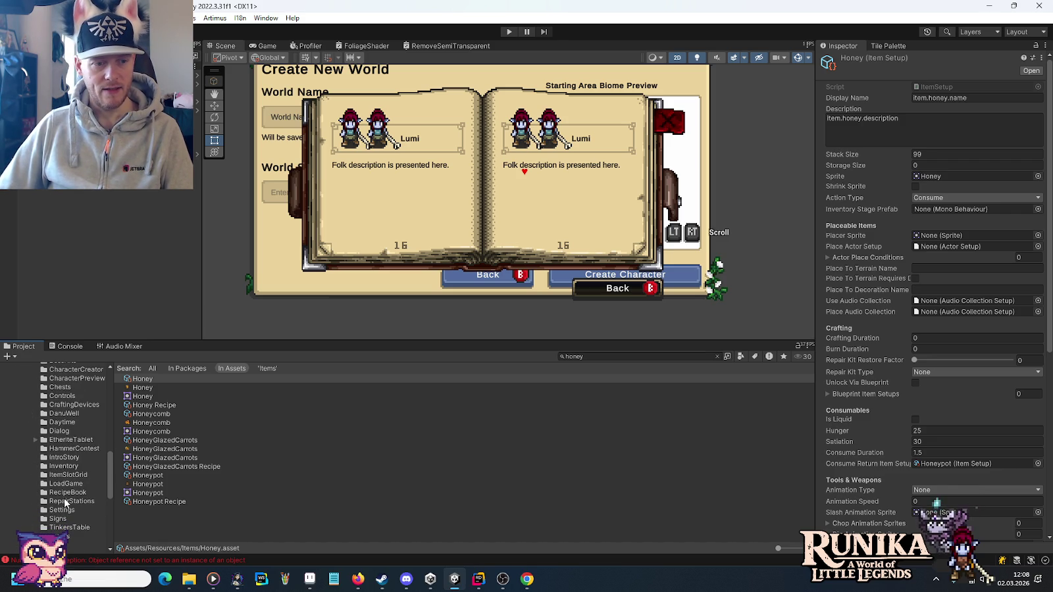
left_click(66, 528)
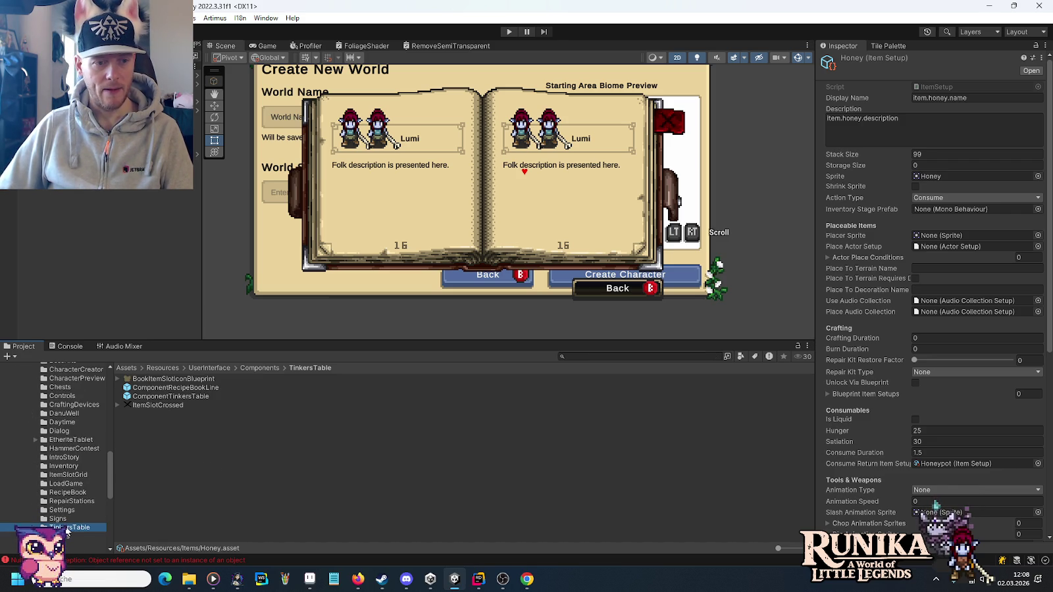
double_click(136, 394)
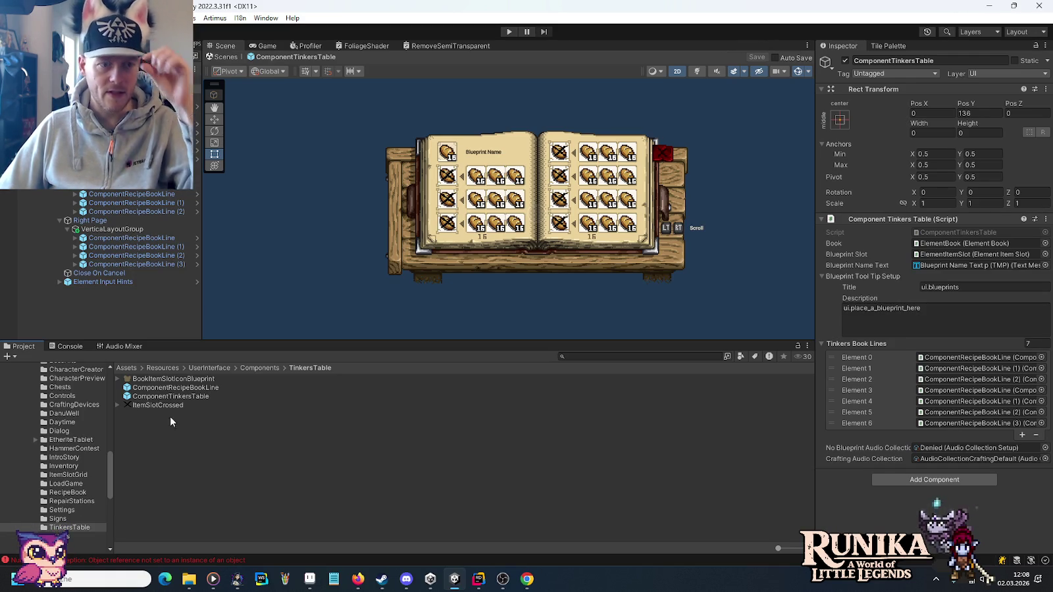
Duplicate the ComponentTinkersTable prefab and move the copy into the Architecture folder.
left_click(177, 397)
key("ctrl+d")
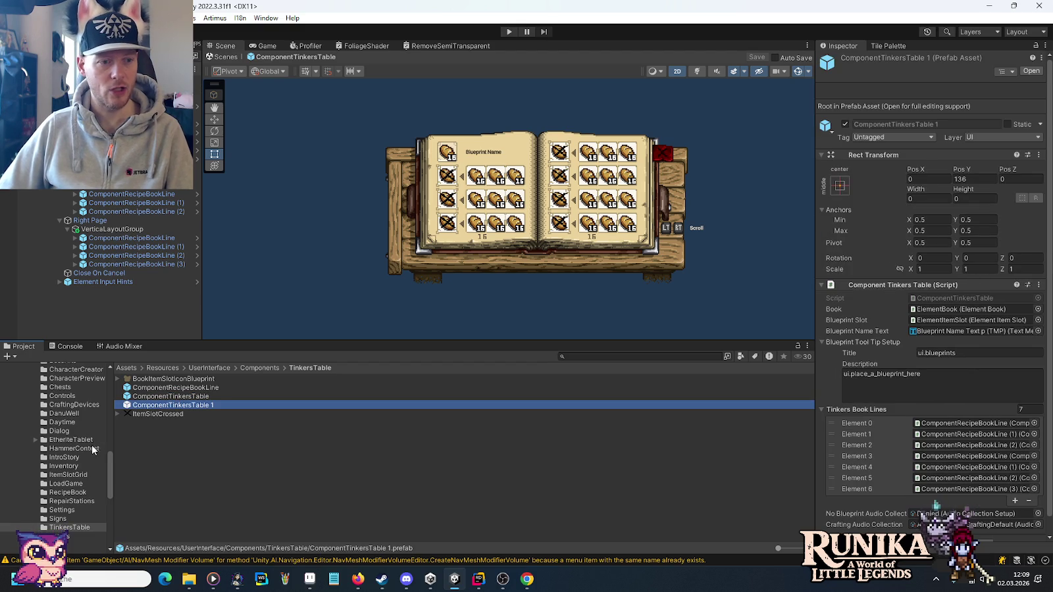
scroll(79, 483, "up", 5)
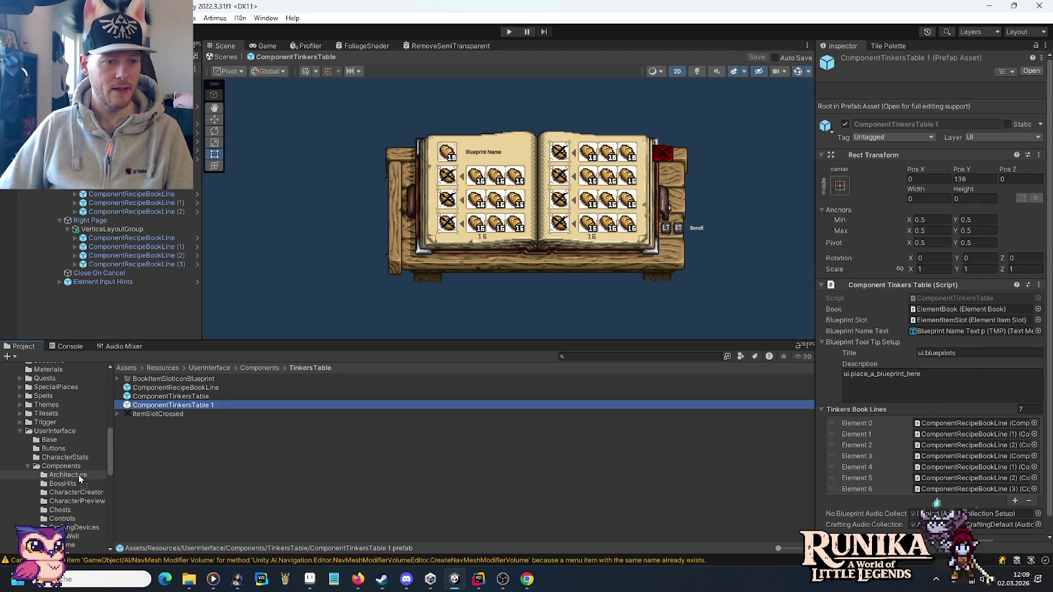
left_click_drag(79, 479, 79, 477)
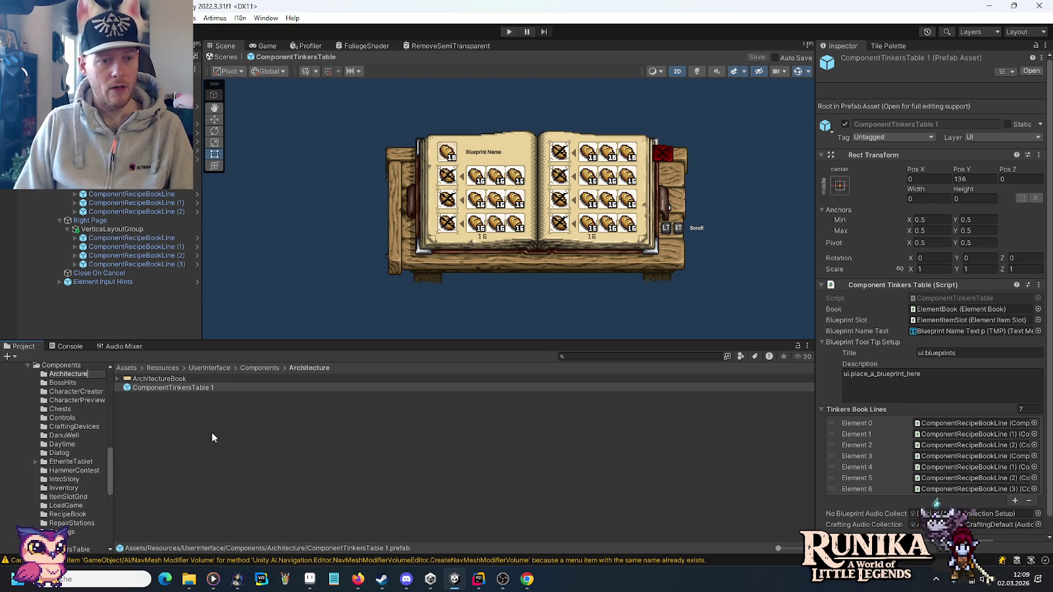
Rename the duplicated prefab to ComponentArchitectureBook.
left_click(215, 403)
left_click(199, 389)
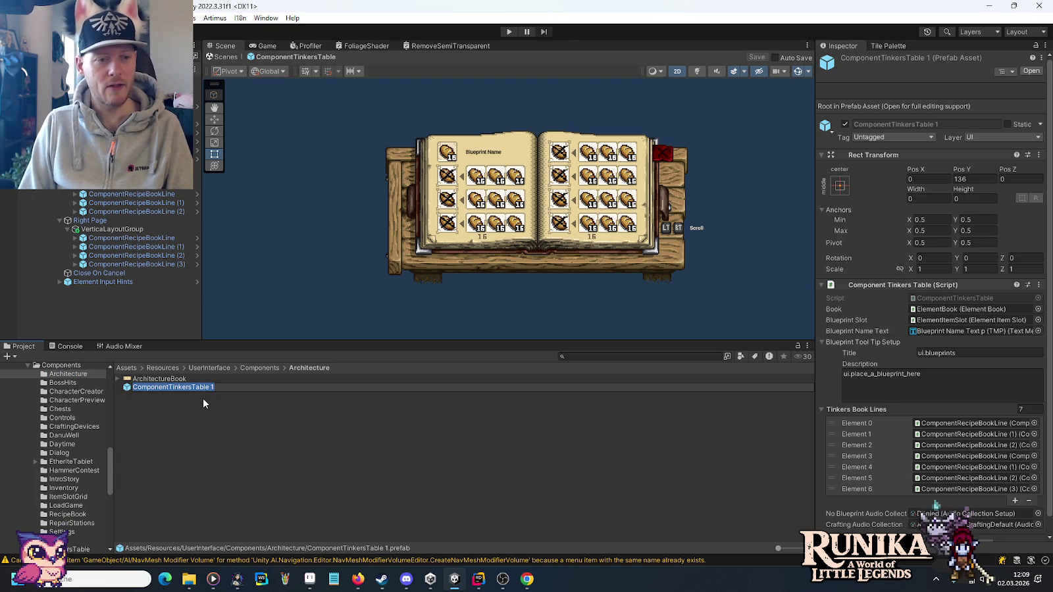
key("End")
key("shift+Left")
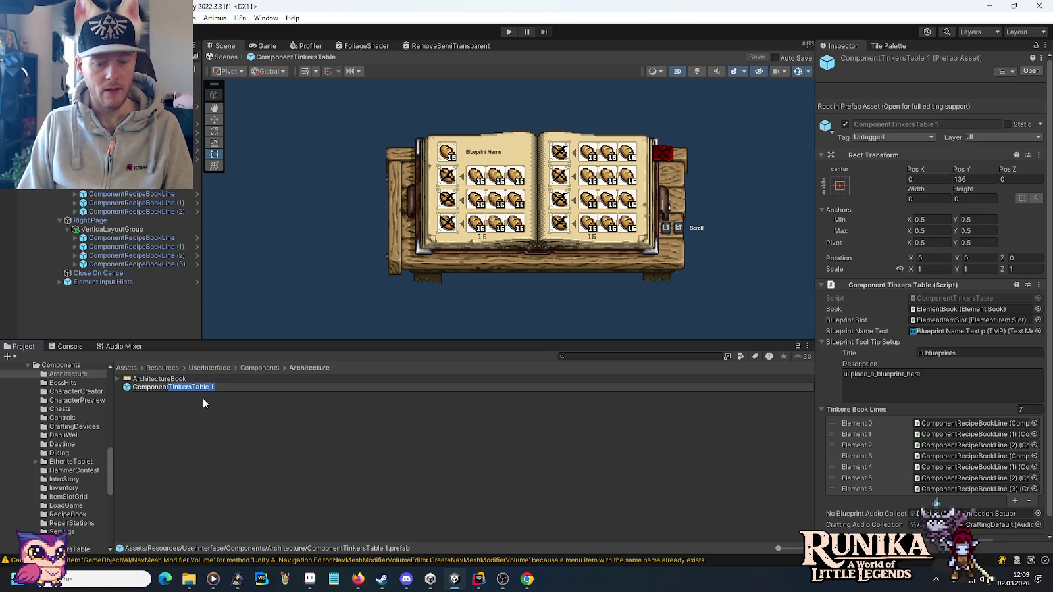
key("ctrl+BackSpace")
key("ctrl+BackSpace")
type("Architecture")
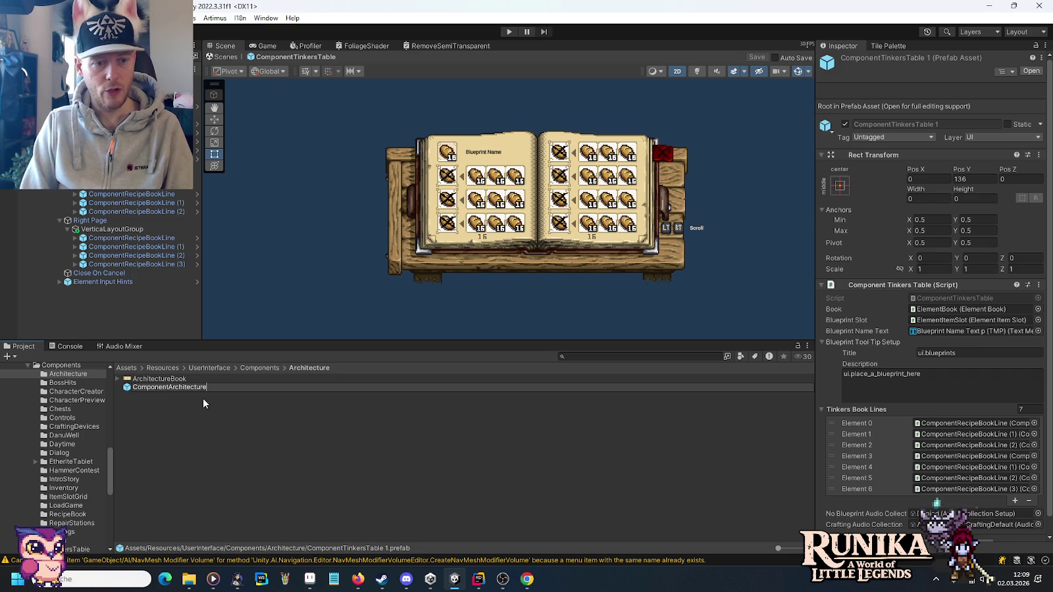
type("Book")
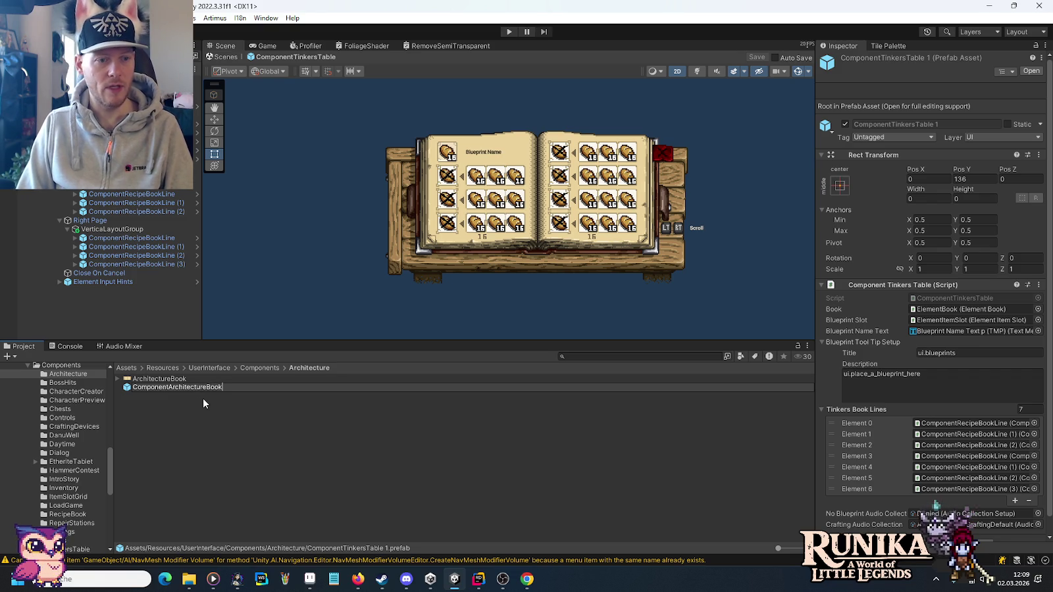
key("Return")
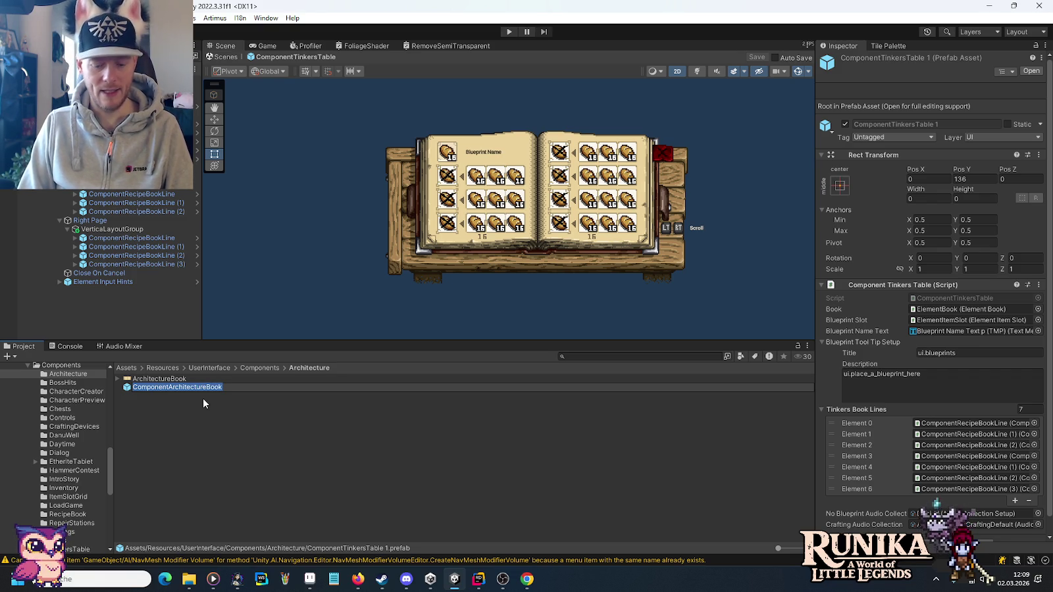
key("alt+Tab")
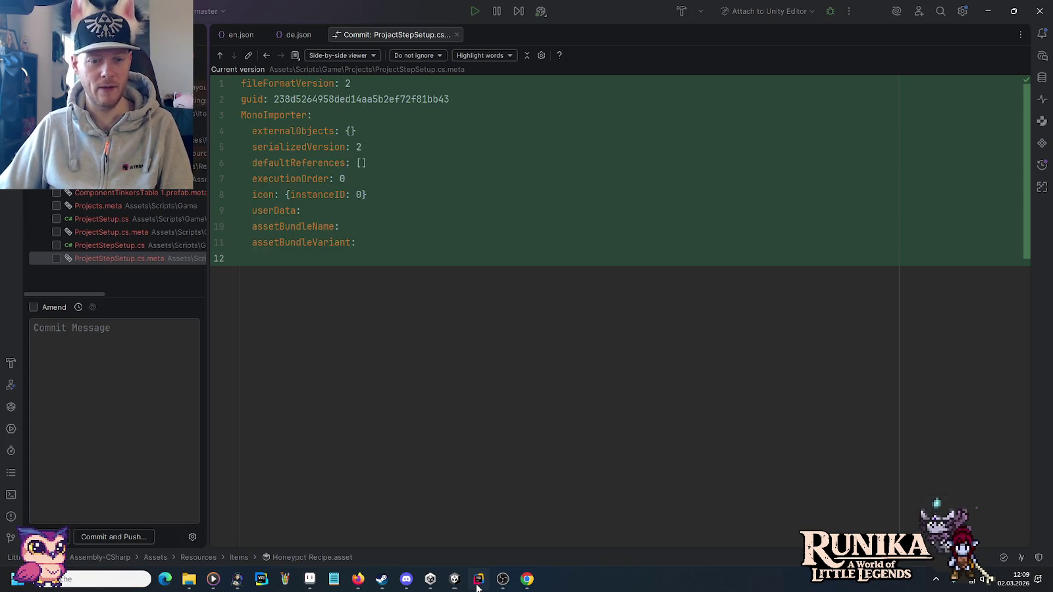
Expand Scripts/Game/UserInterface/Components in Rider's project tree.
key("alt+1")
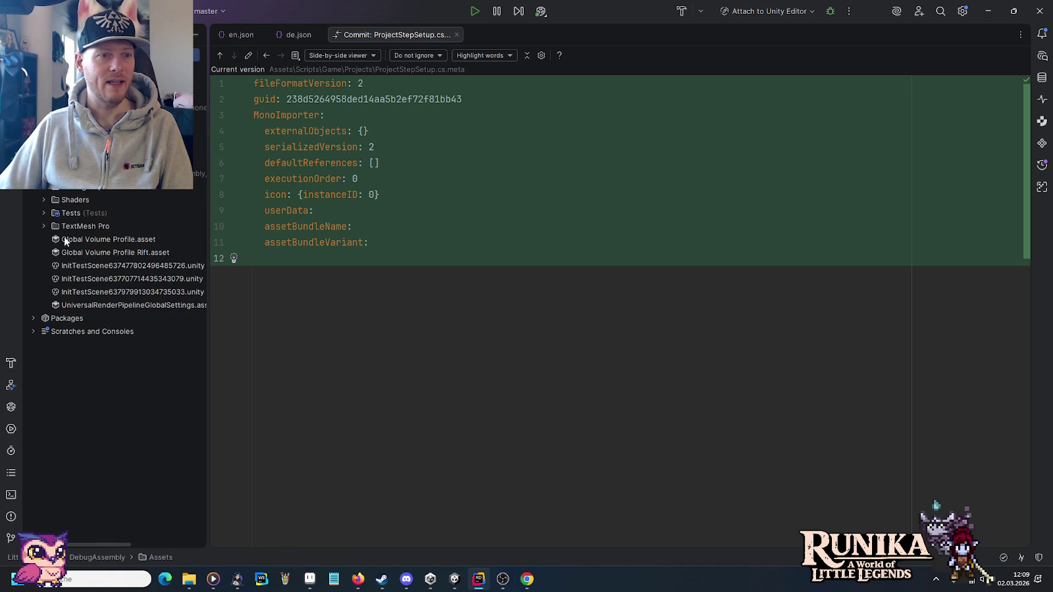
scroll(41, 187, "up", 6)
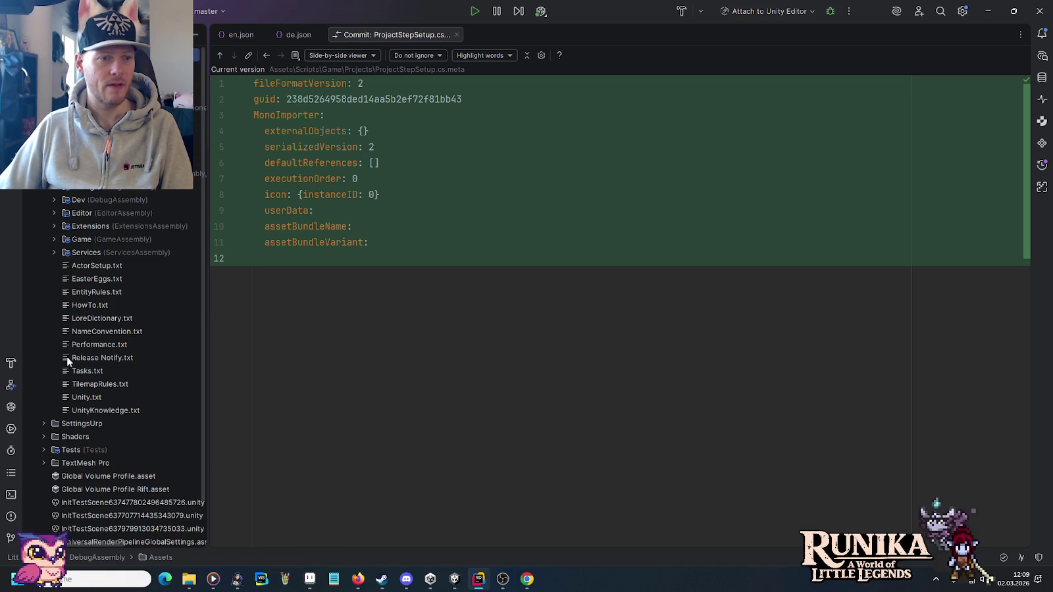
left_click(54, 241)
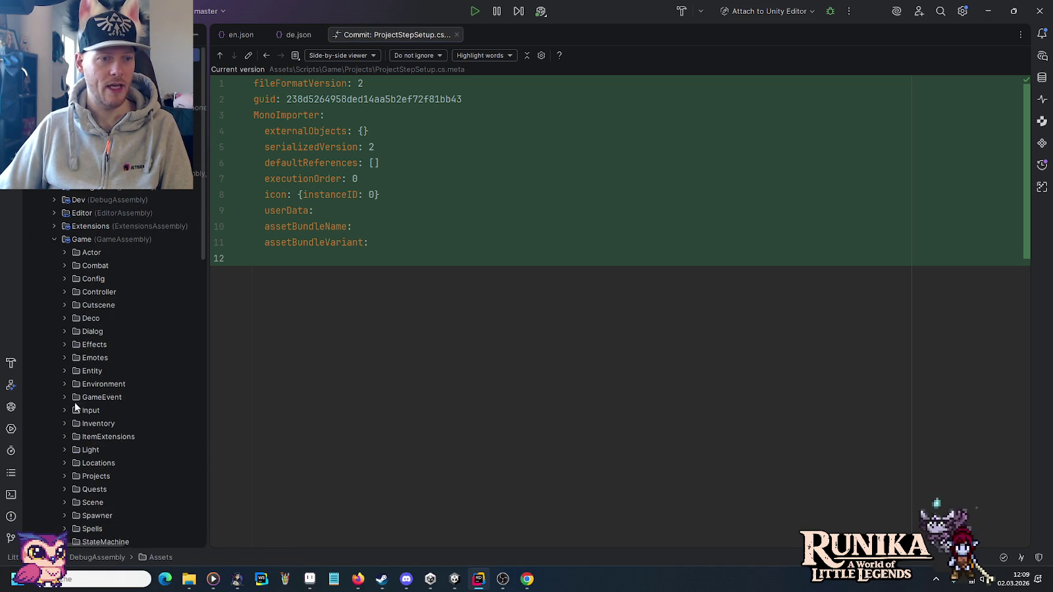
scroll(73, 394, "down", 5)
left_click(65, 368)
left_click(74, 381)
scroll(75, 381, "down", 5)
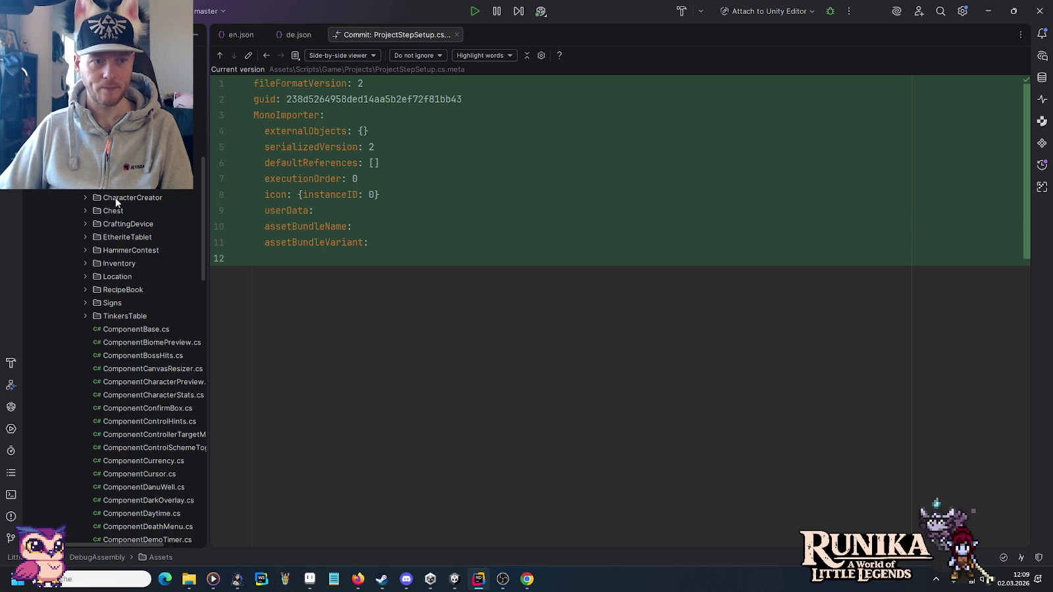
scroll(113, 197, "up", 5)
Create an Architecture directory under Components and add it to Git.
right_click(105, 342)
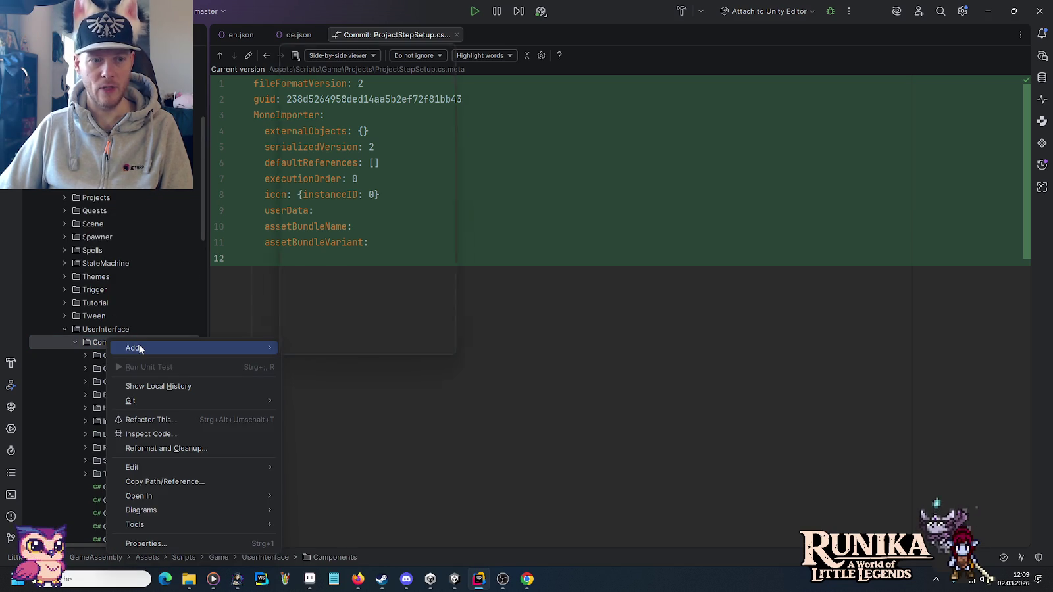
mouse_move(139, 347)
left_click(322, 70)
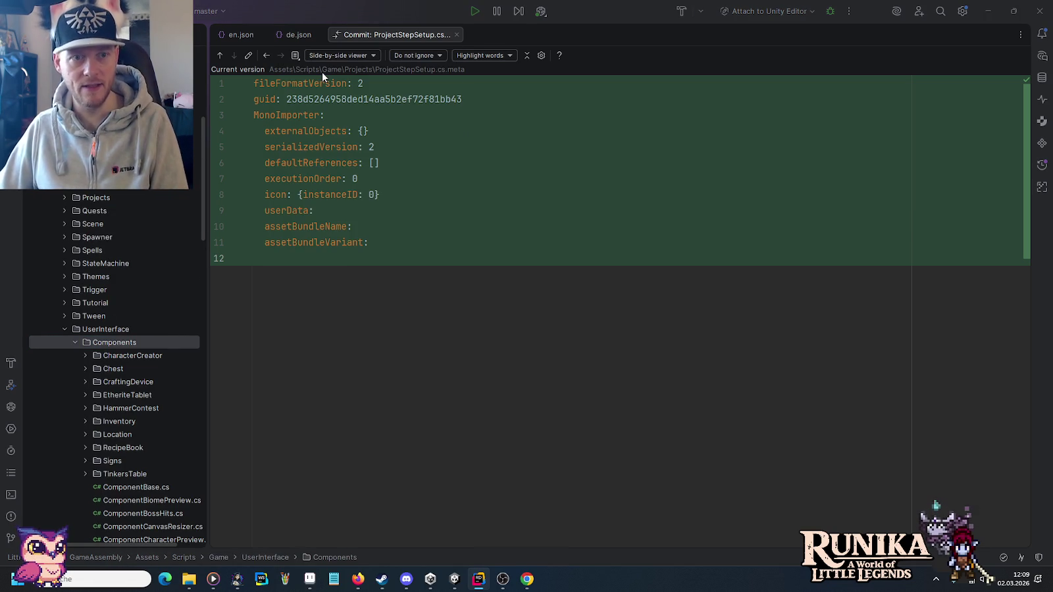
type("Arc")
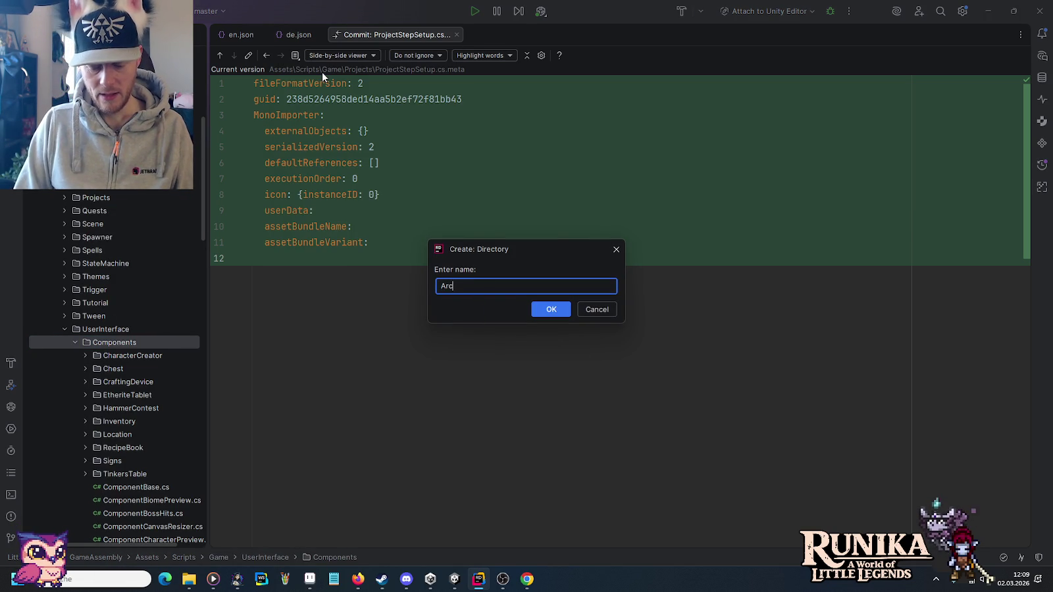
type("hitecture")
key("Return")
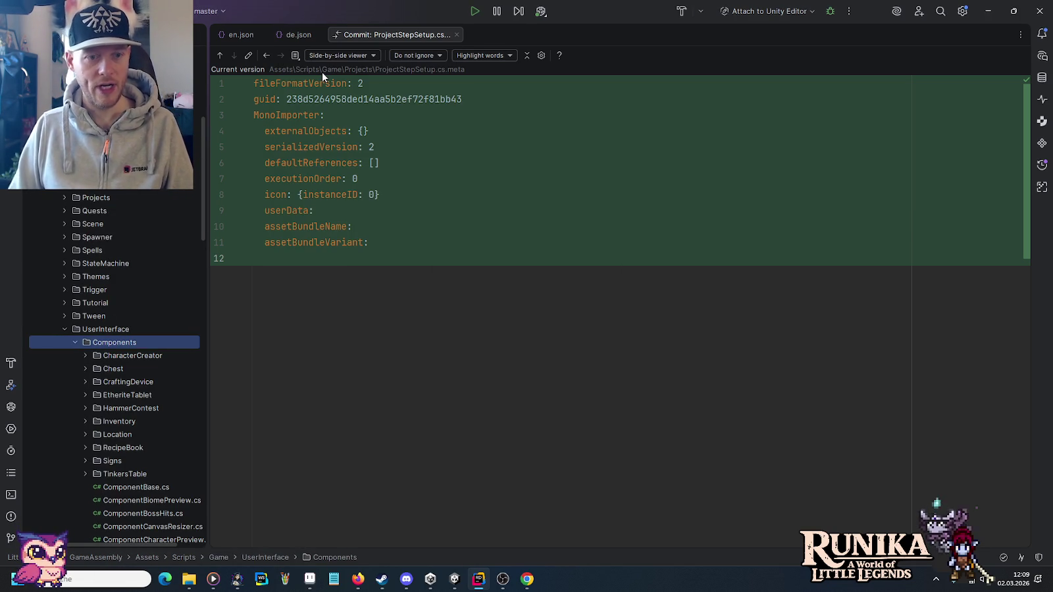
left_click(655, 314)
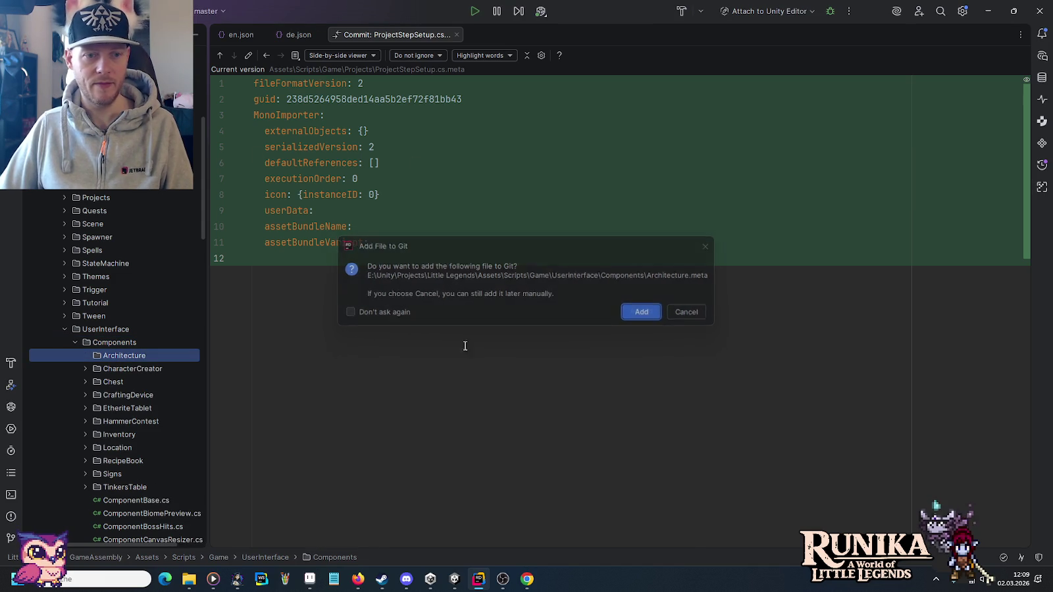
right_click(134, 355)
mouse_move(184, 367)
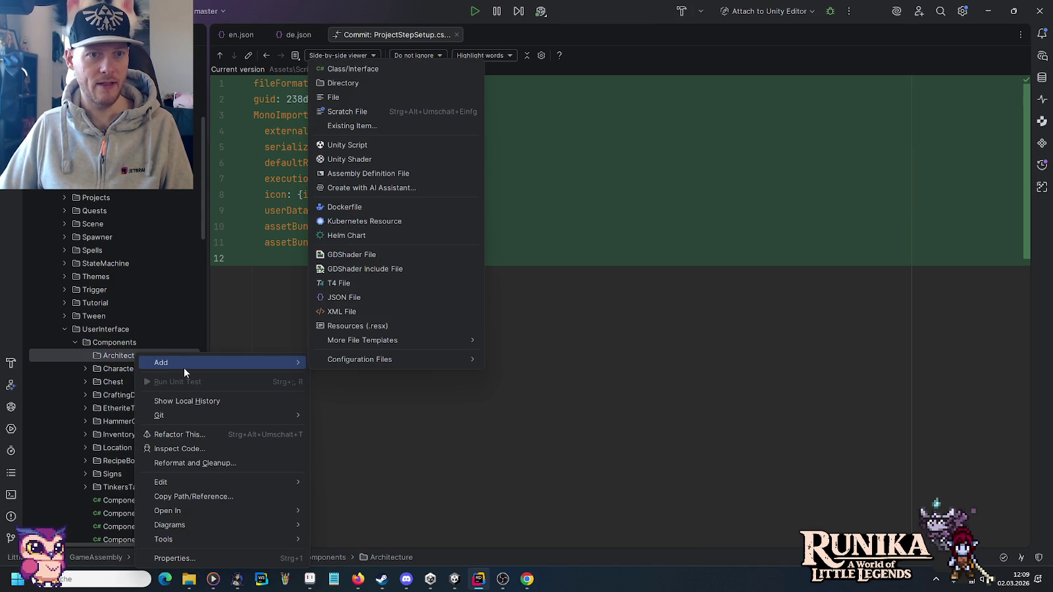
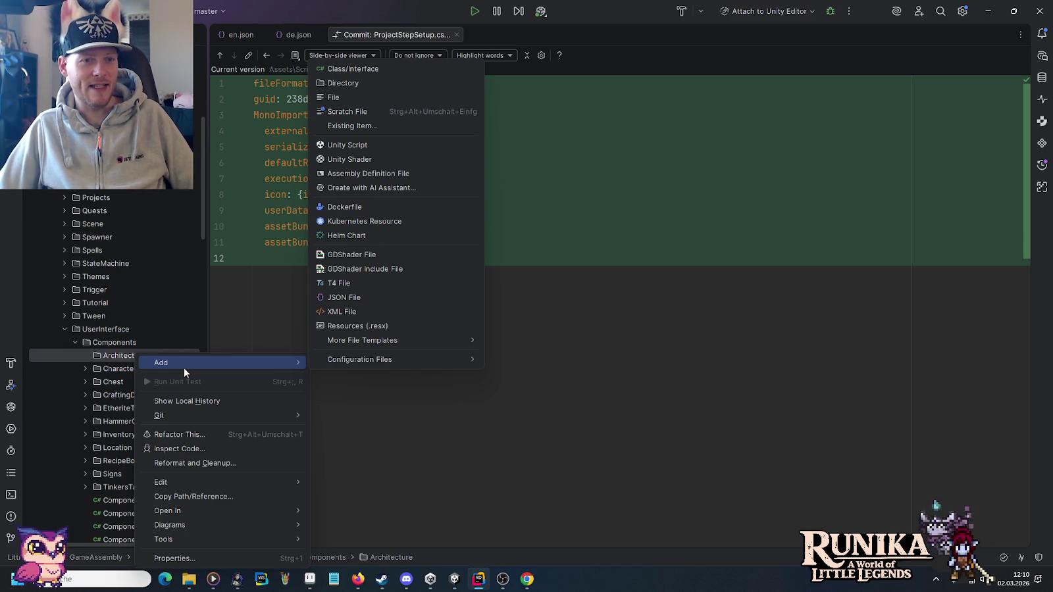
Create a Unity script named ComponentArchitectureBook in the Architecture folder and add it to Git.
left_click(357, 143)
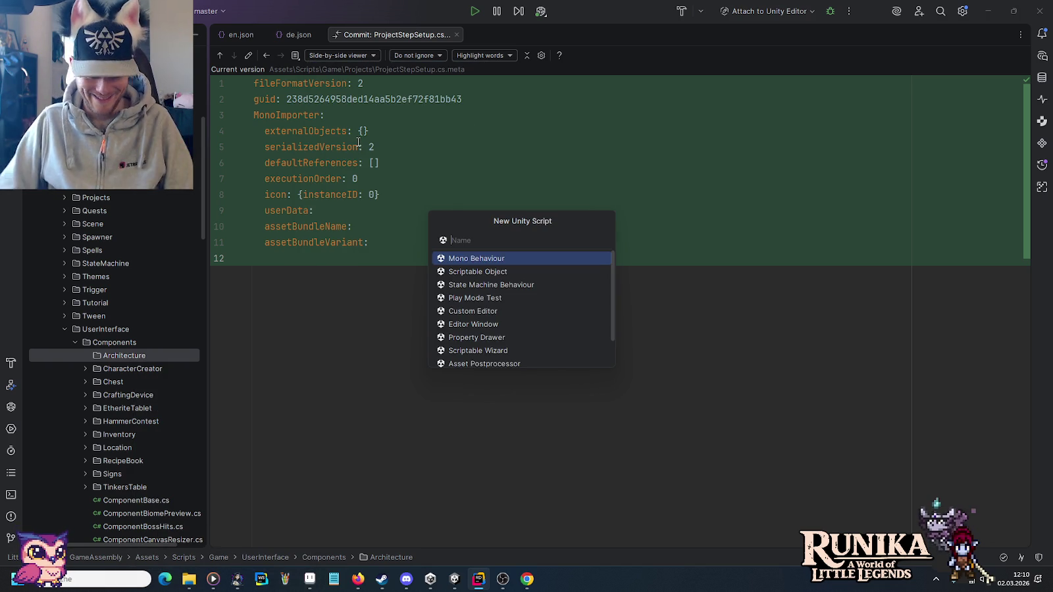
type("ComponentArchitectureBook")
key("Return")
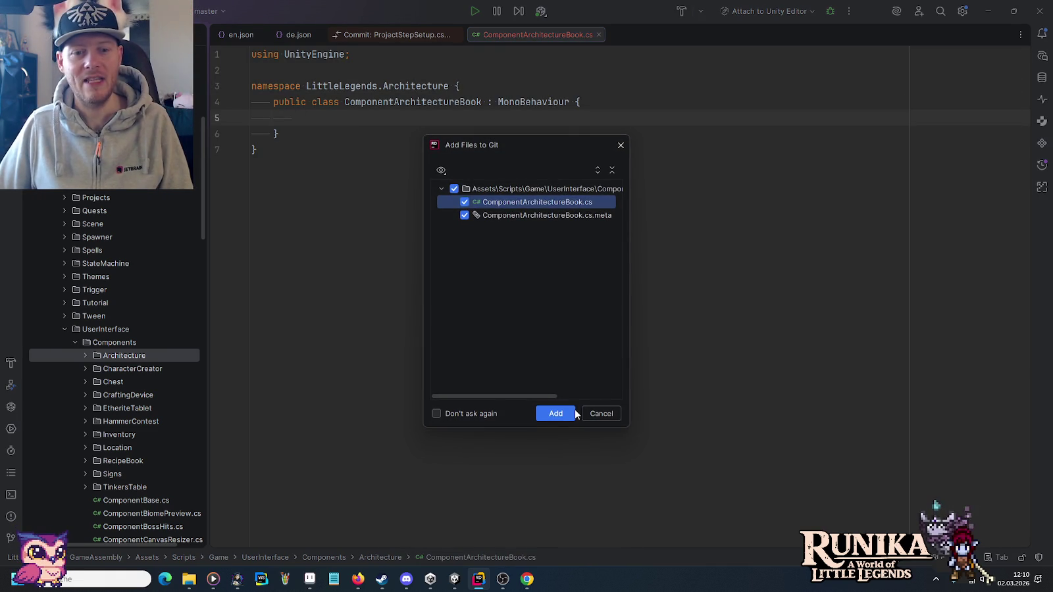
key("Return")
Change the script's namespace to LittleLegends, checking ComponentTinkersTable.cs for reference.
left_click(428, 85)
double_click(427, 86)
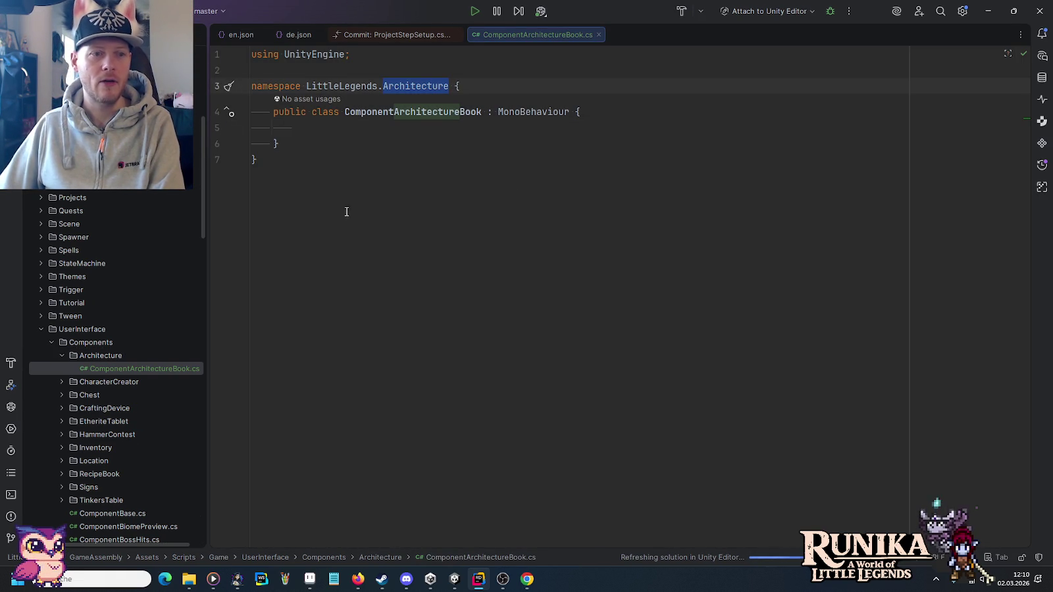
scroll(85, 460, "down", 1)
left_click(61, 461)
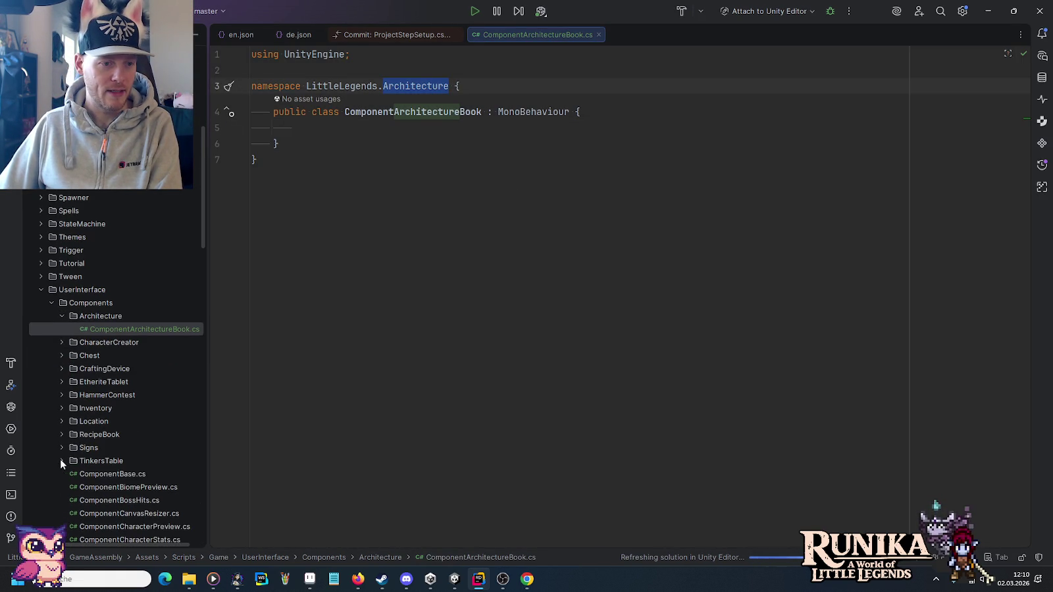
left_click(94, 471)
double_click(120, 487)
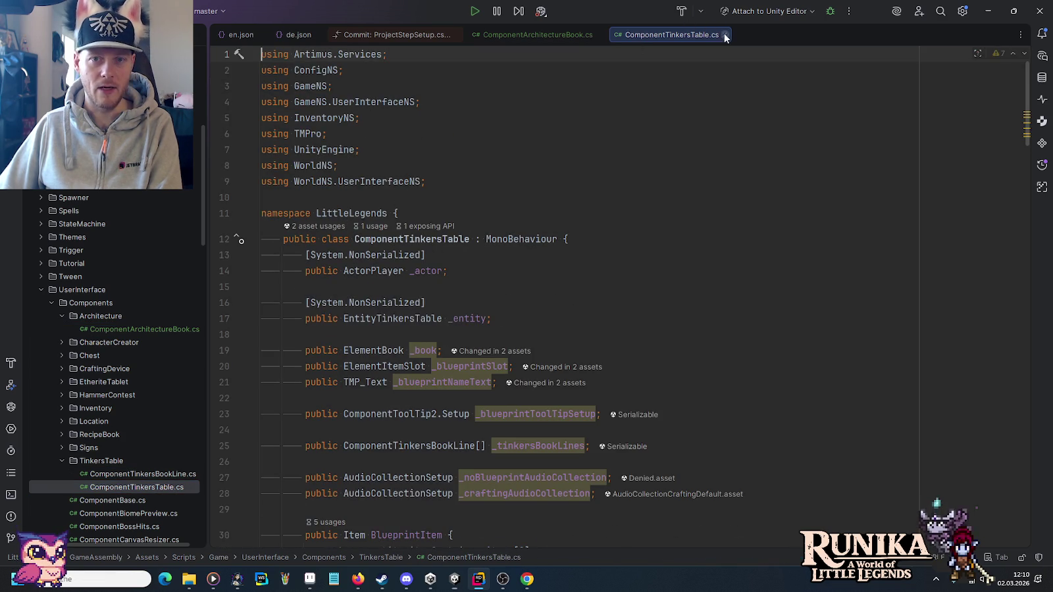
key("ctrl+F4")
key("BackSpace")
key("BackSpace")
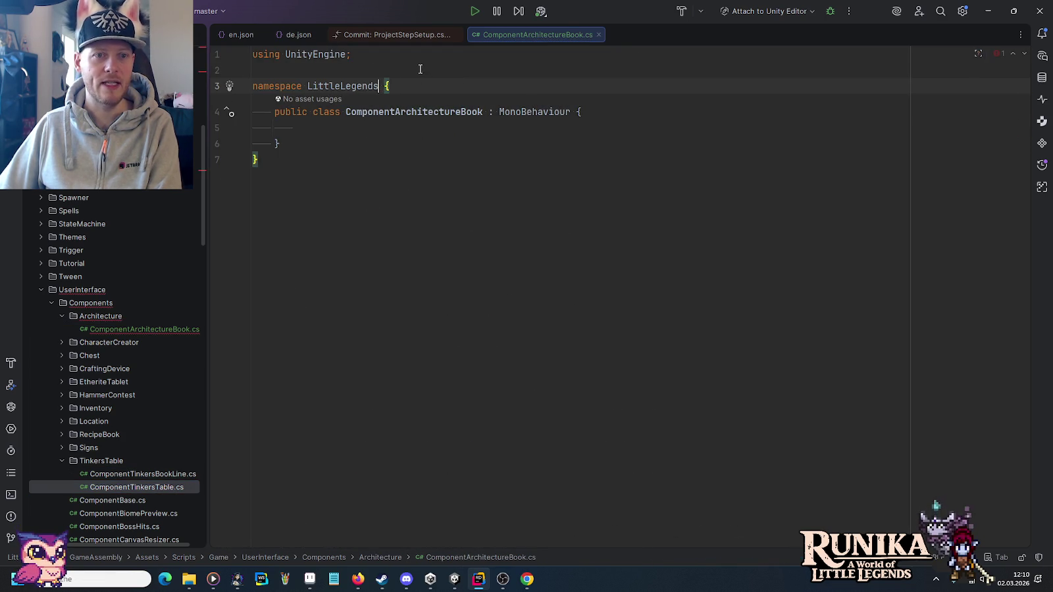
left_click(418, 68)
key("Down")
key("Down")
key("Down")
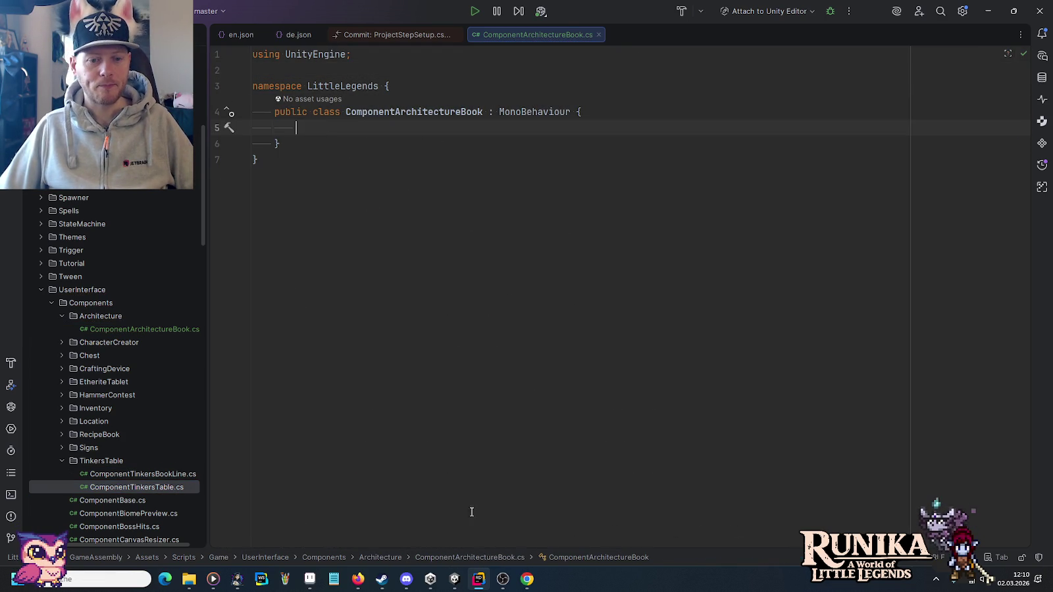
left_click(455, 580)
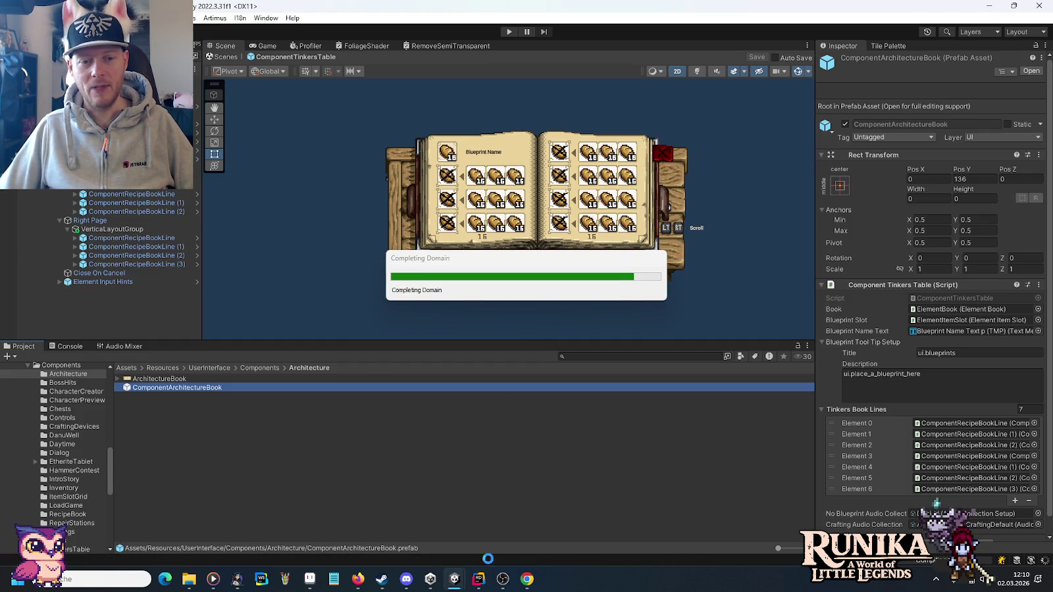
left_click(480, 583)
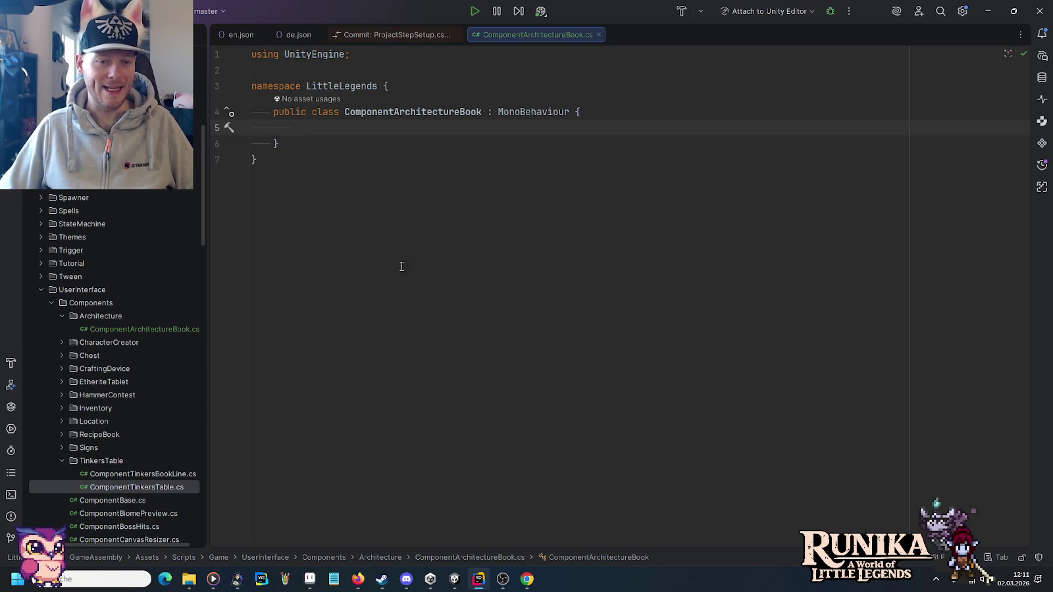
left_click(503, 584)
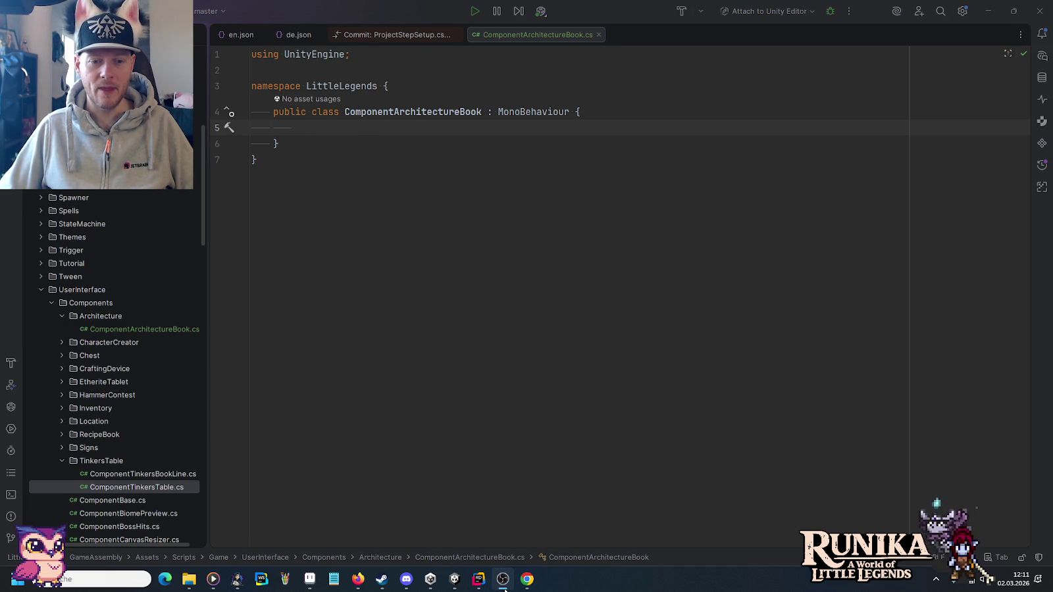
left_click(454, 579)
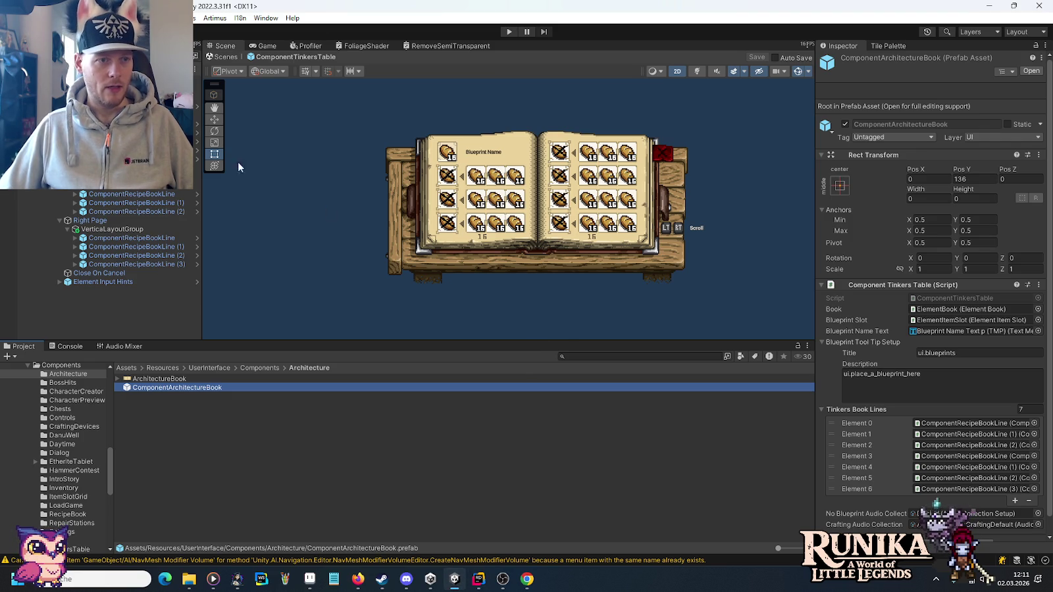
left_click(197, 89)
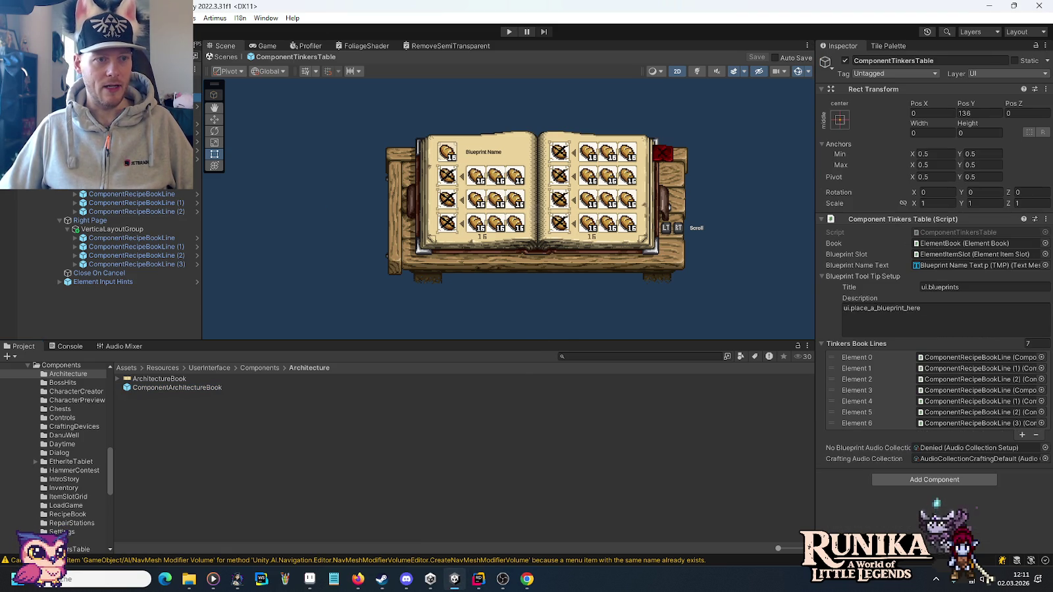
Inspect the ElementBook's left-page layout group and the Blueprint Line's ElementItemSlot.
left_click(408, 264)
left_click(171, 106)
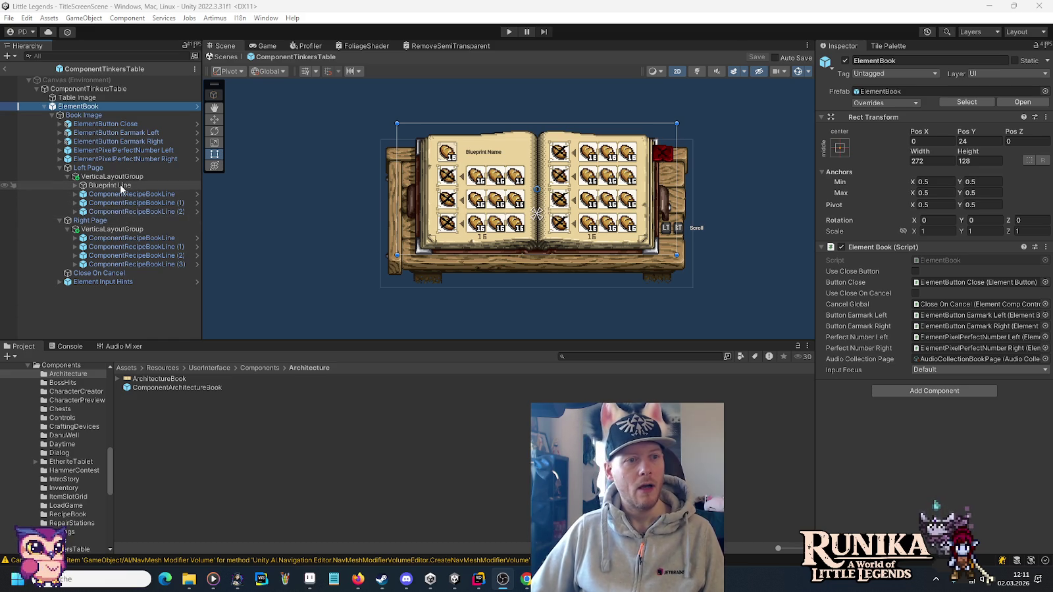
left_click(113, 176)
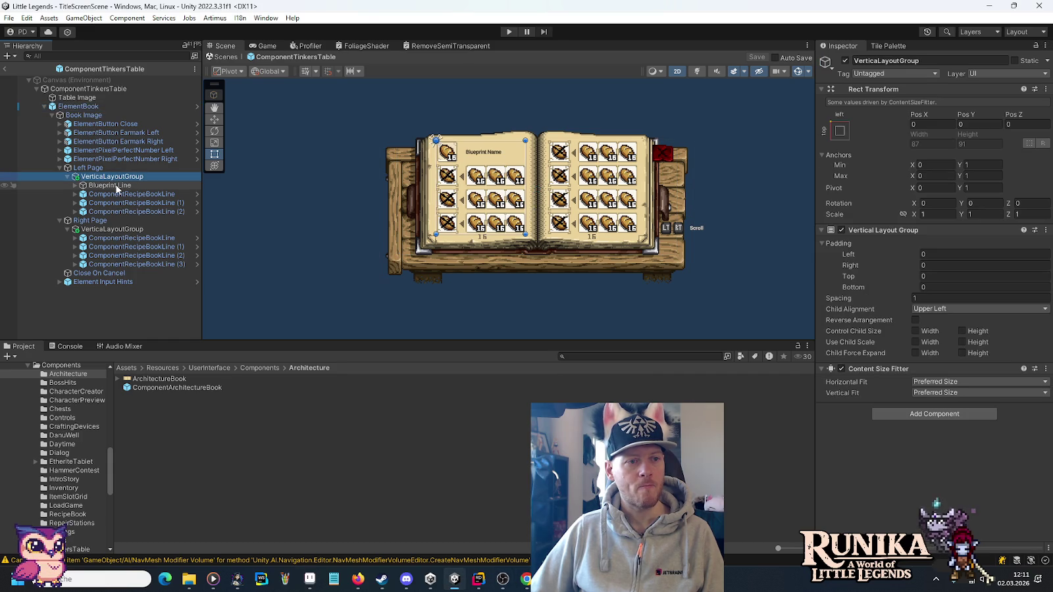
left_click(112, 186)
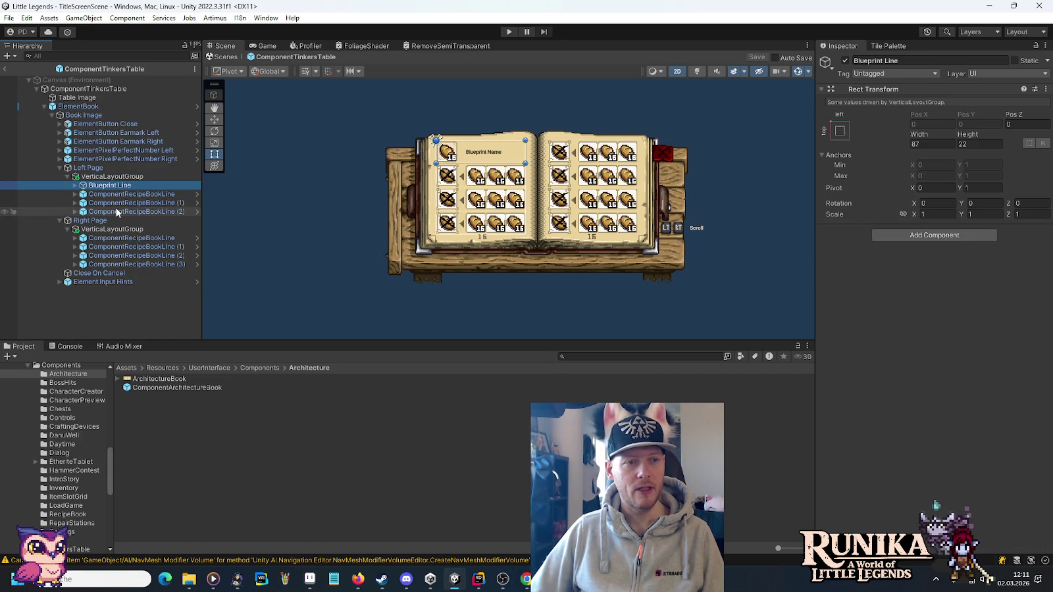
left_click(99, 176)
left_click(85, 186)
left_click(76, 185)
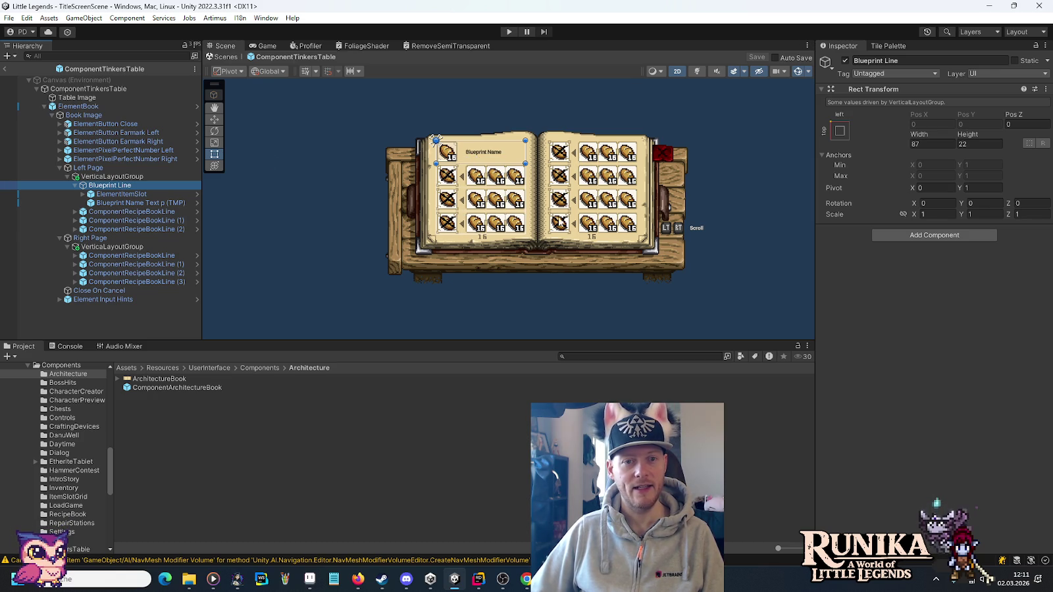
left_click(139, 195)
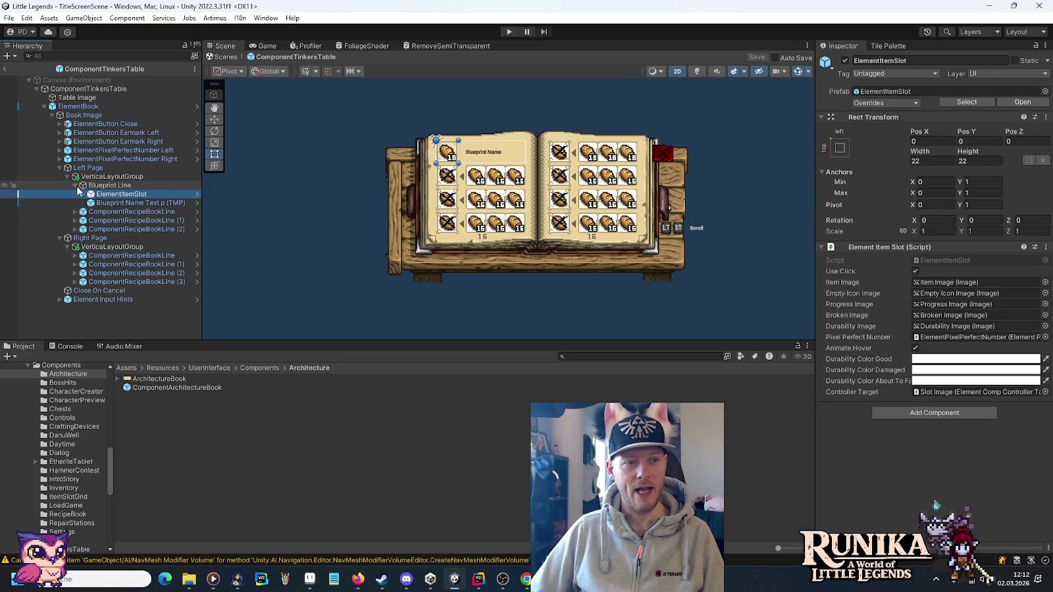
left_click(76, 185)
Delete the three left-page and four right-page ComponentRecipeBookLine objects.
left_click(109, 194)
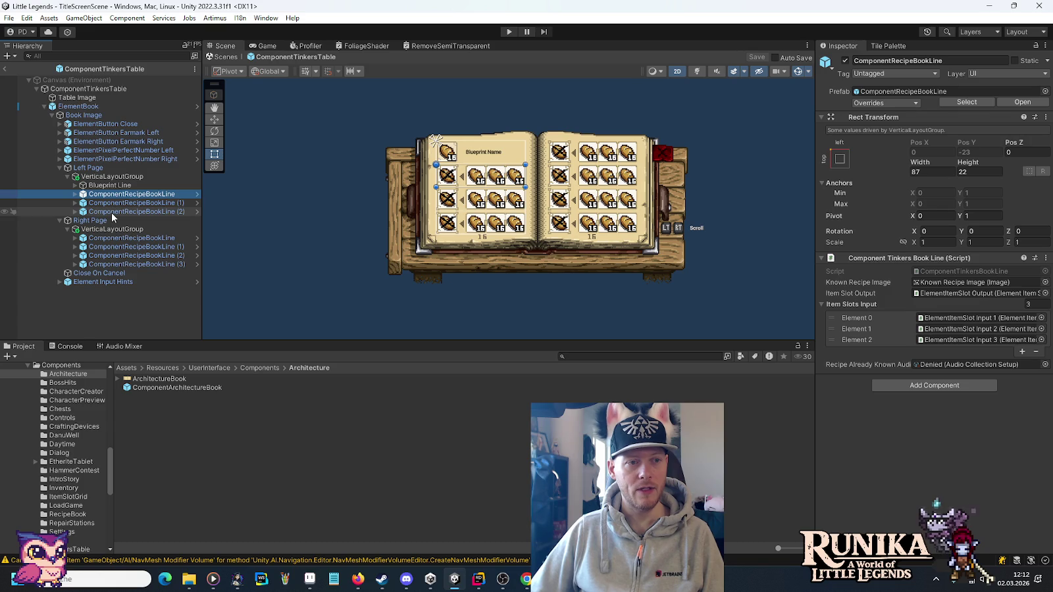
left_click(111, 212, "shift")
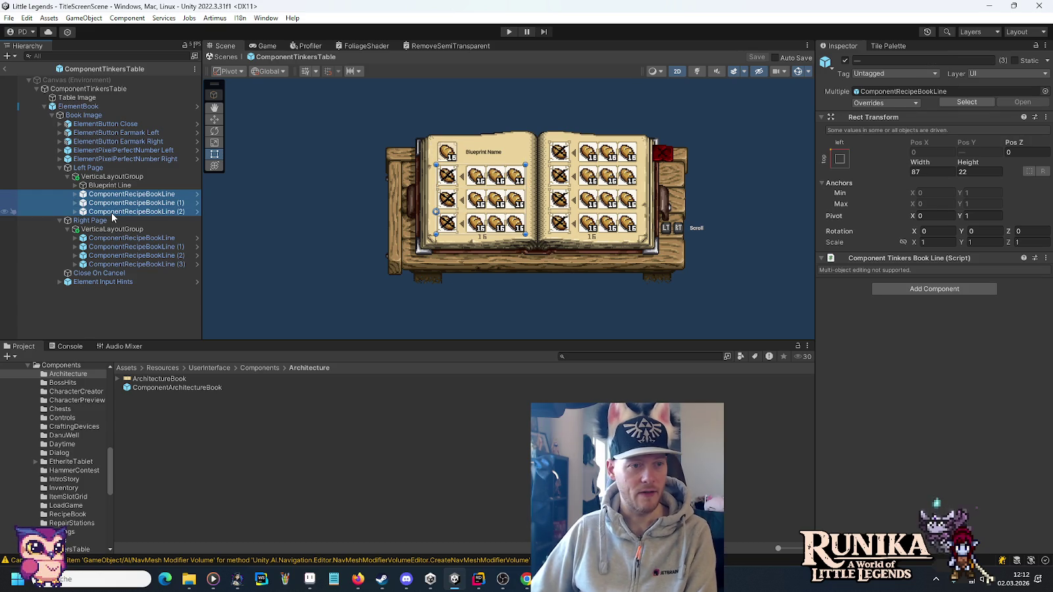
key("Delete")
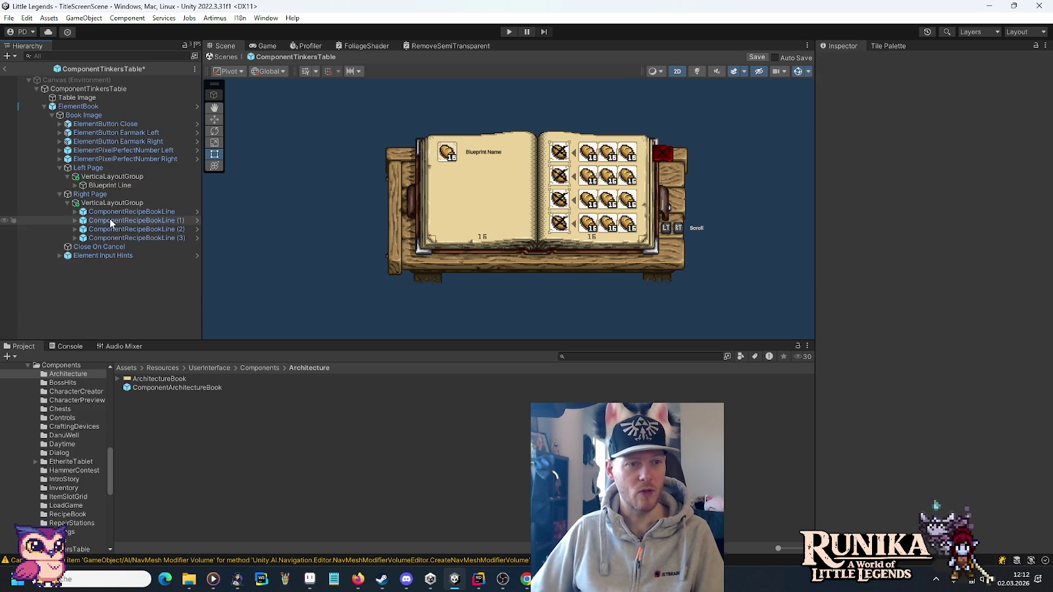
left_click(111, 213)
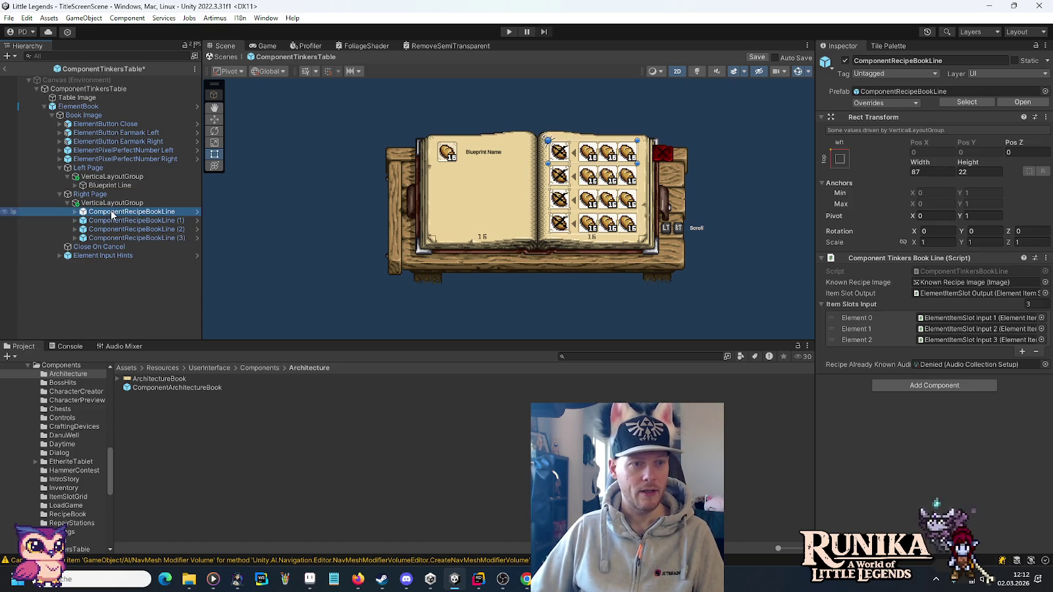
left_click(111, 237, "shift")
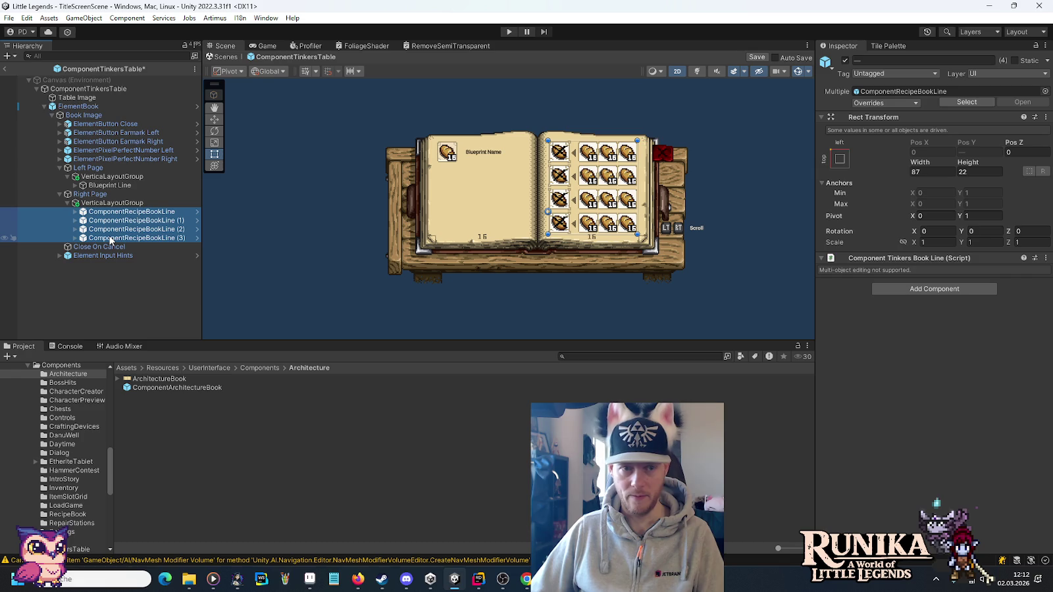
key("Delete")
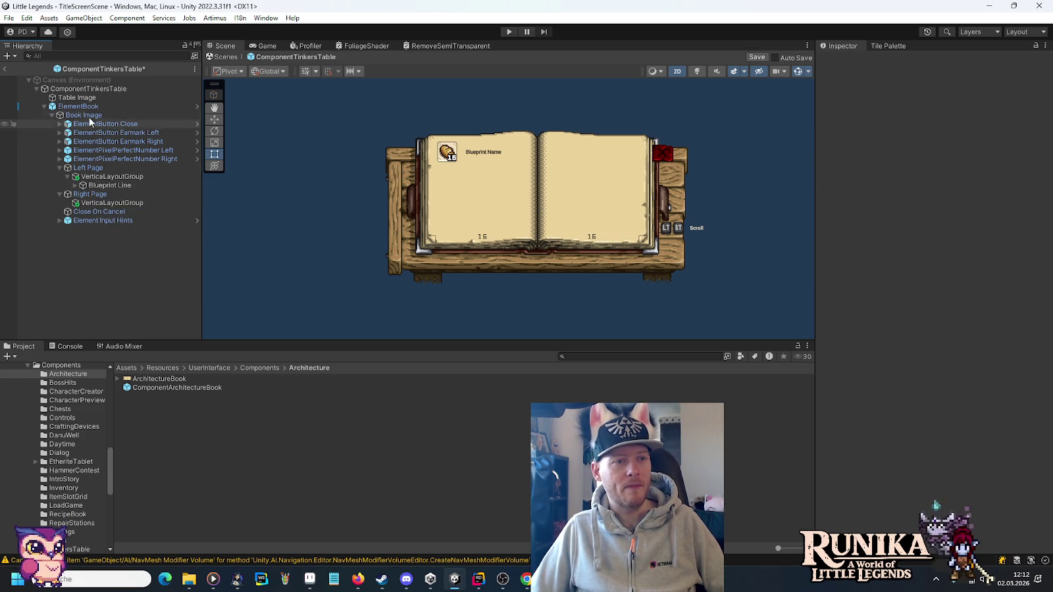
left_click(86, 89)
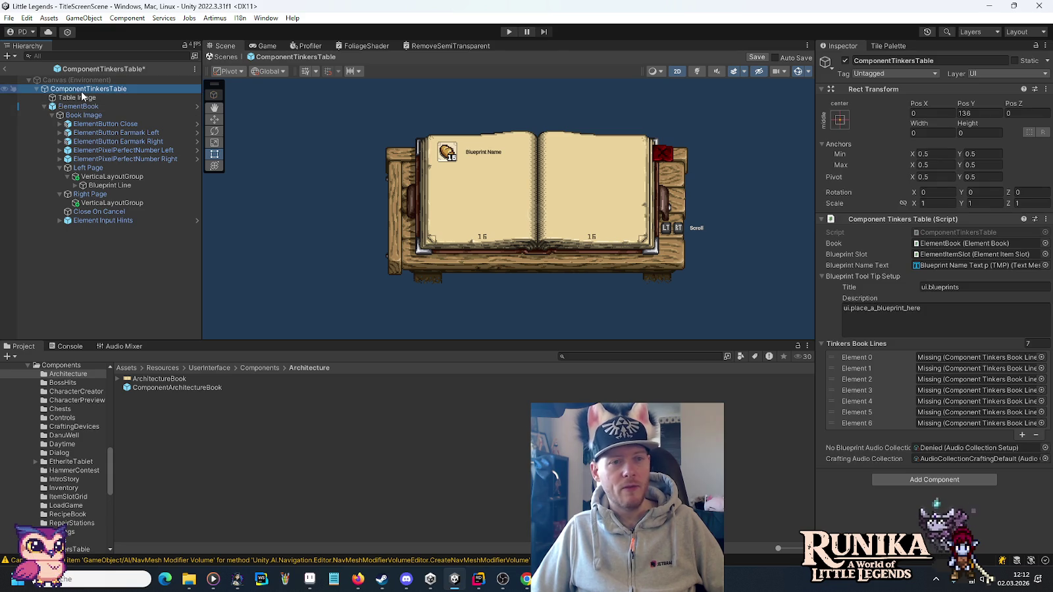
Leave the tinkers table prefab, open the ComponentArchitectureBook prefab and frame the whole book.
left_click(1045, 220)
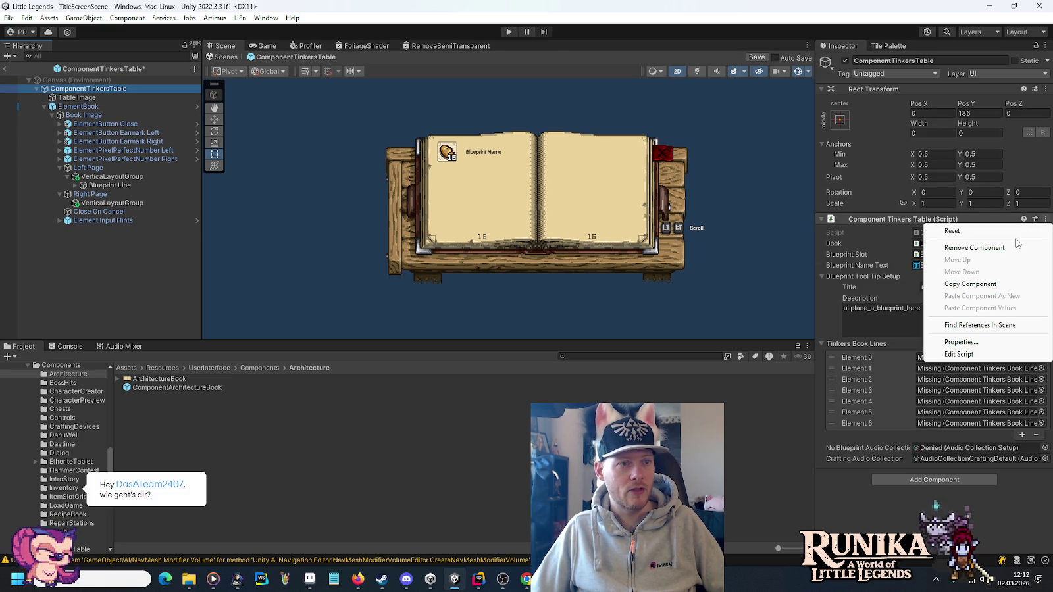
left_click(2, 70)
left_click(556, 307)
double_click(177, 387)
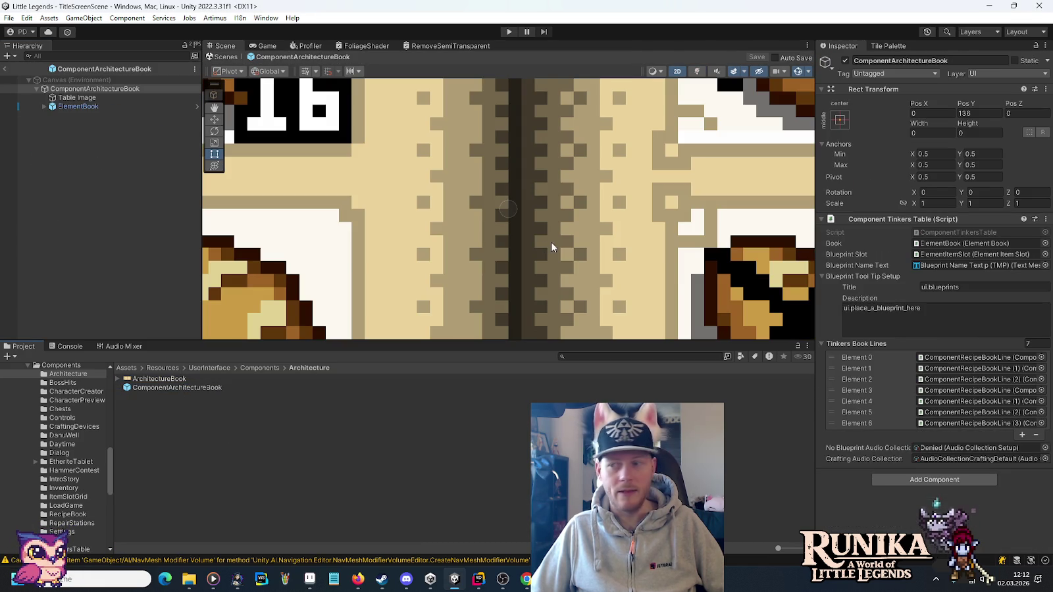
scroll(539, 209, "down", 5)
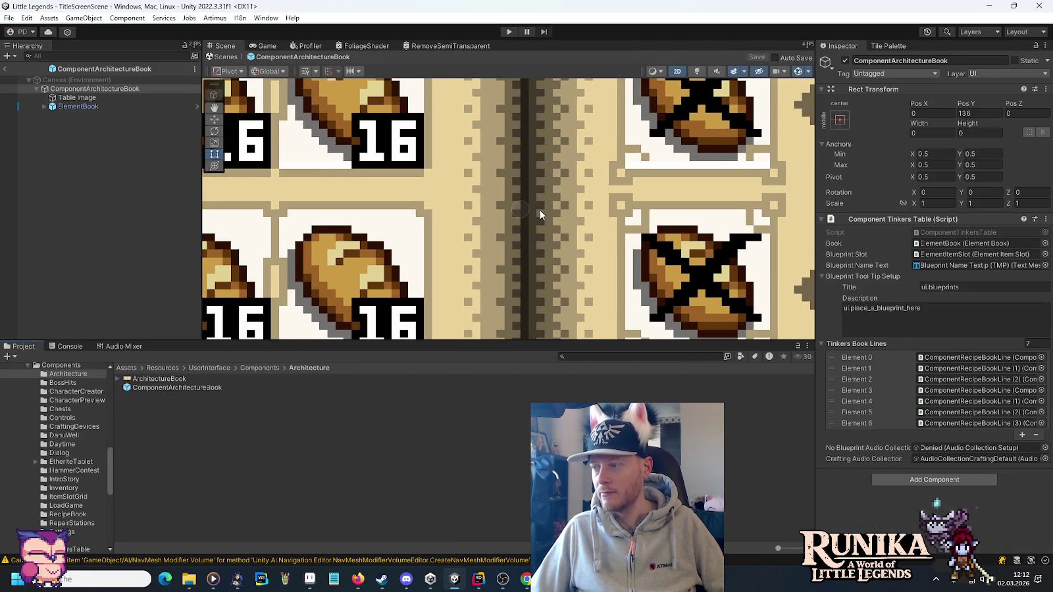
scroll(539, 209, "down", 6)
scroll(520, 218, "down", 6)
left_click_drag(521, 218, 498, 222)
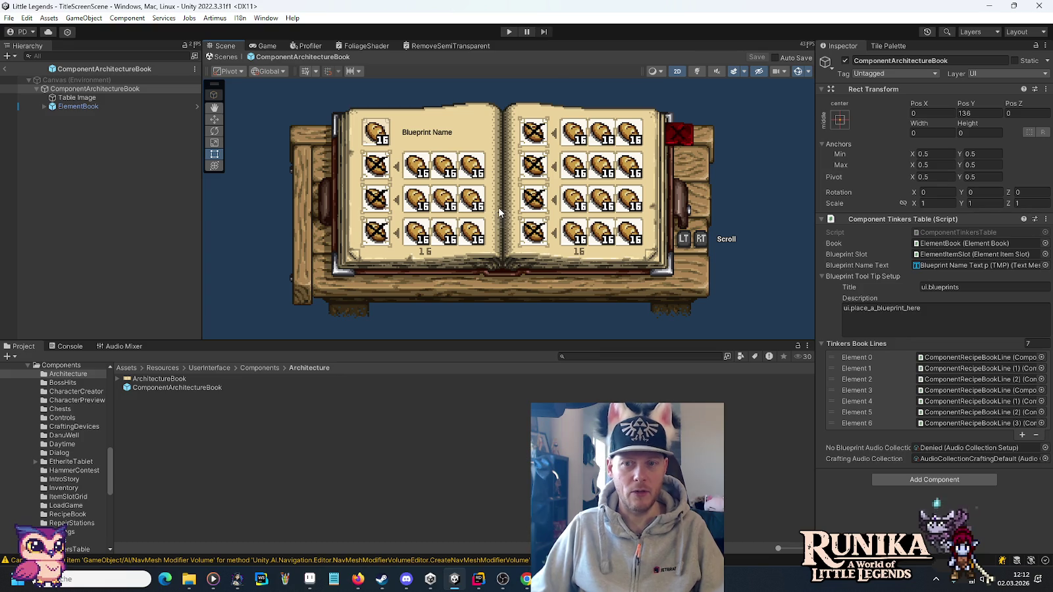
Delete the Table Image and expand ElementBook, Book Image and both pages' layout groups.
left_click(77, 99)
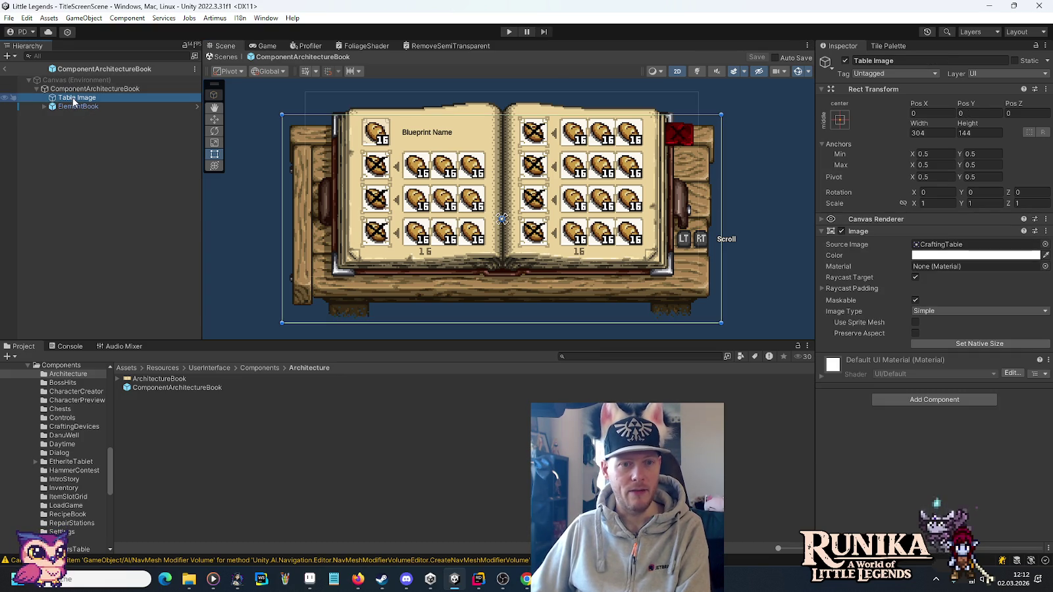
key("Delete")
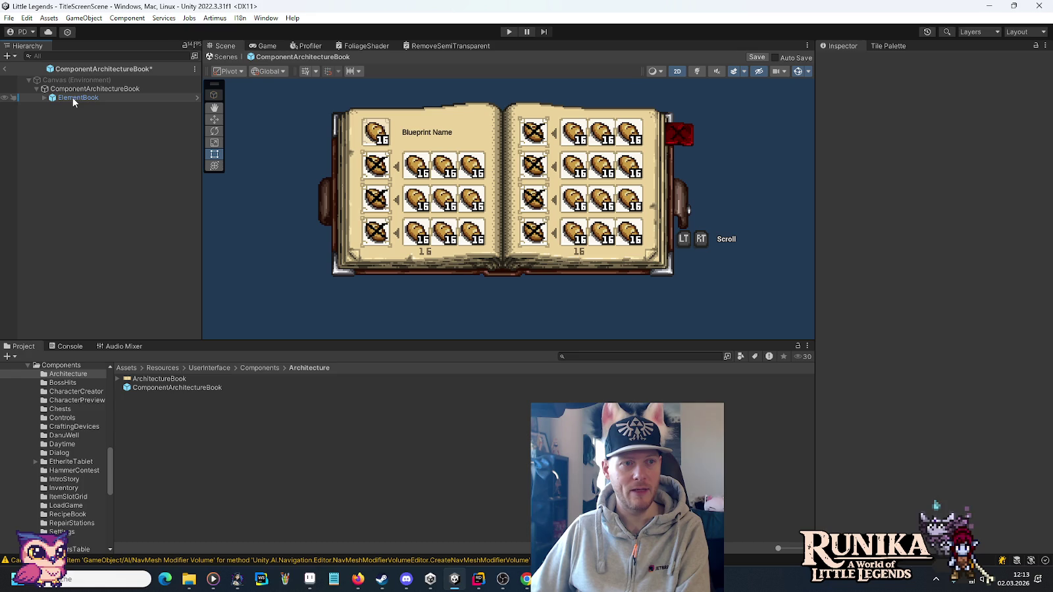
left_click(43, 97)
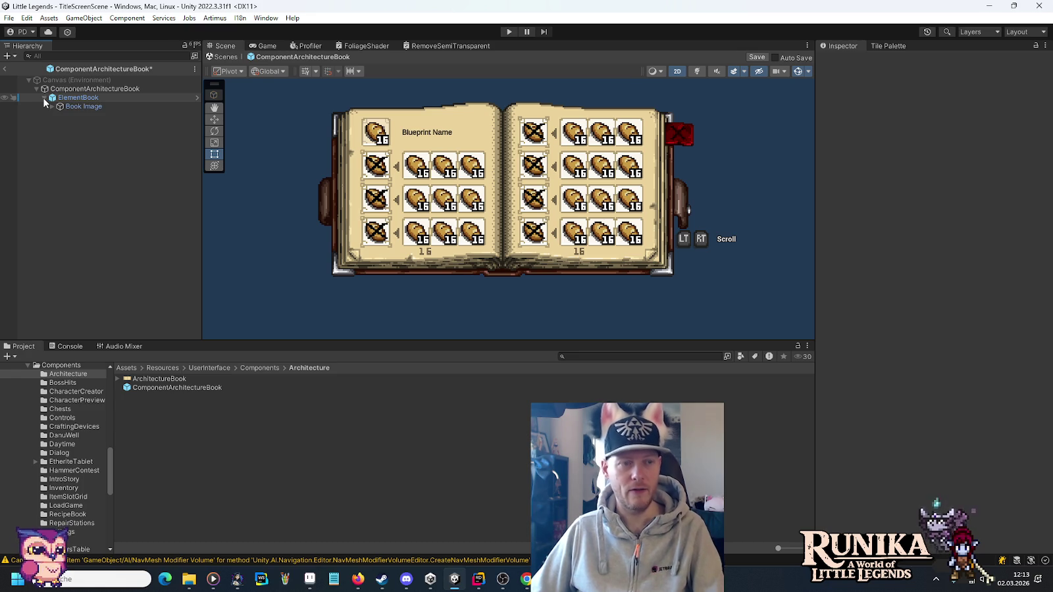
left_click(51, 107)
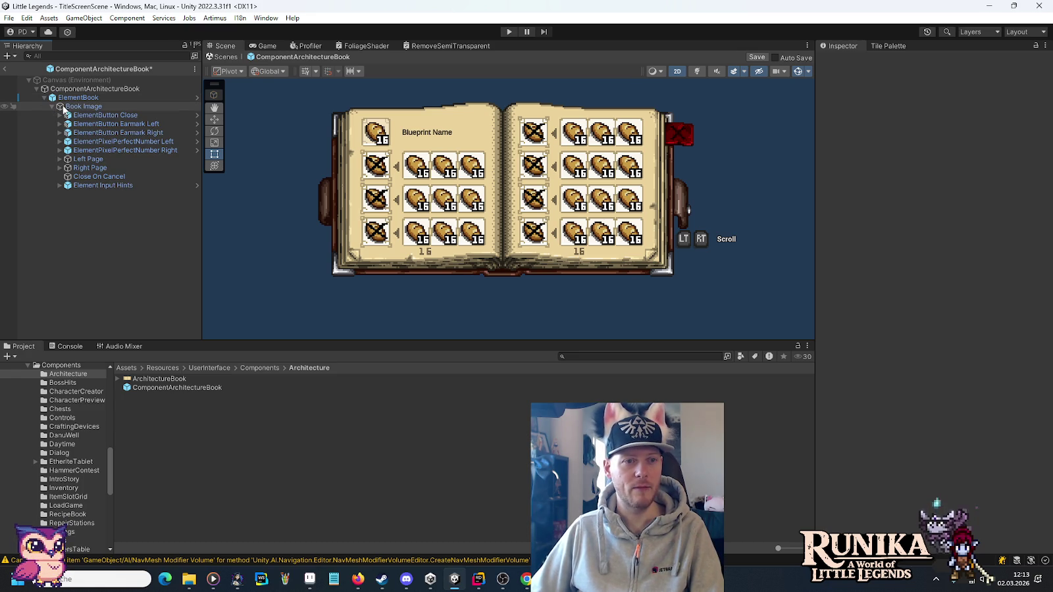
left_click(59, 158)
left_click(60, 177)
left_click(67, 185)
left_click(67, 167)
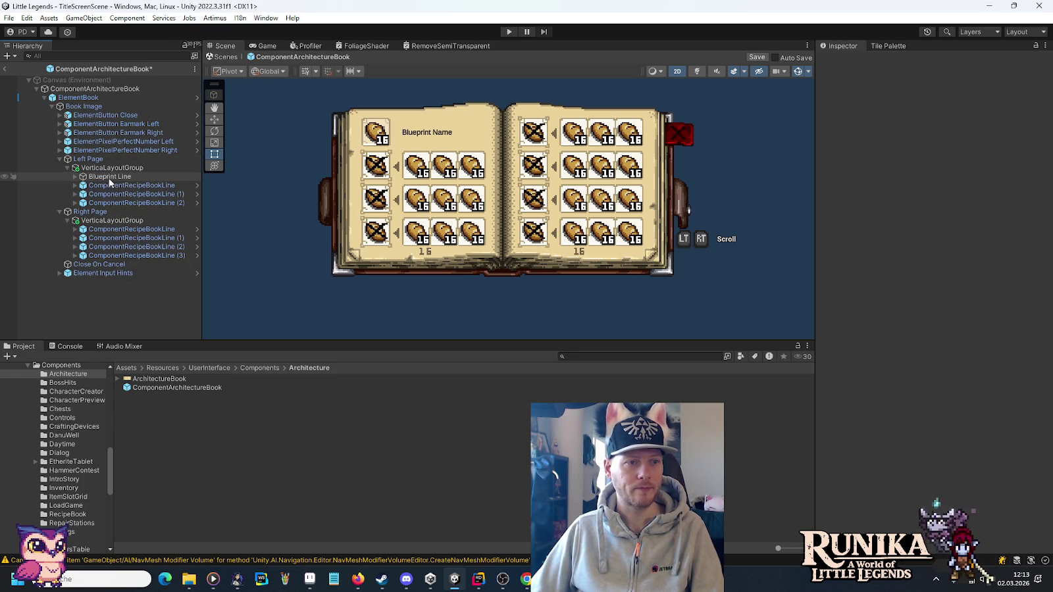
Remove the three left-page and four right-page recipe lines from the prefab.
left_click(110, 185)
left_click(103, 202, "shift")
key("Delete")
left_click(103, 204)
left_click(99, 229, "shift")
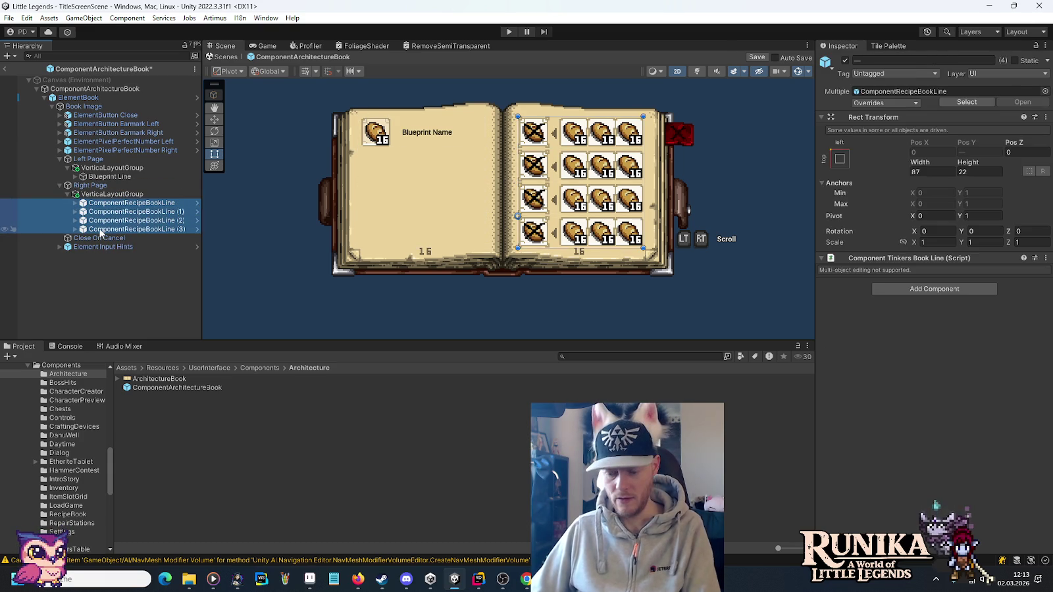
key("Delete")
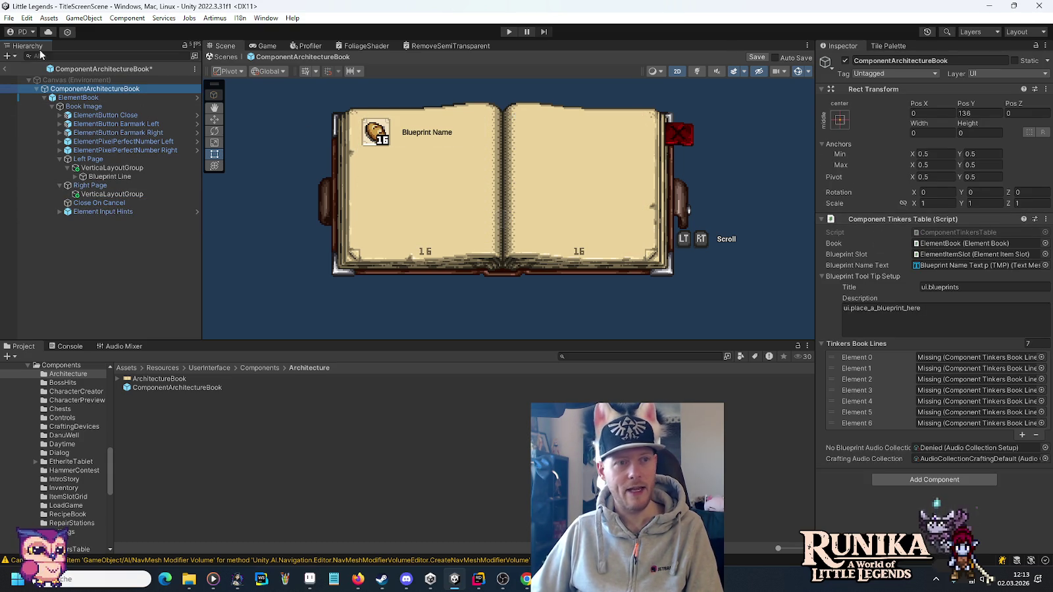
Swap Component Tinkers Table for Component Architecture Book, save, and give Book Image the ArchitectureBook sprite.
left_click(1046, 220)
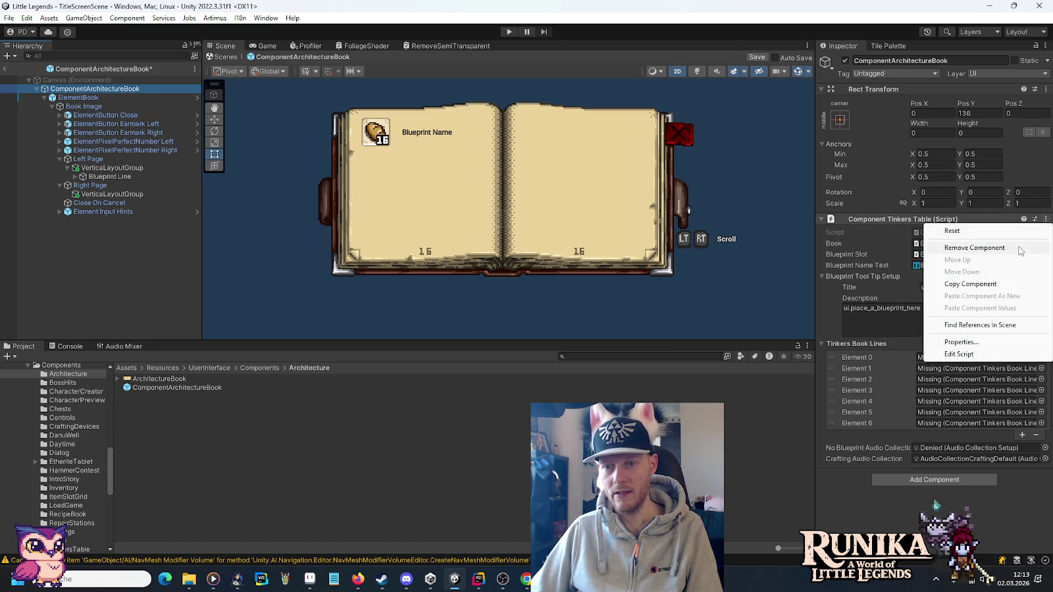
left_click(966, 245)
left_click(959, 225)
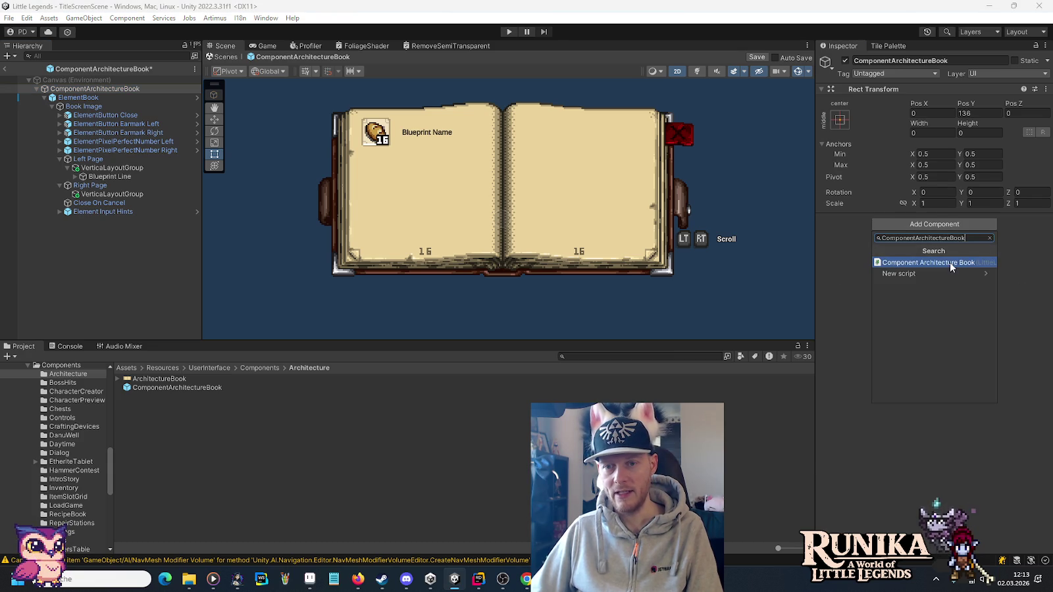
left_click(949, 263)
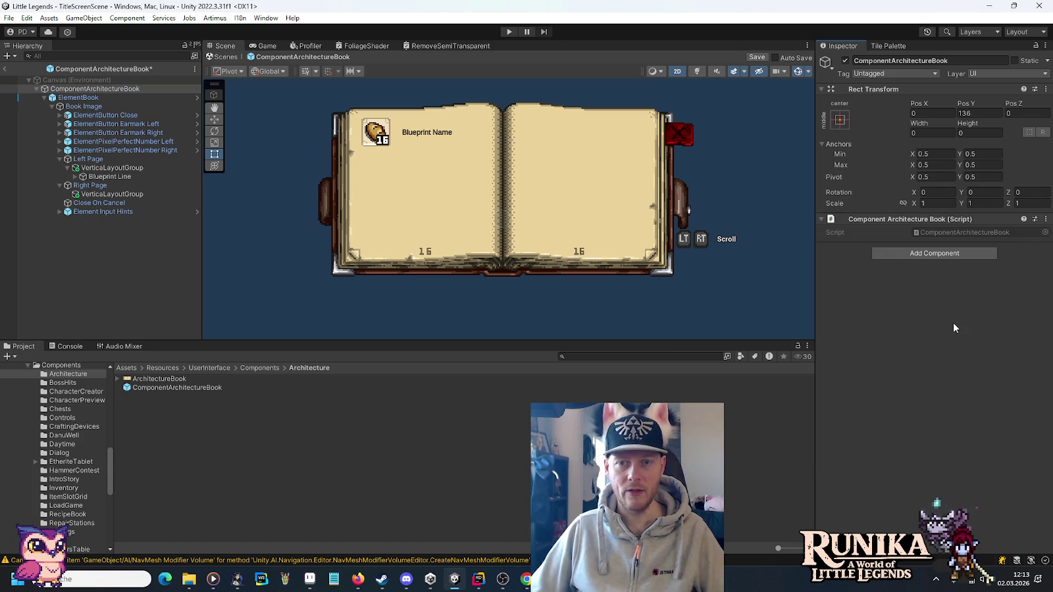
key("ctrl+s")
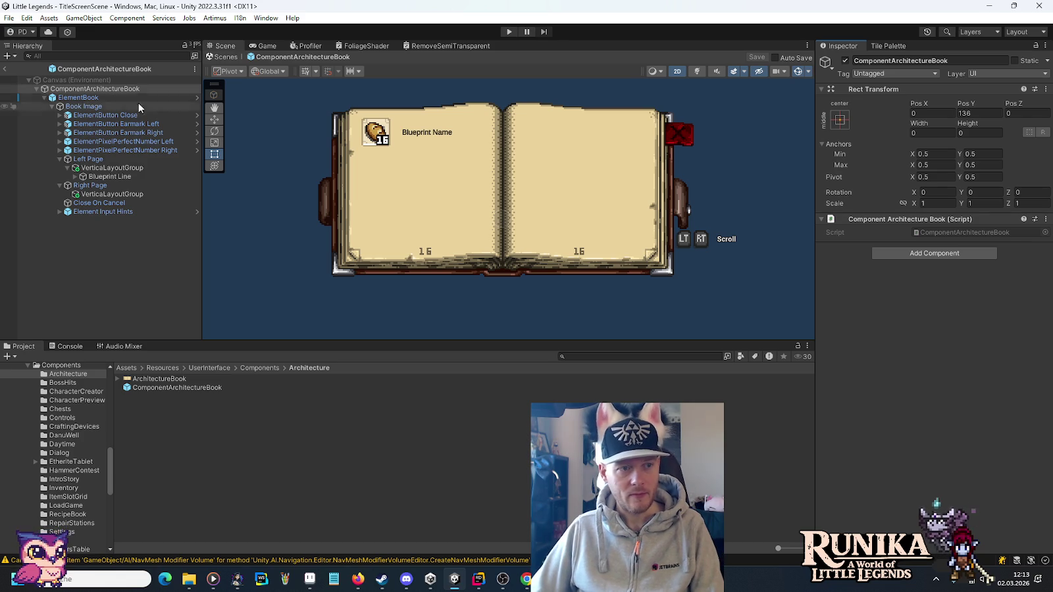
left_click(80, 108)
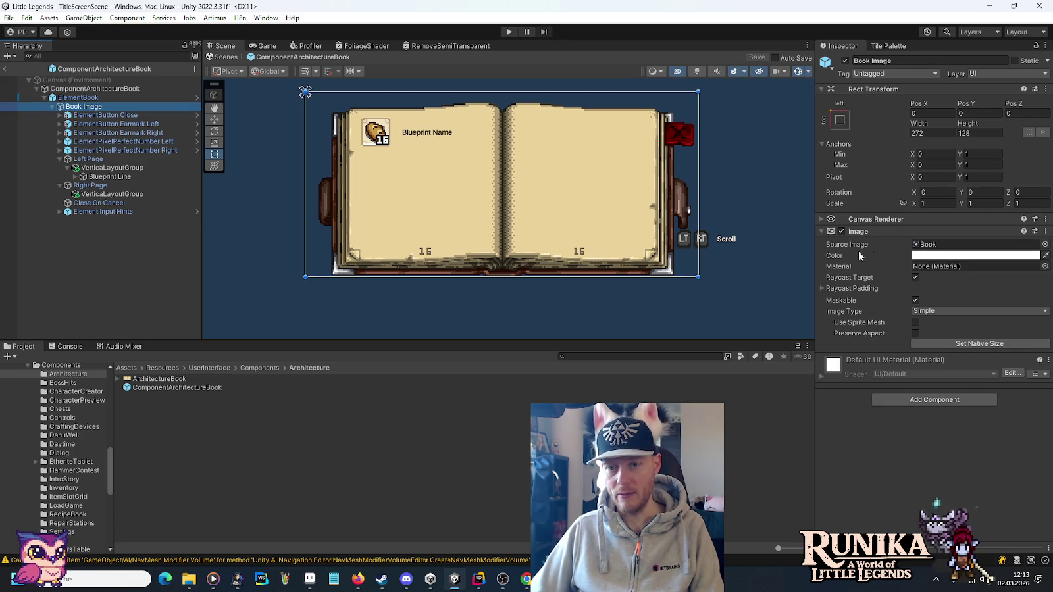
mouse_move(165, 382)
left_mouse_down()
mouse_move(762, 303)
mouse_move(948, 246)
left_mouse_up()
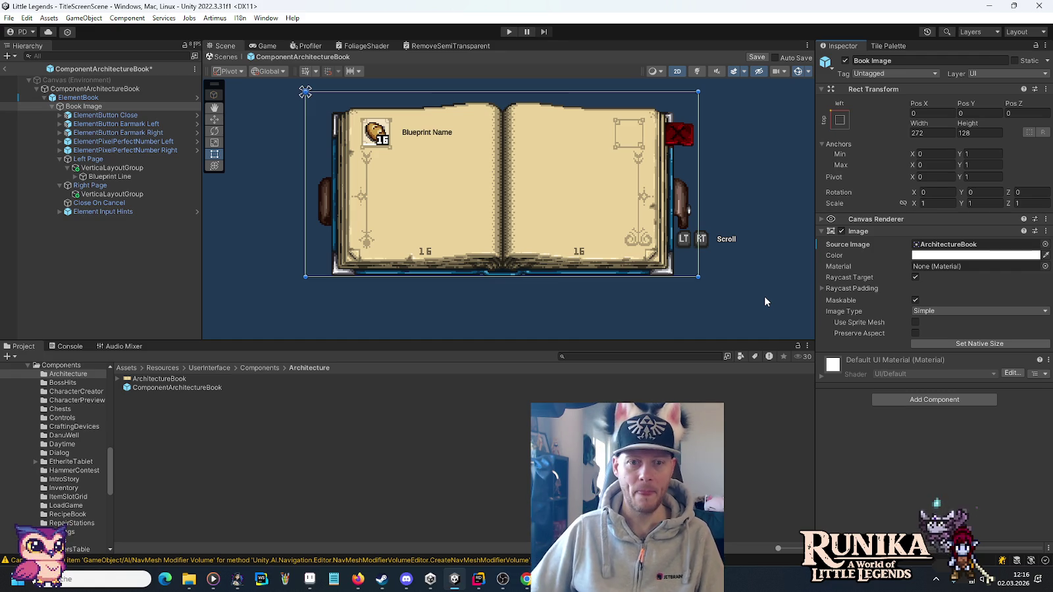
Inspect the left page's layout group settings.
scroll(466, 137, "up", 2)
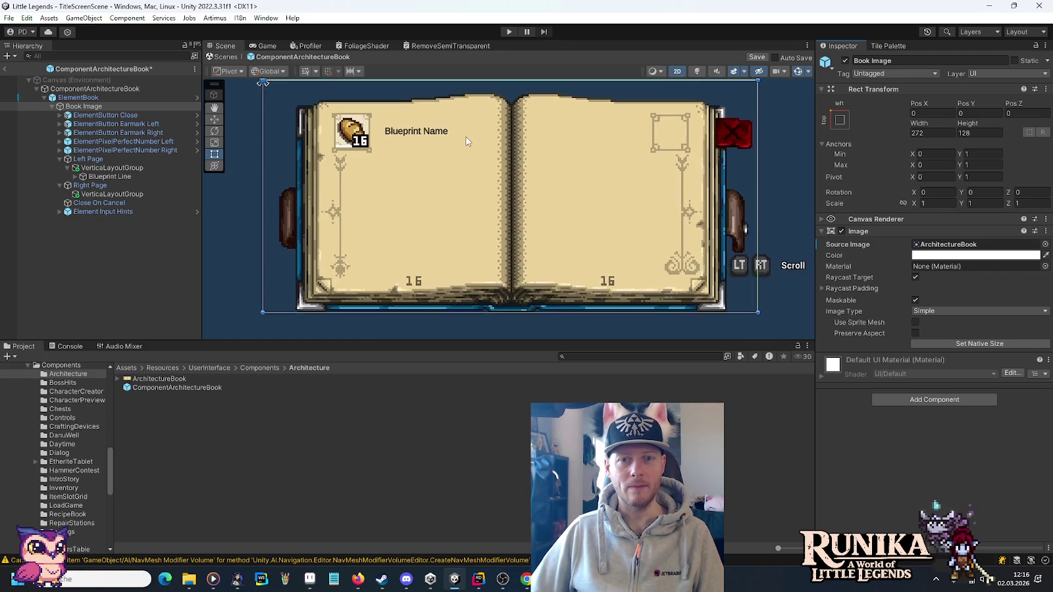
scroll(466, 137, "up", 2)
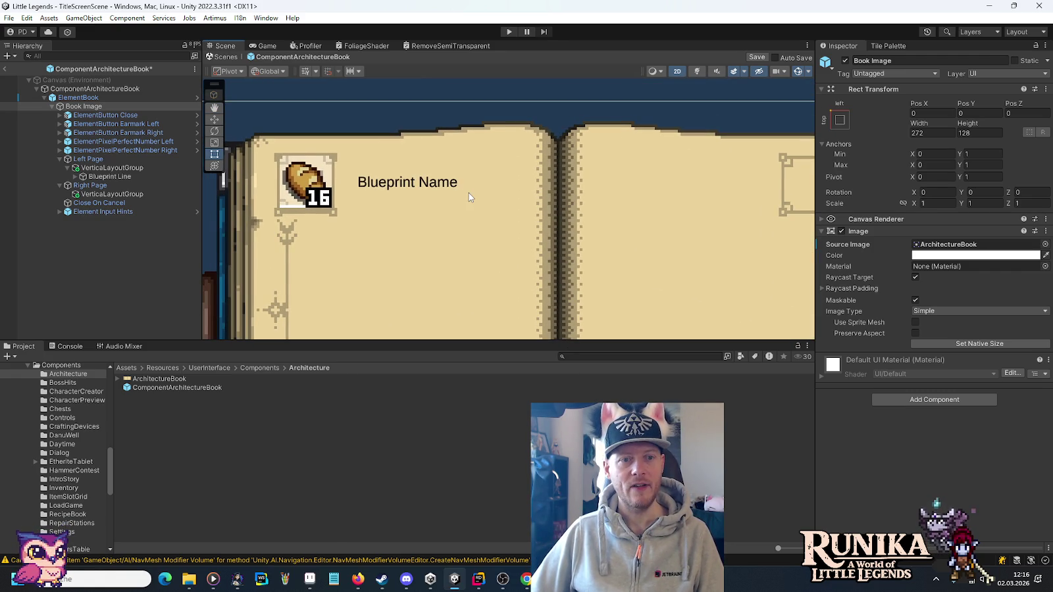
left_click(117, 169)
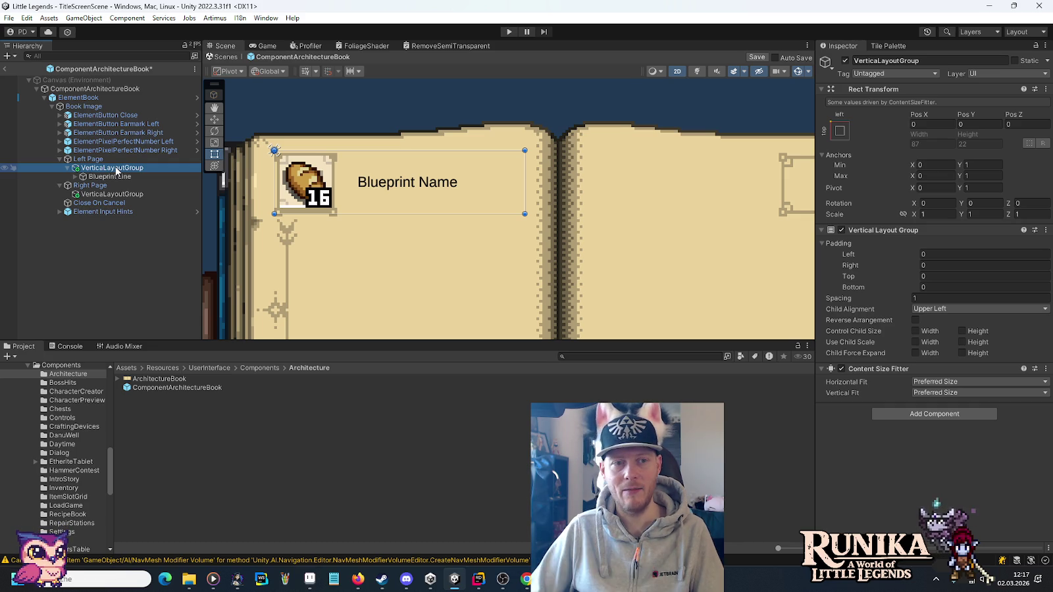
scroll(375, 212, "down", 2)
Expand Blueprint Line to reveal ElementItemSlot and Blueprint Name Text, and begin renaming it.
left_click_drag(478, 286, 483, 211)
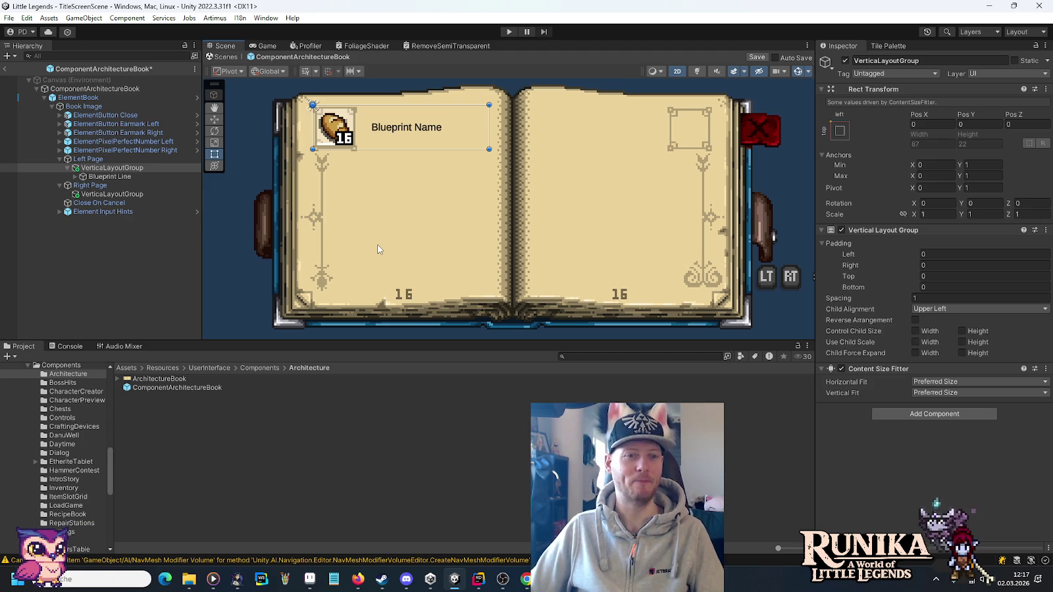
scroll(299, 109, "up", 5)
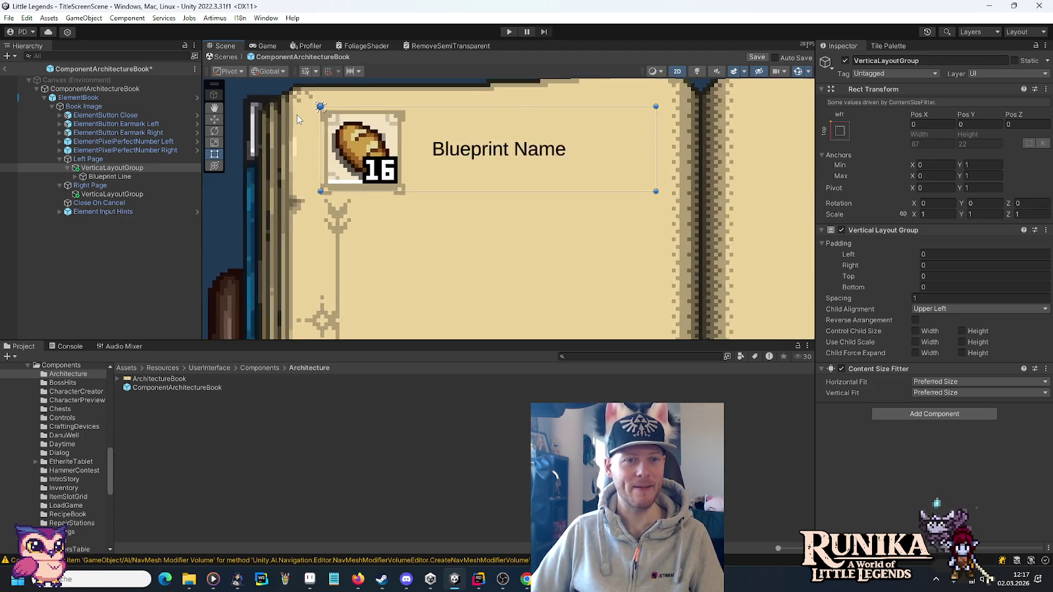
scroll(296, 114, "up", 3)
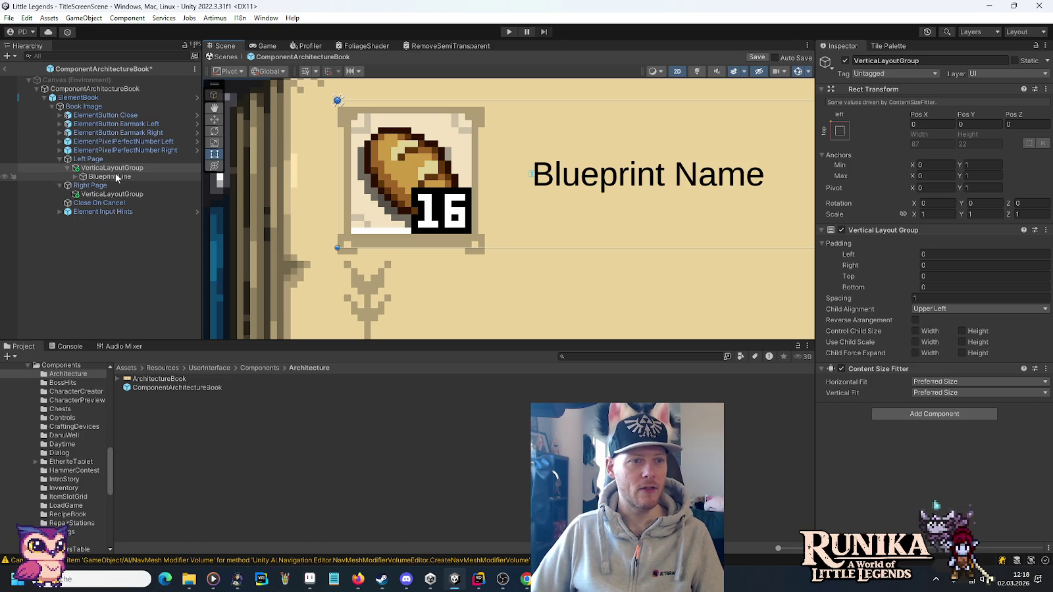
left_click(73, 178)
left_click(75, 177)
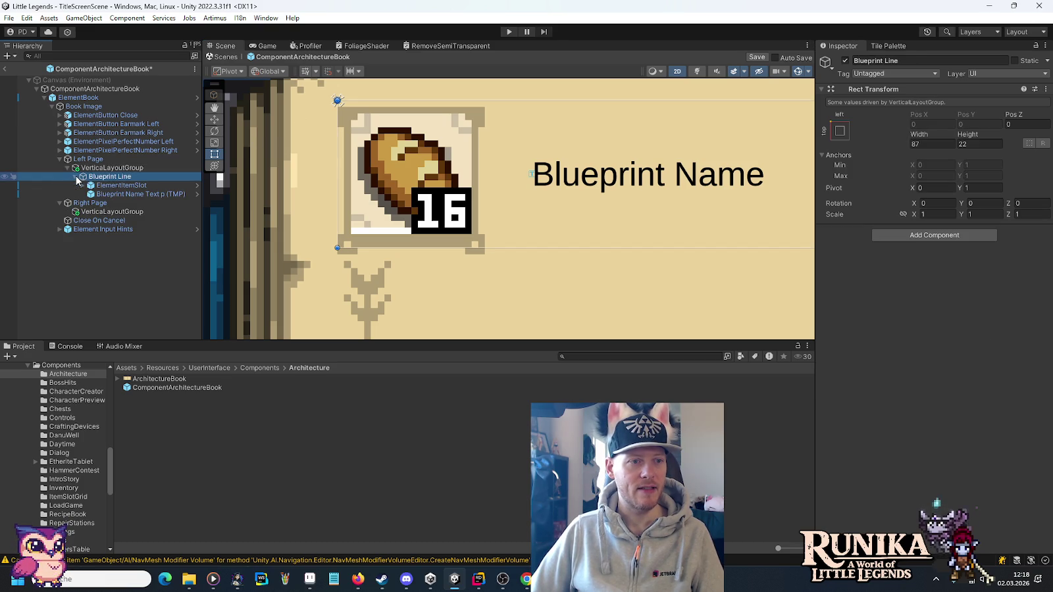
left_click(110, 177)
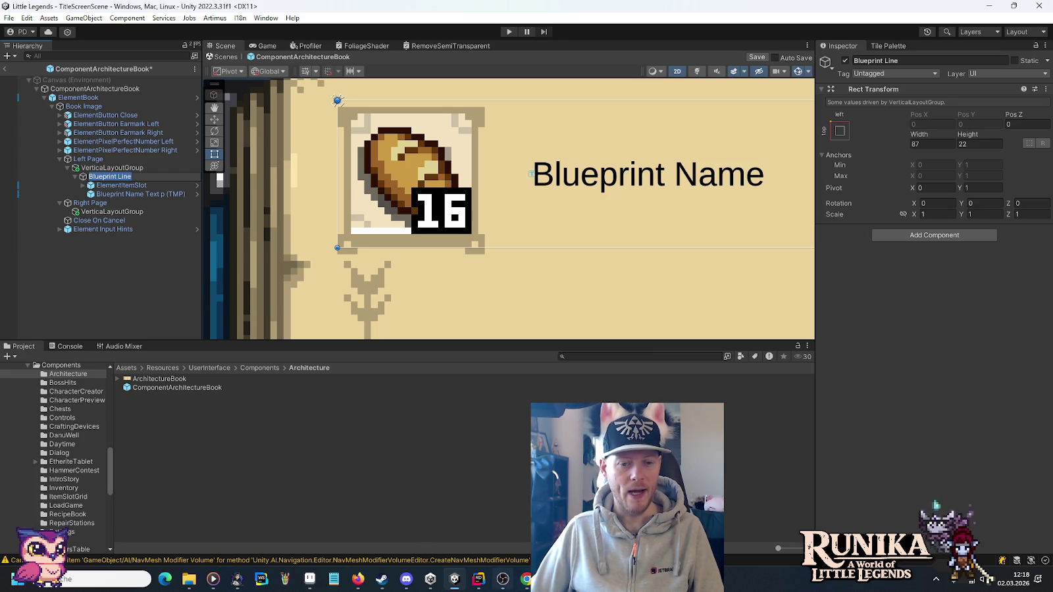
Bring the browser to the front and open the LEO dictionary in a new tab.
left_click_drag(526, 579, 381, 579)
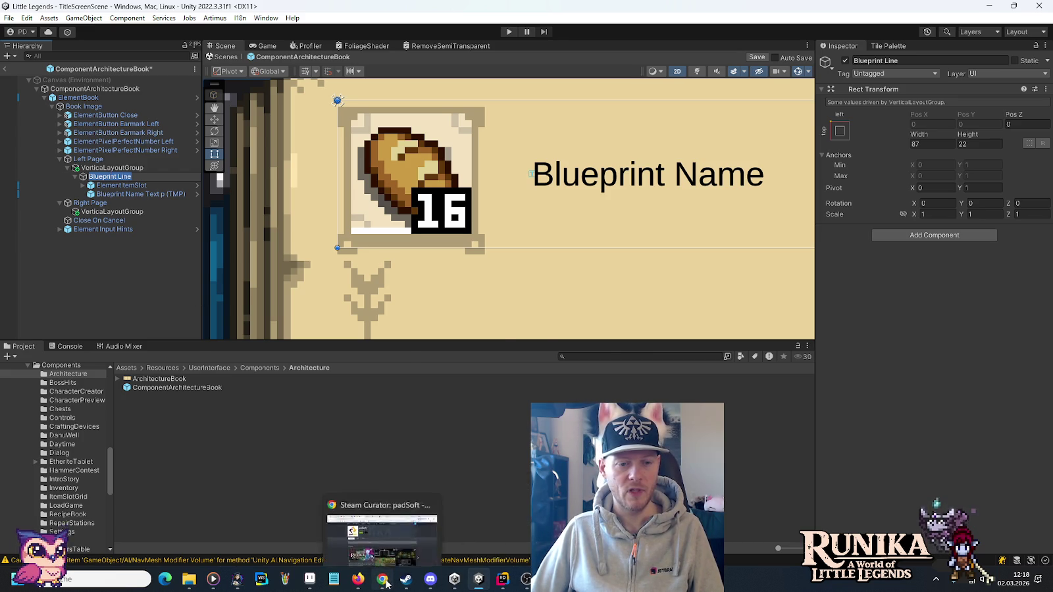
left_click(382, 579)
middle_click(323, 54)
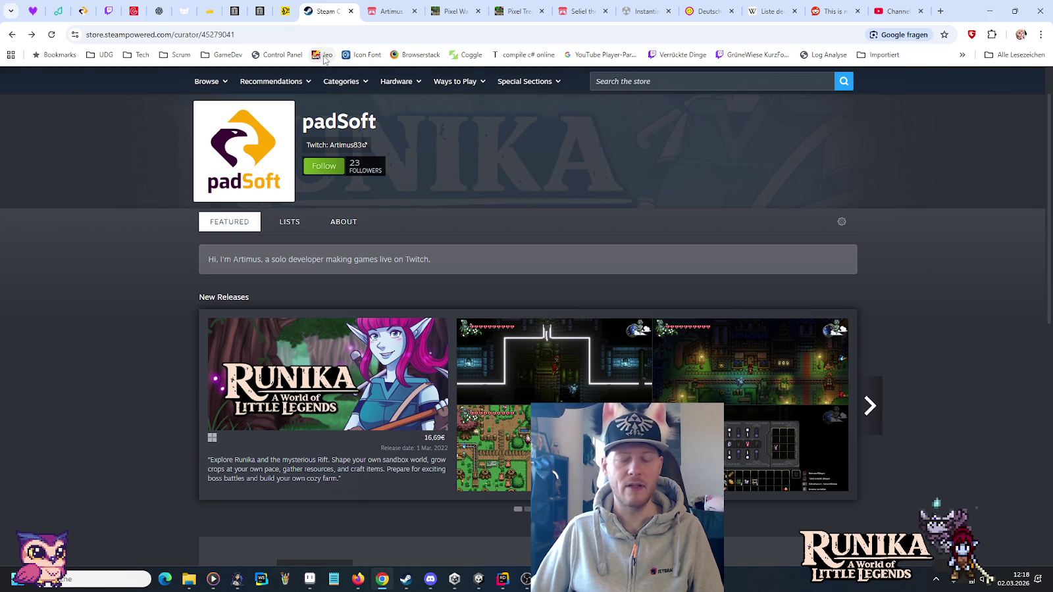
Look up 'bauplan' in LEO, then close the dictionary tab and minimize the browser.
left_click(886, 7)
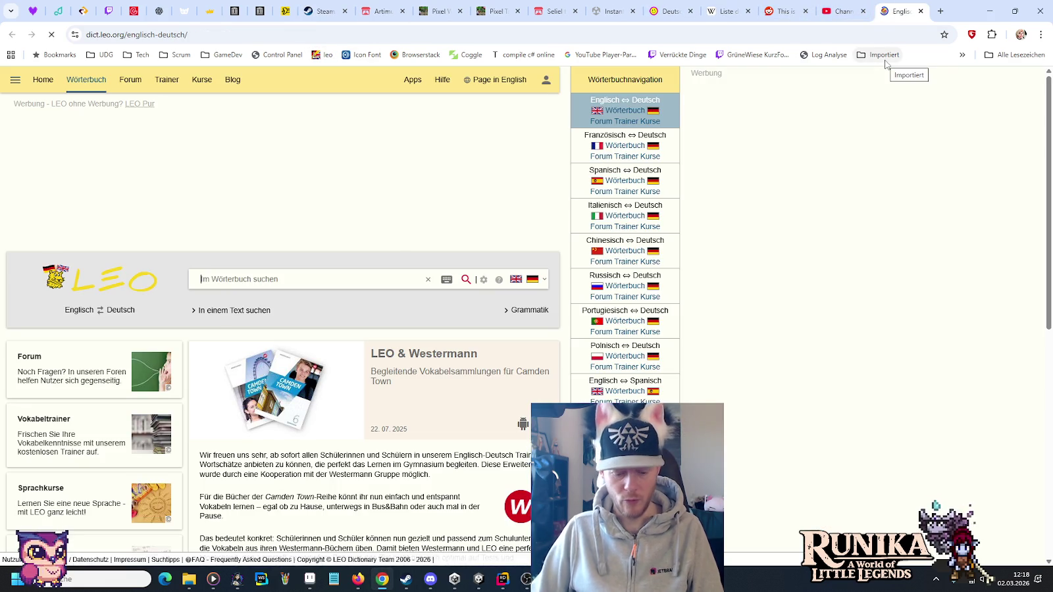
type("bauplan")
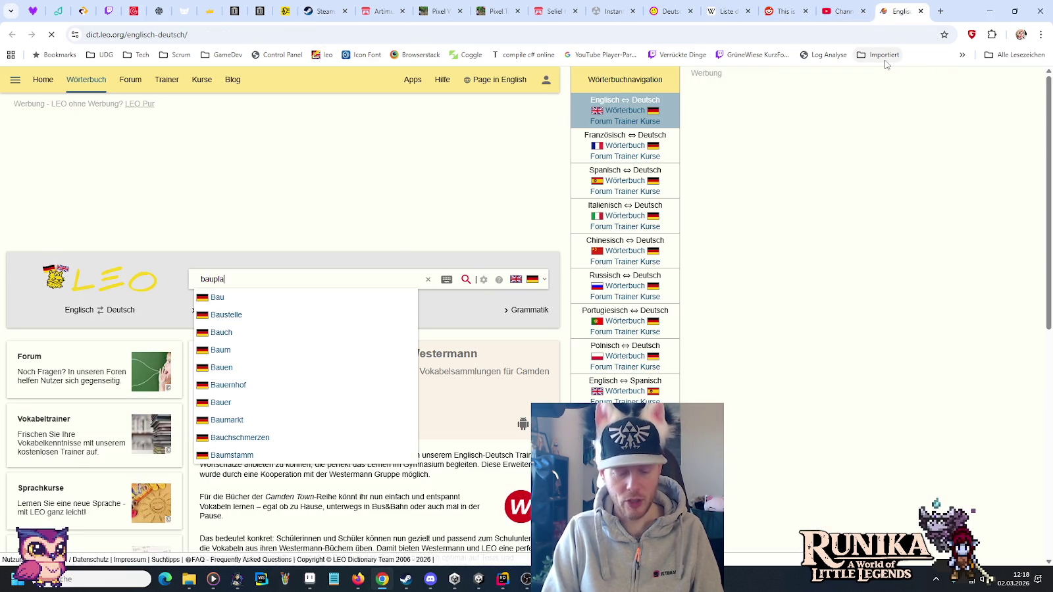
key("Return")
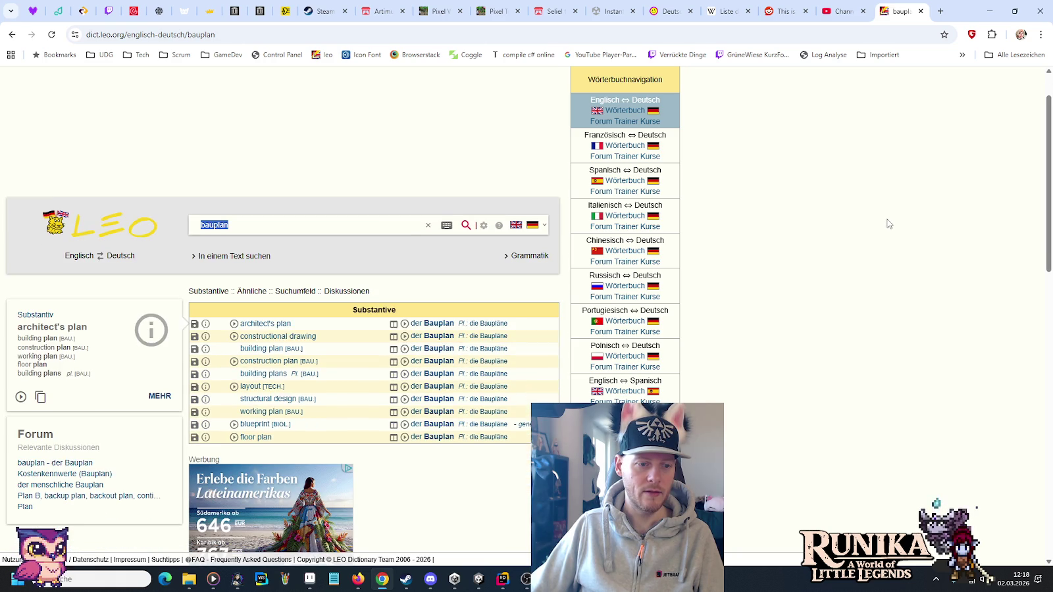
left_click(921, 11)
left_click(989, 11)
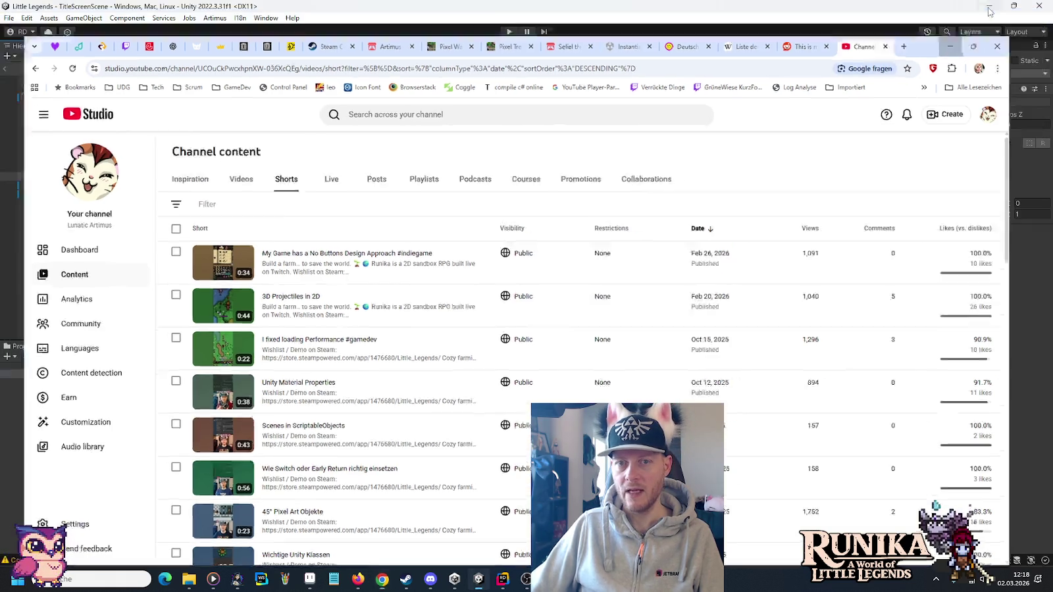
Rename Blueprint Line to 'Construction Plan Line'.
left_click(113, 176)
type("C")
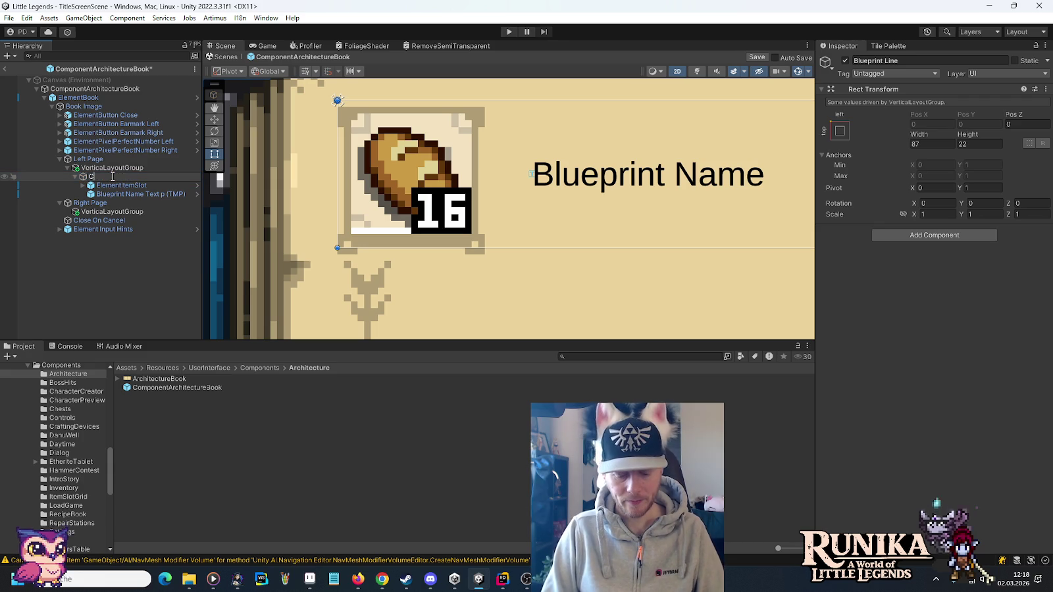
type("onstruction Plan Line")
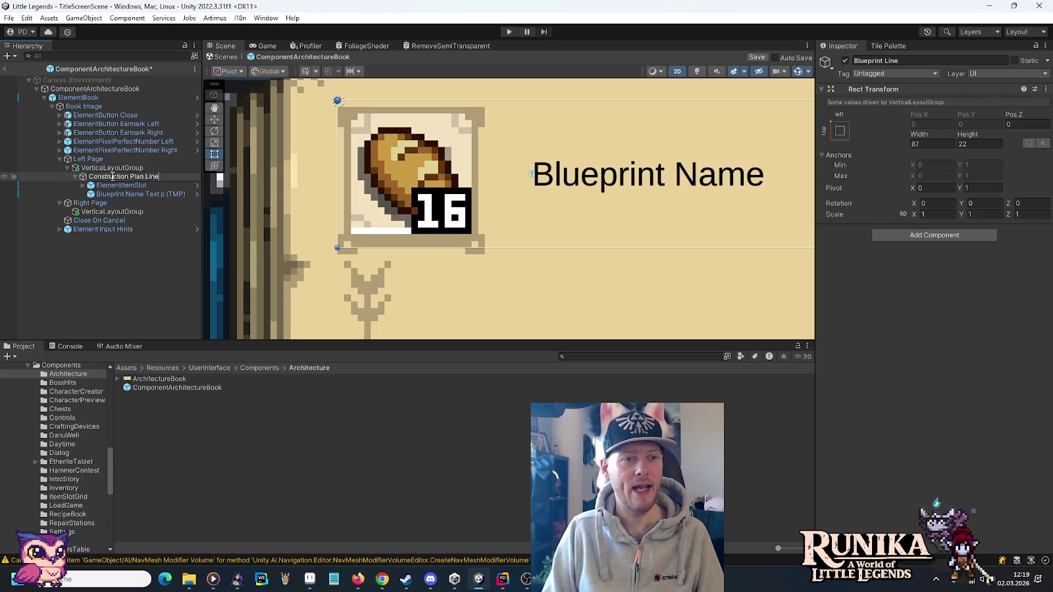
key("Return")
scroll(435, 181, "down", 2)
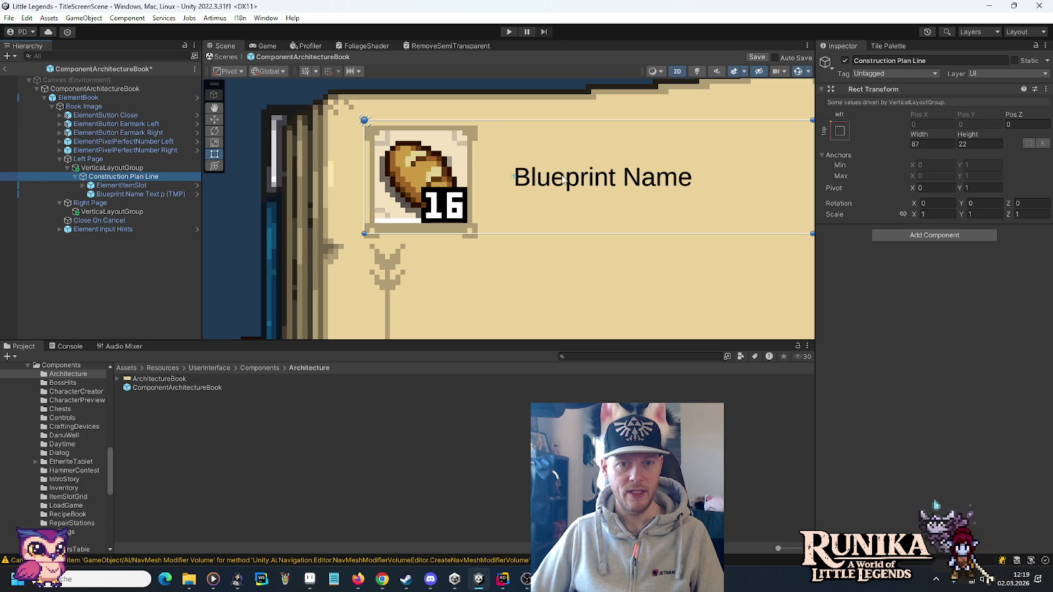
Change the label text to 'Construction Plan Name' and select the line's ElementItemSlot.
left_click(600, 179)
left_click(856, 310)
left_click(855, 310)
double_click(855, 311)
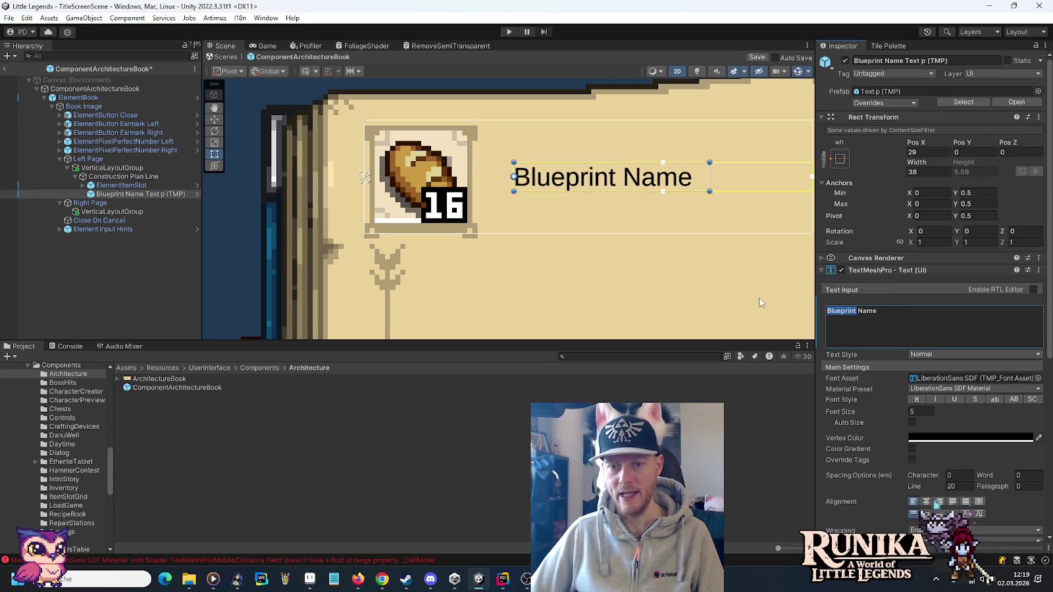
type("Construction Plan")
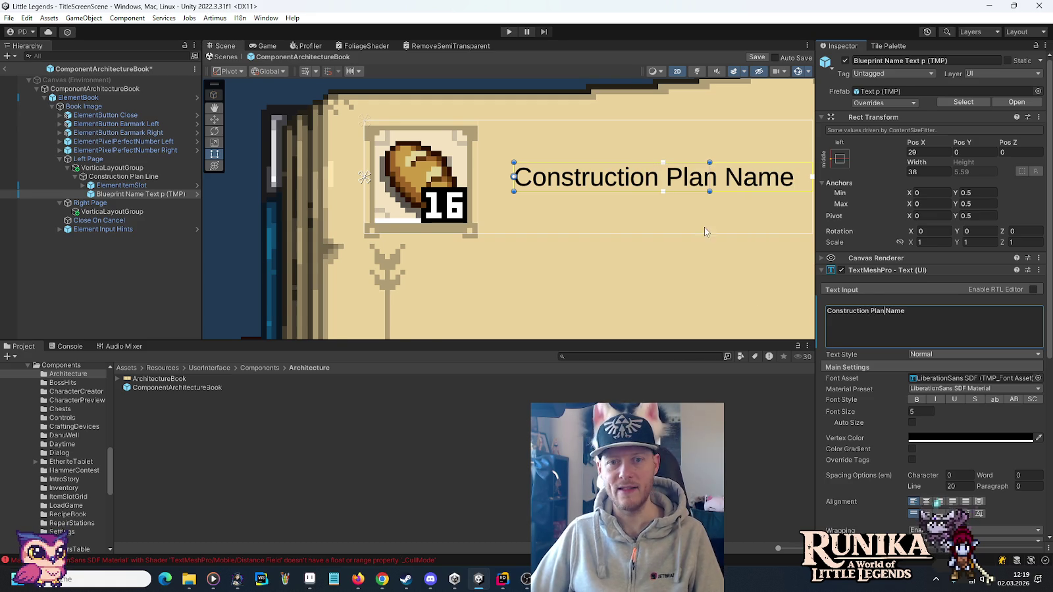
scroll(706, 230, "down", 1)
scroll(652, 218, "down", 1)
left_click_drag(646, 225, 521, 247)
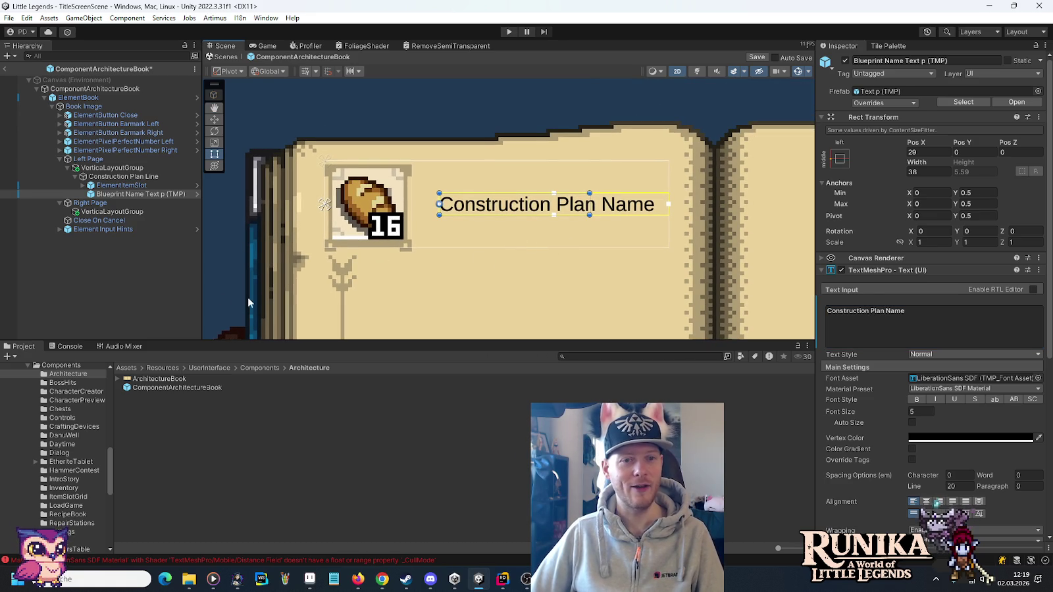
left_click(110, 185)
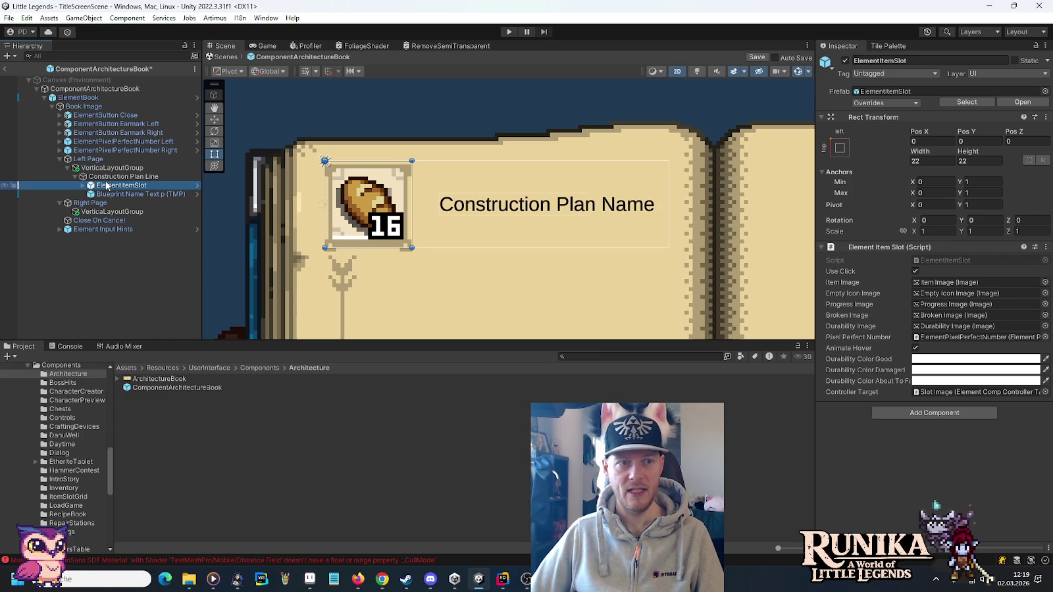
Inspect the ElementItemSlot's Empty Icon, Progress, Broken, Item and Slot images.
left_click(83, 186)
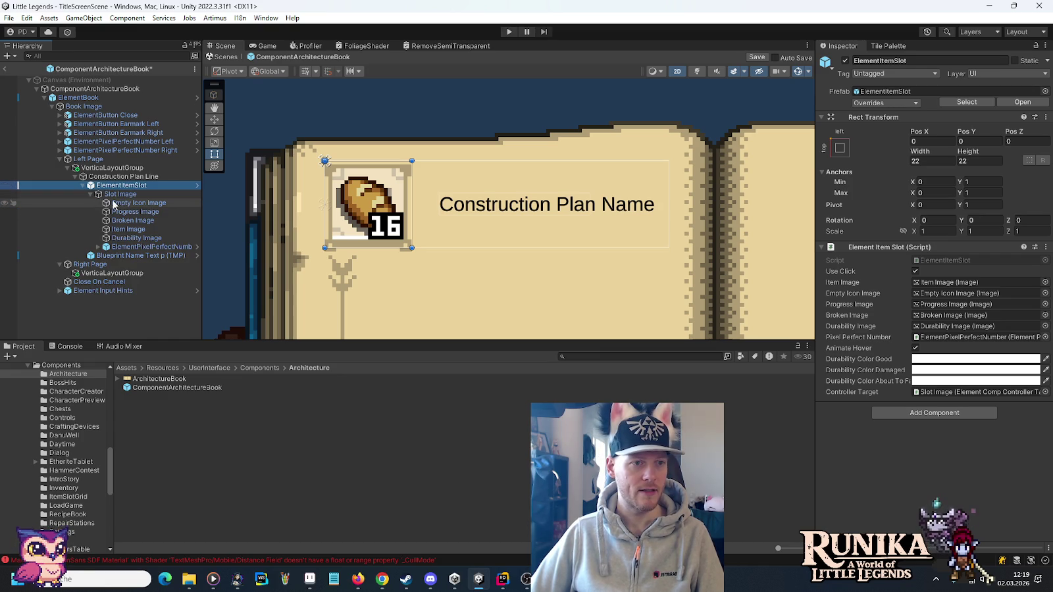
left_click(123, 204)
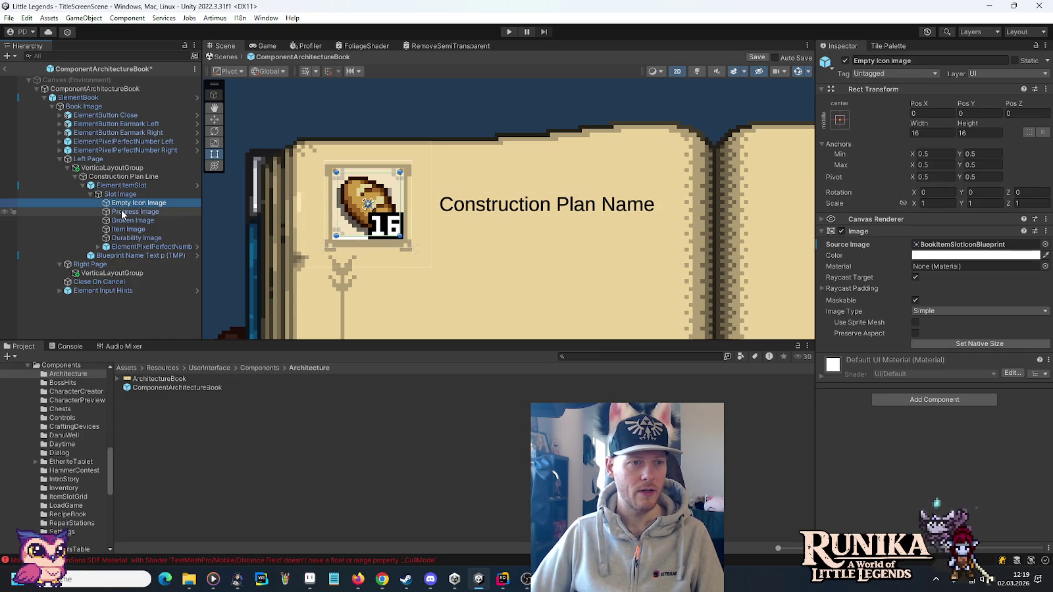
left_click(122, 213)
left_click(123, 222)
left_click(124, 229)
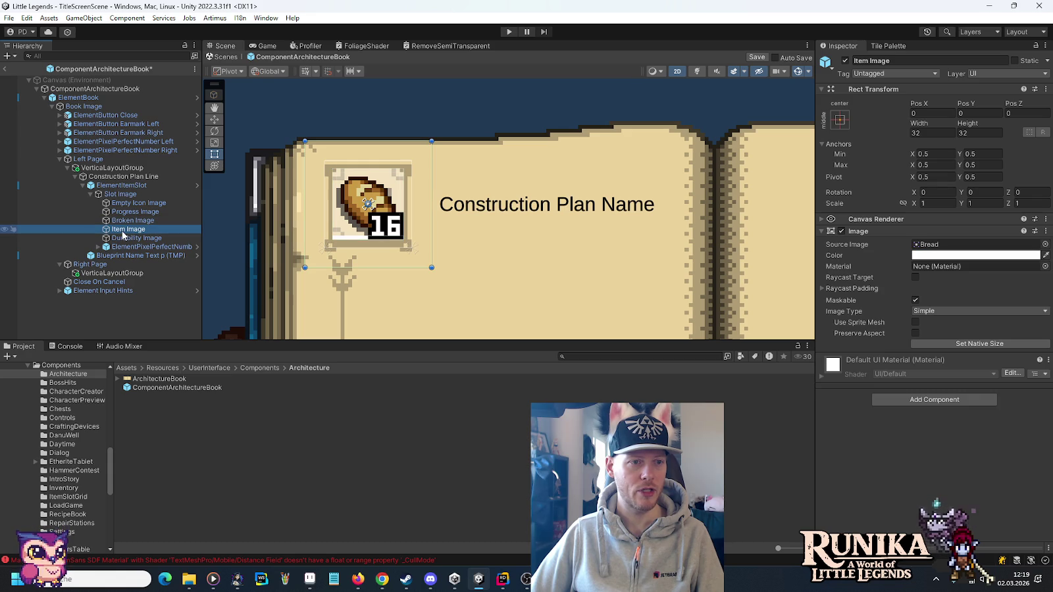
left_click(120, 195)
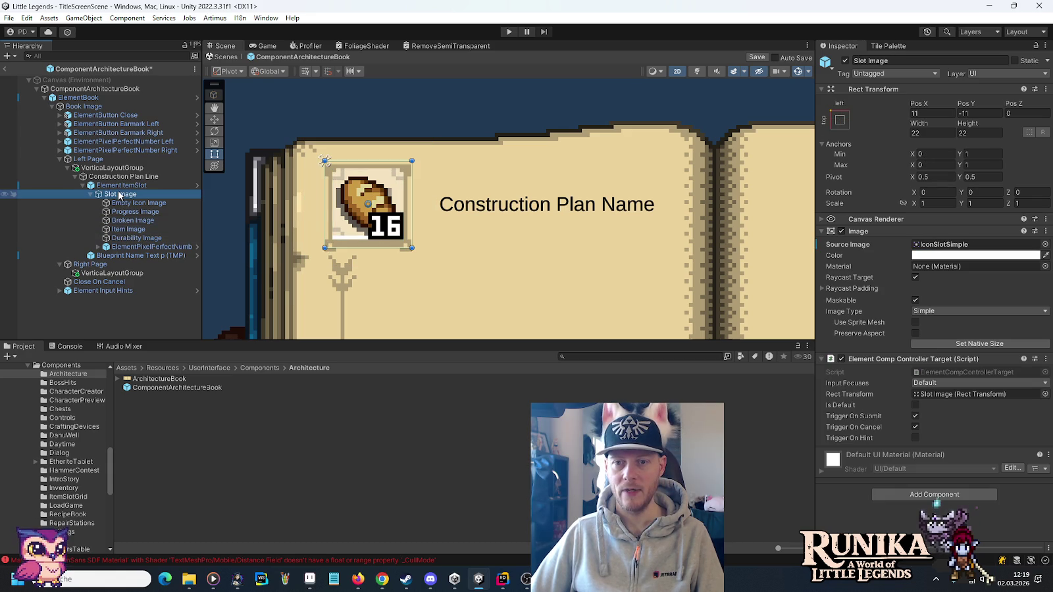
Locate the slot's IconSlotSimple sprite in the Icons folder and open it in an image viewer.
left_click(953, 246)
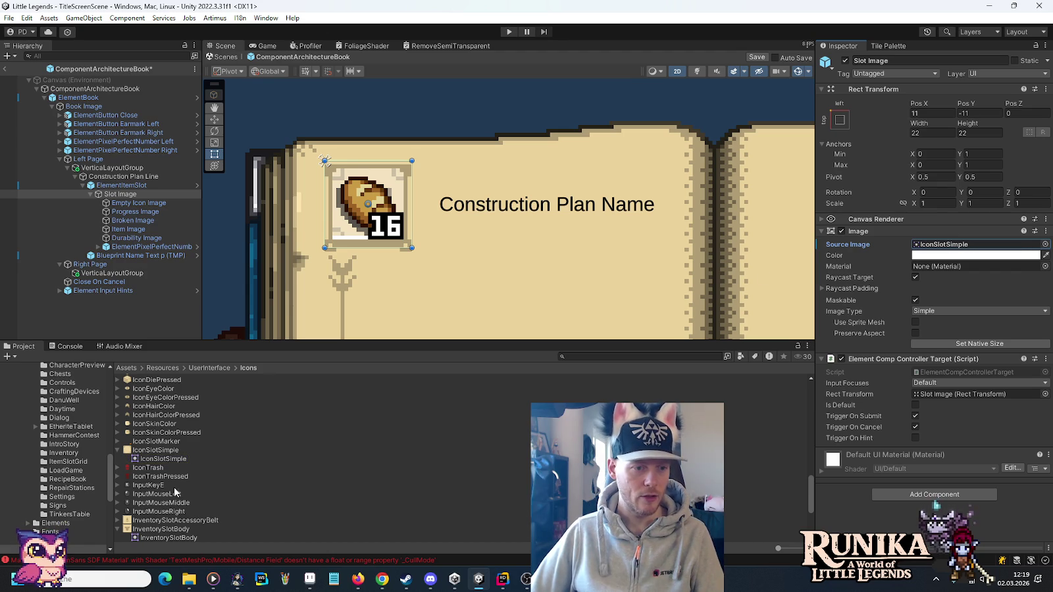
scroll(176, 471, "down", 5)
scroll(176, 471, "up", 10)
scroll(176, 475, "down", 3)
scroll(177, 471, "down", 10)
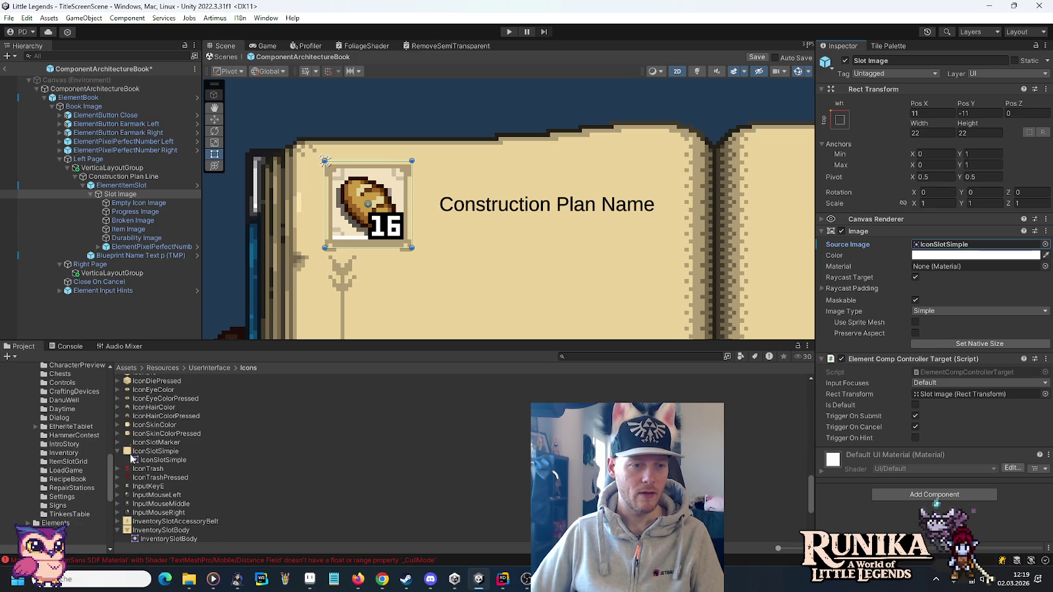
left_click(119, 451)
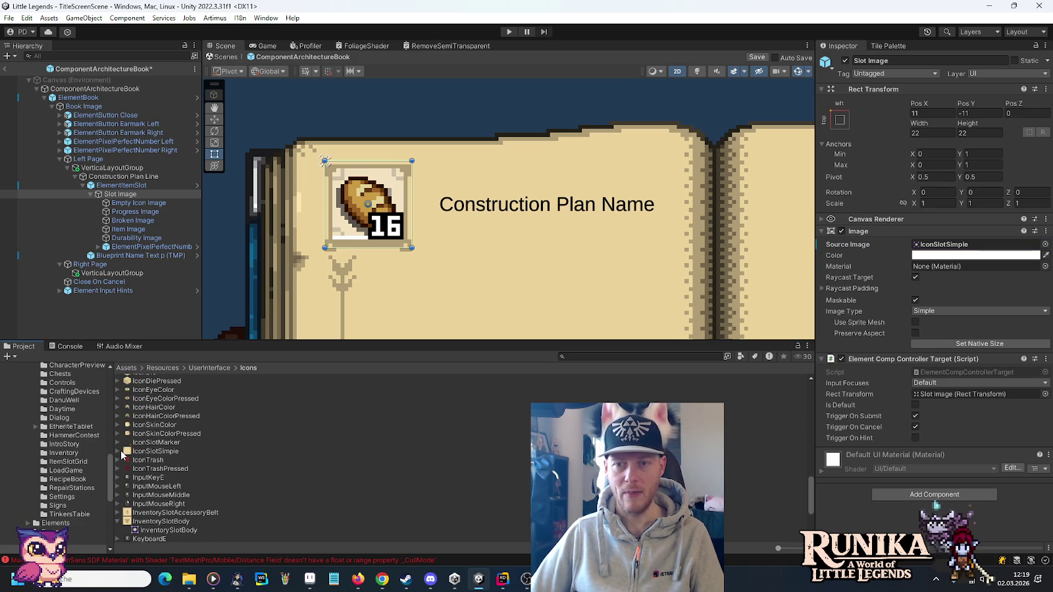
left_click(152, 451)
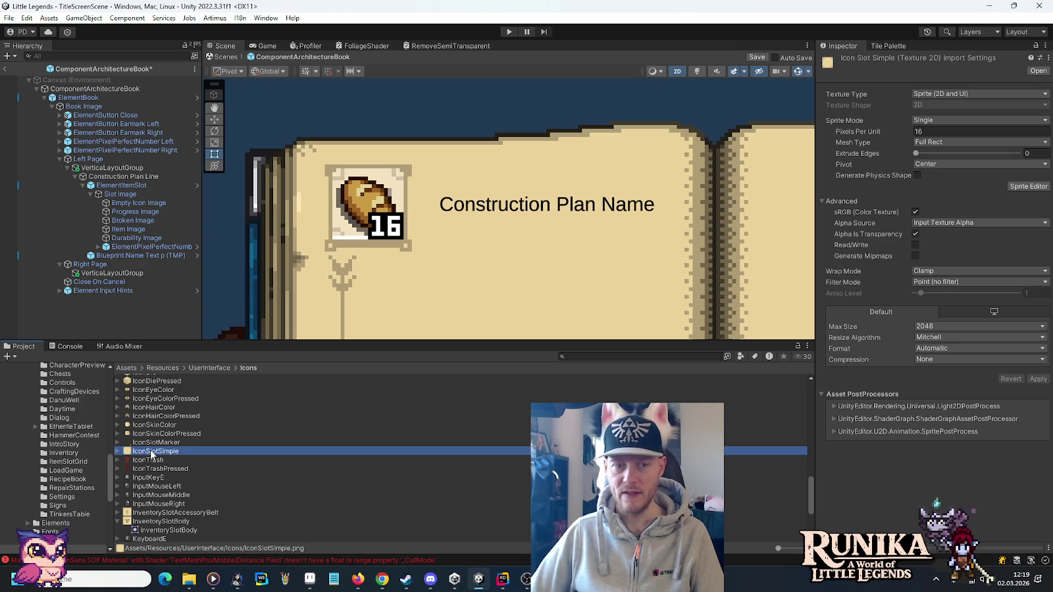
left_click(119, 451)
left_click(132, 459)
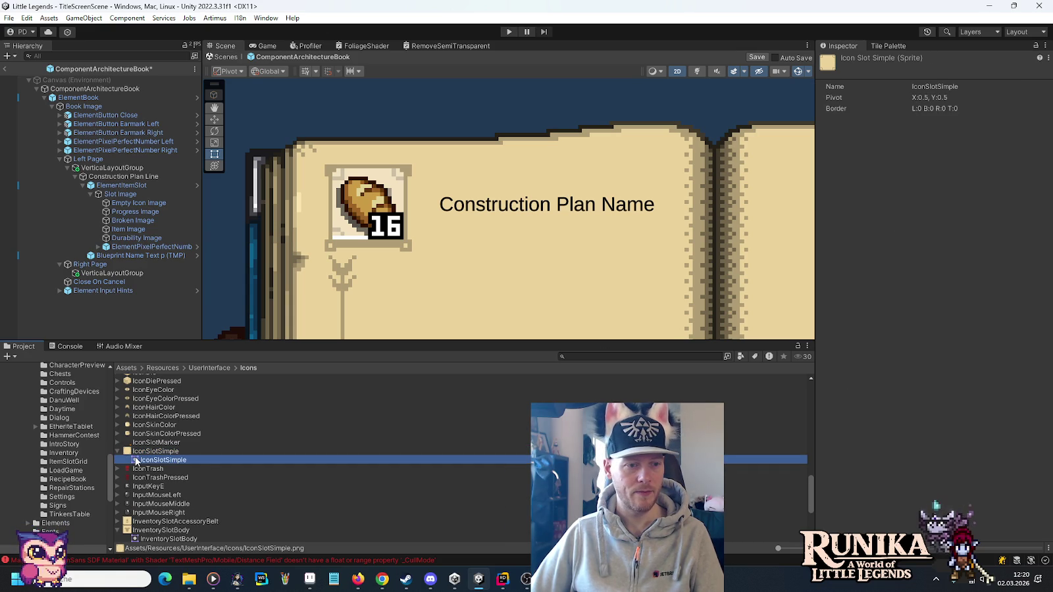
double_click(136, 460)
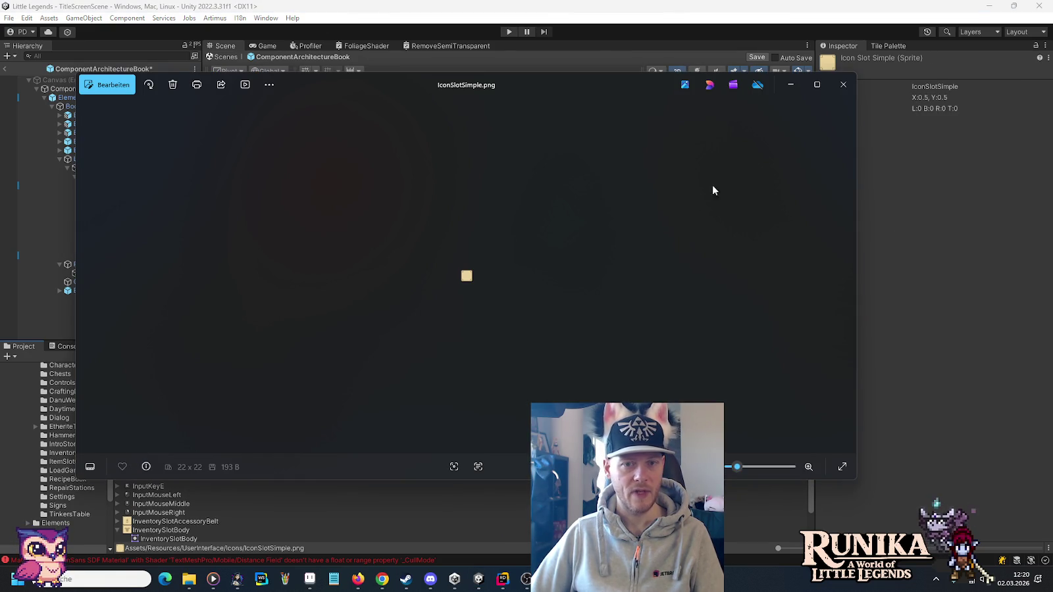
scroll(457, 288, "up", 5)
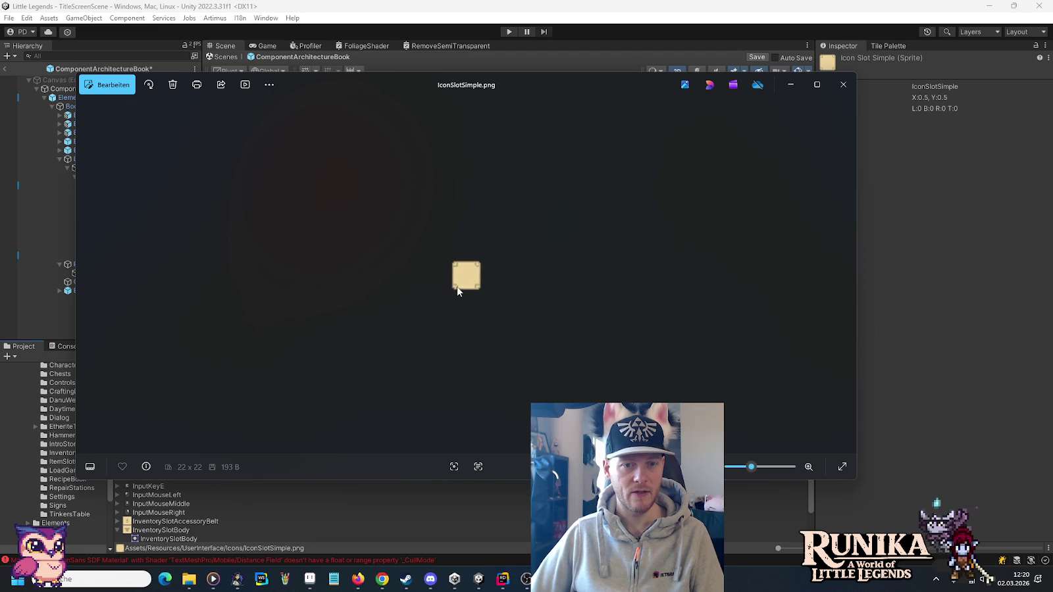
scroll(458, 291, "up", 2)
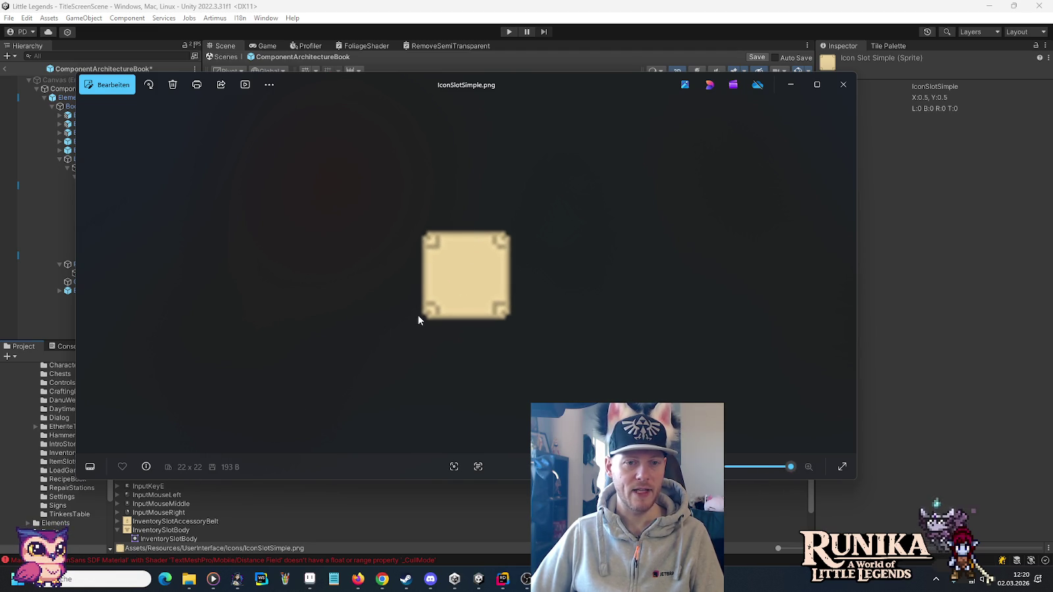
left_click(846, 94)
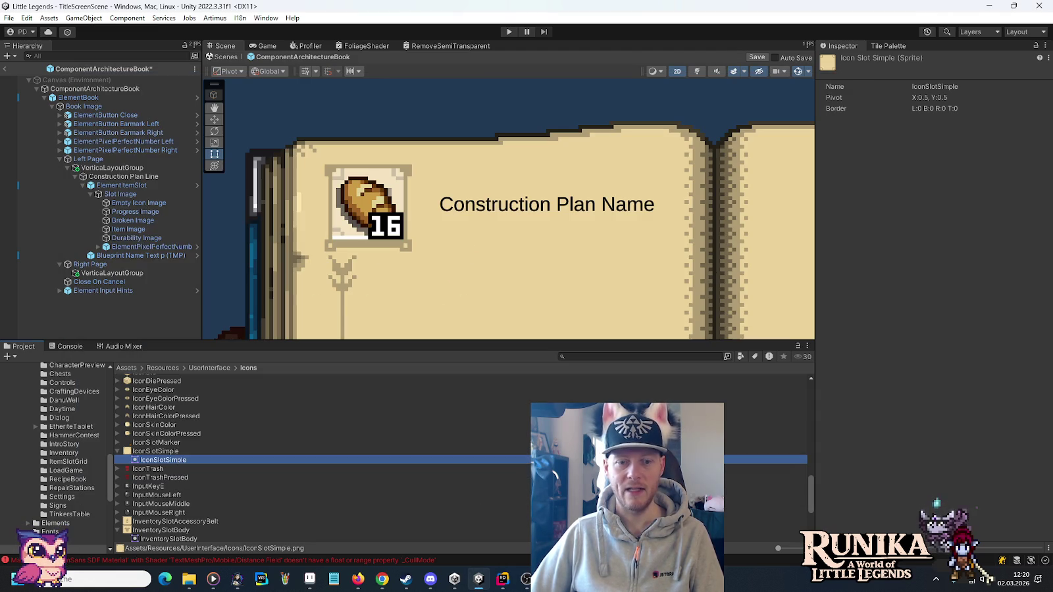
Marquee-select the corner frame ornament on the book image's left page in Aseprite.
left_click(310, 578)
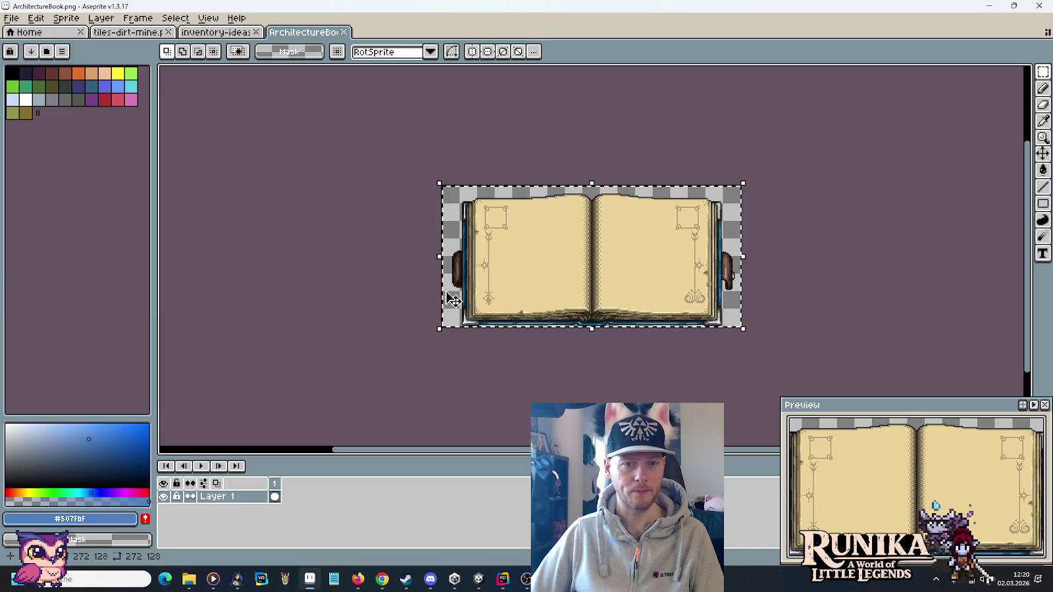
scroll(460, 198, "up", 5)
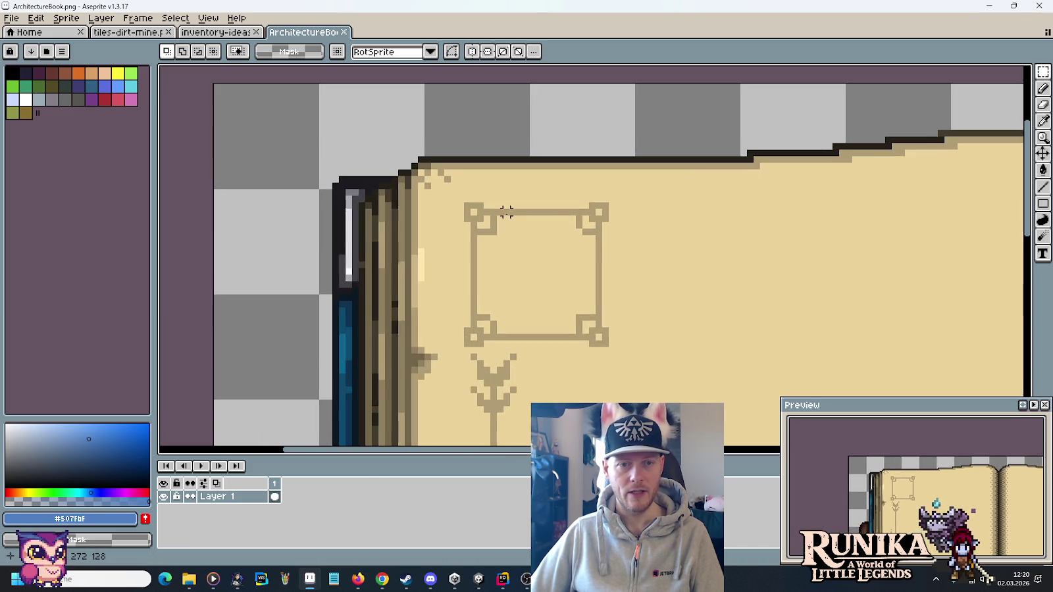
left_click_drag(400, 160, 550, 313)
left_click(412, 169)
left_click_drag(408, 169, 544, 306)
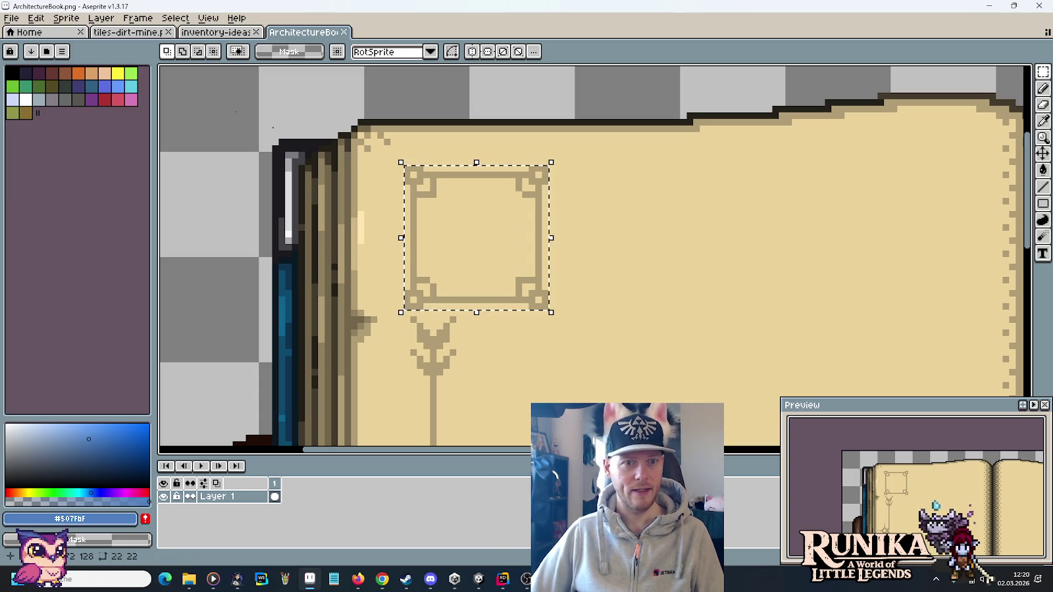
Paste the frame into a new 22×22 sprite and save it as ConstructionPlanSlot.png.
left_click(11, 18)
left_click(9, 31)
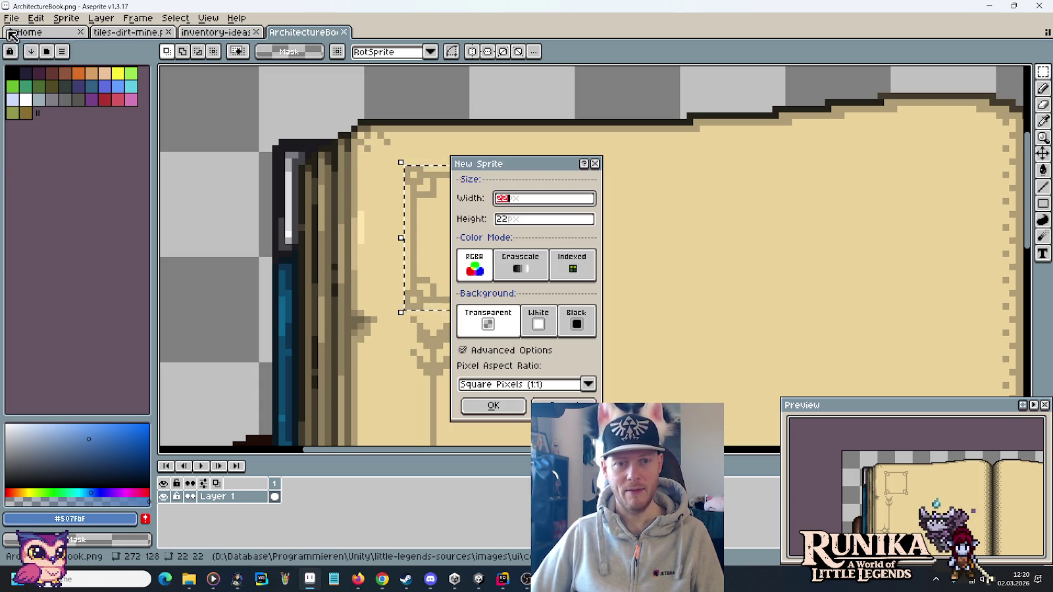
left_click(474, 406)
key("ctrl+v")
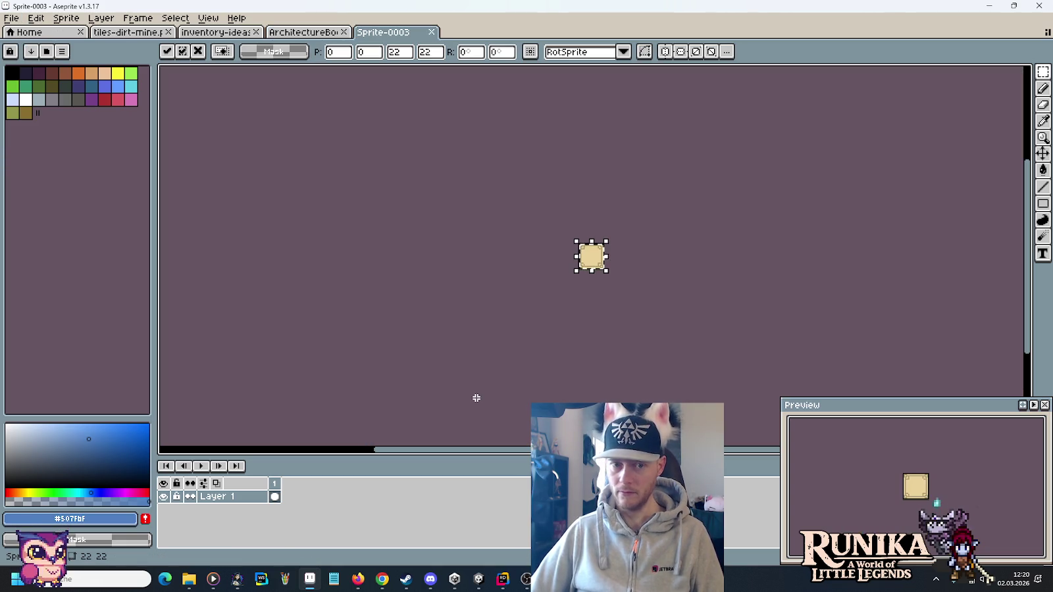
key("ctrl+s")
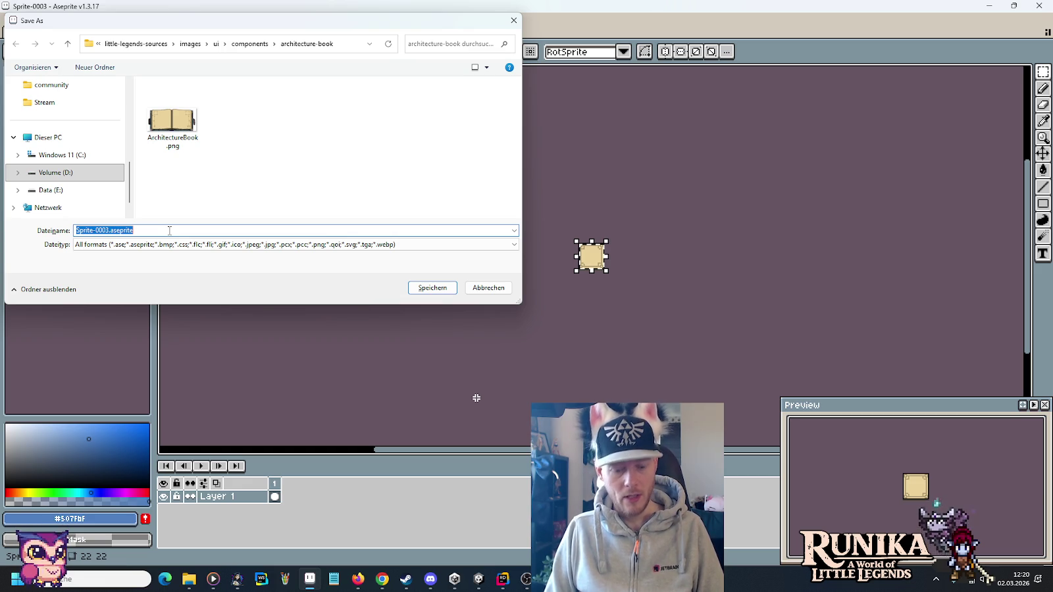
type("Construction")
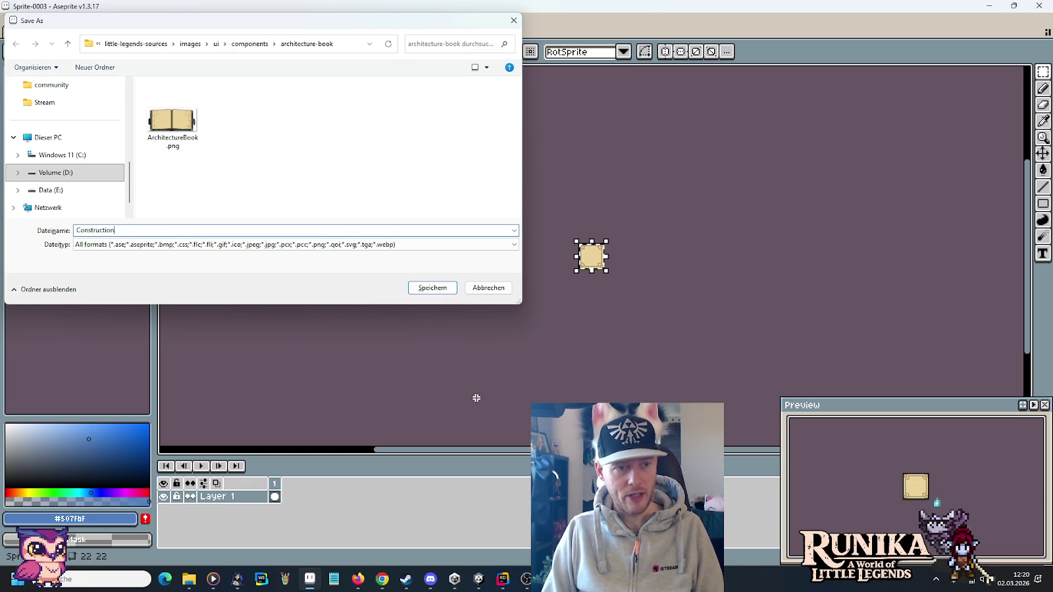
type("lan")
type(".png")
key("Return")
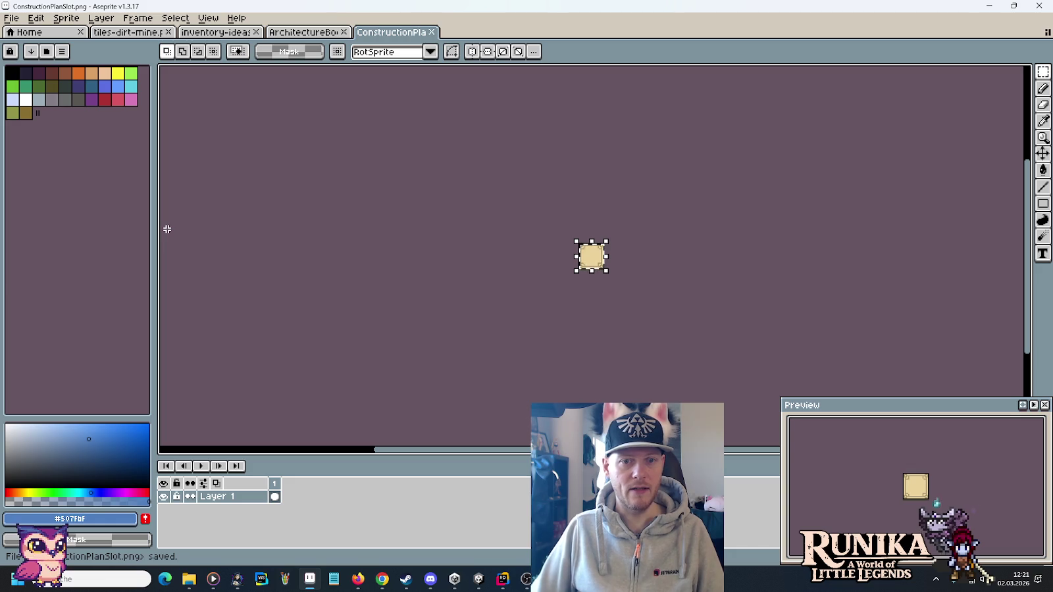
Copy ConstructionPlanSlot.png from the architecture-book folder into the game's Architecture resources folder.
mouse_move(189, 579)
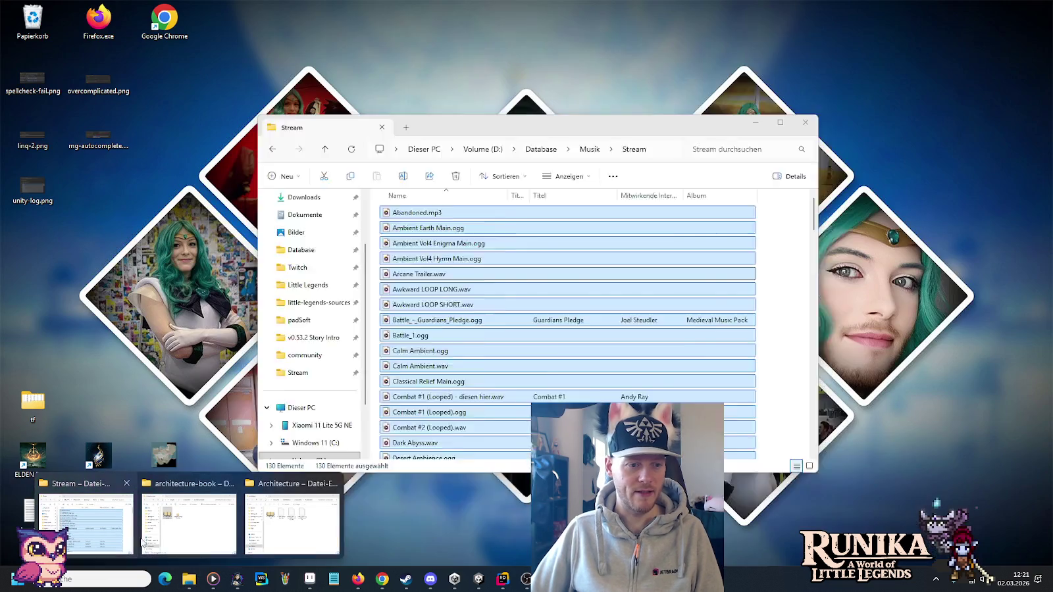
left_click(144, 542)
left_click(489, 241)
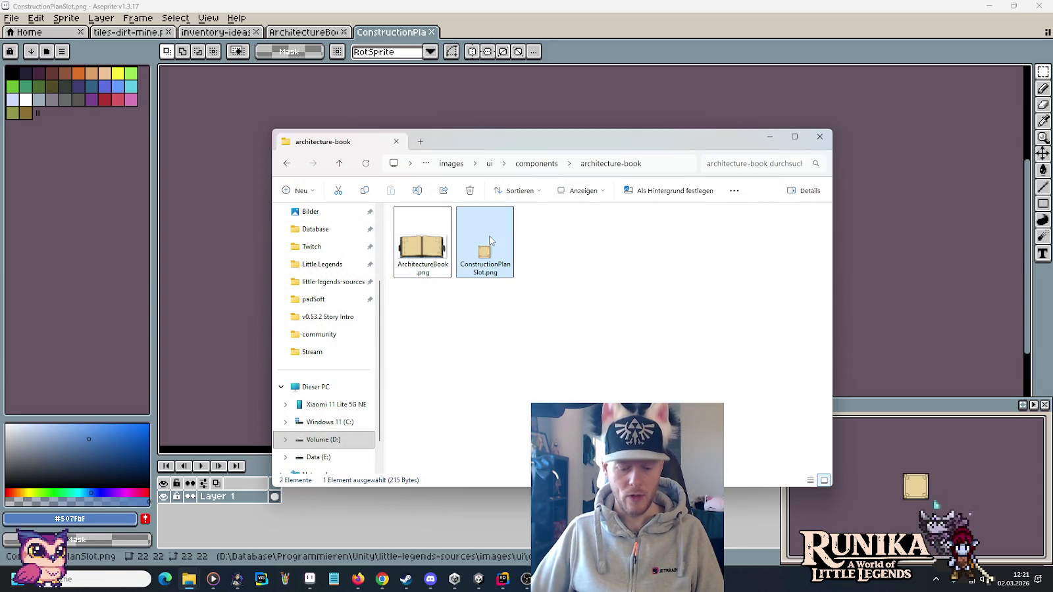
left_click(189, 579)
left_click(299, 541)
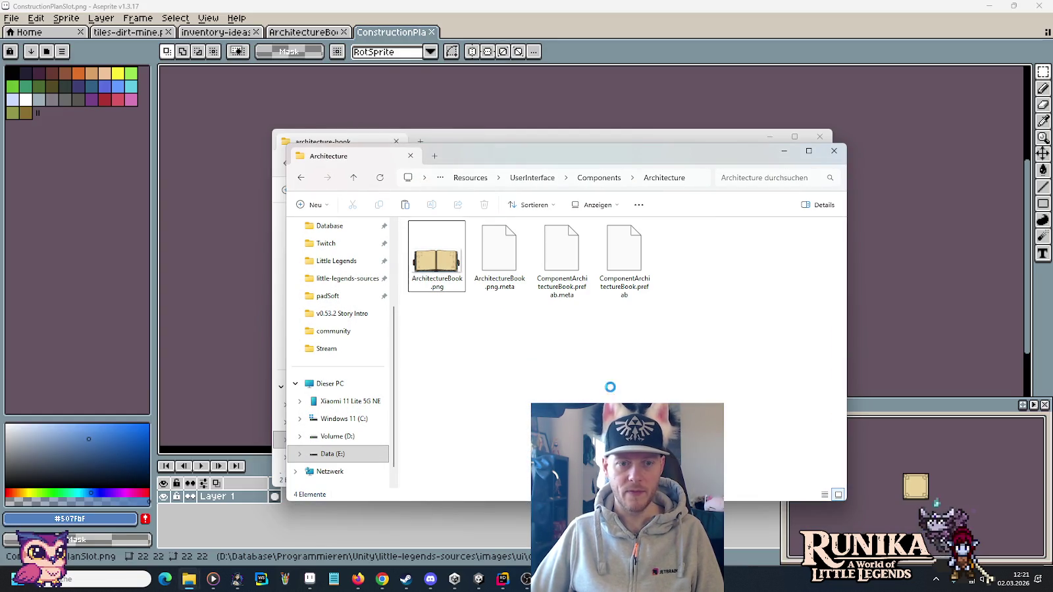
left_click(478, 579)
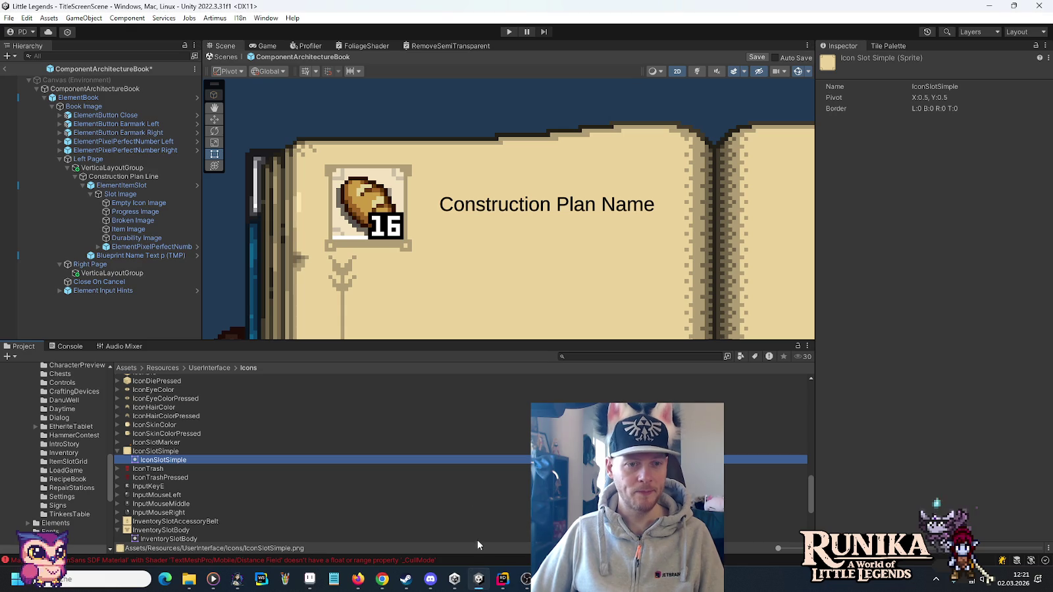
Drag ConstructionPlanSlot into the Slot Image's Source Image field, replacing IconSlotSimple, and frame it.
left_click(87, 96)
left_click(83, 106)
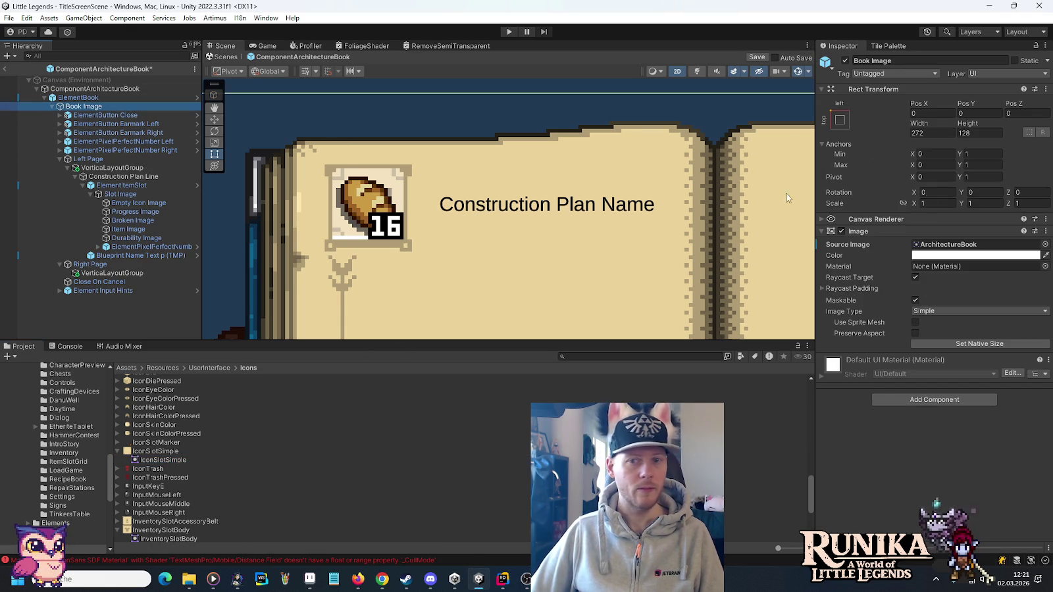
left_click(948, 244)
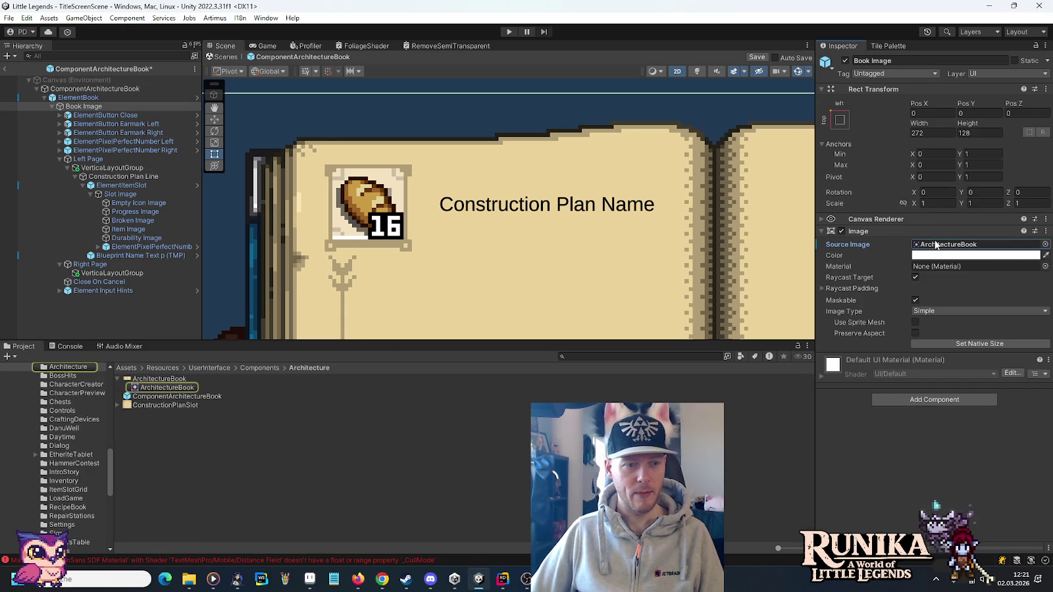
left_click(122, 196)
mouse_move(166, 405)
left_mouse_down()
mouse_move(217, 406)
mouse_move(916, 273)
mouse_move(947, 248)
left_mouse_up()
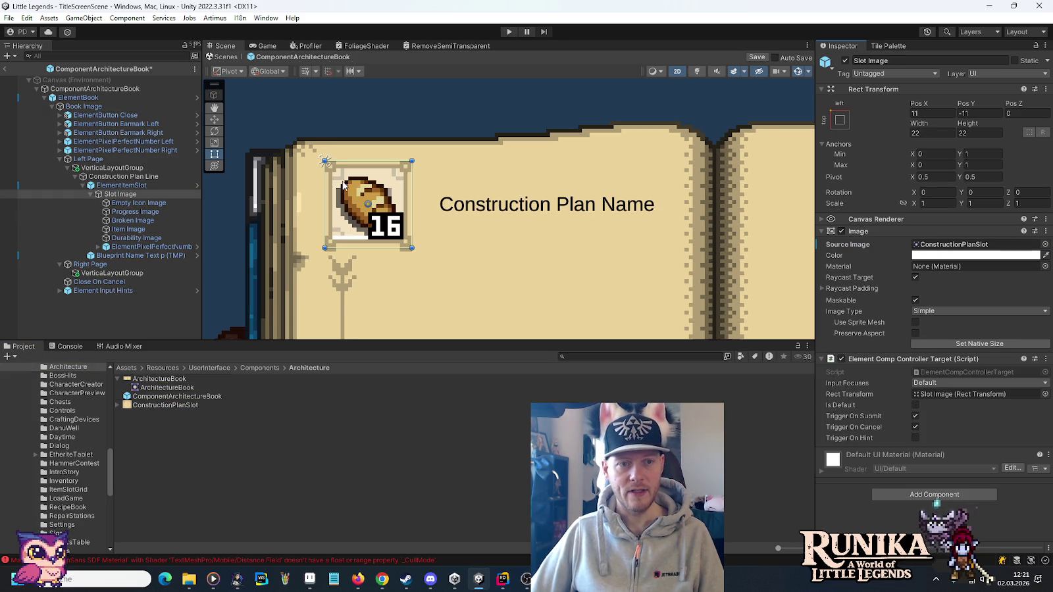
double_click(122, 196)
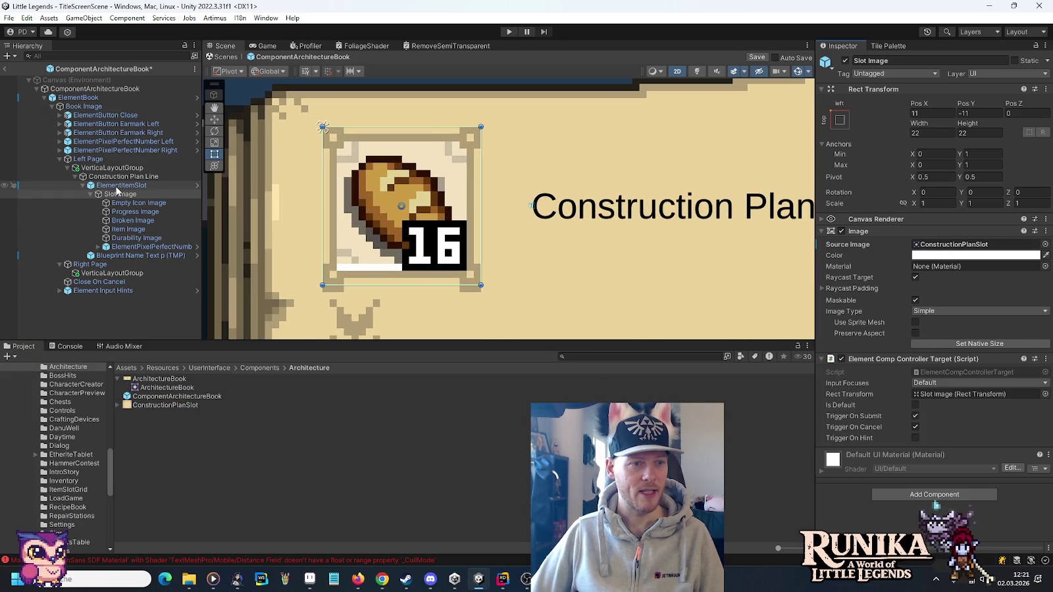
left_click(102, 170)
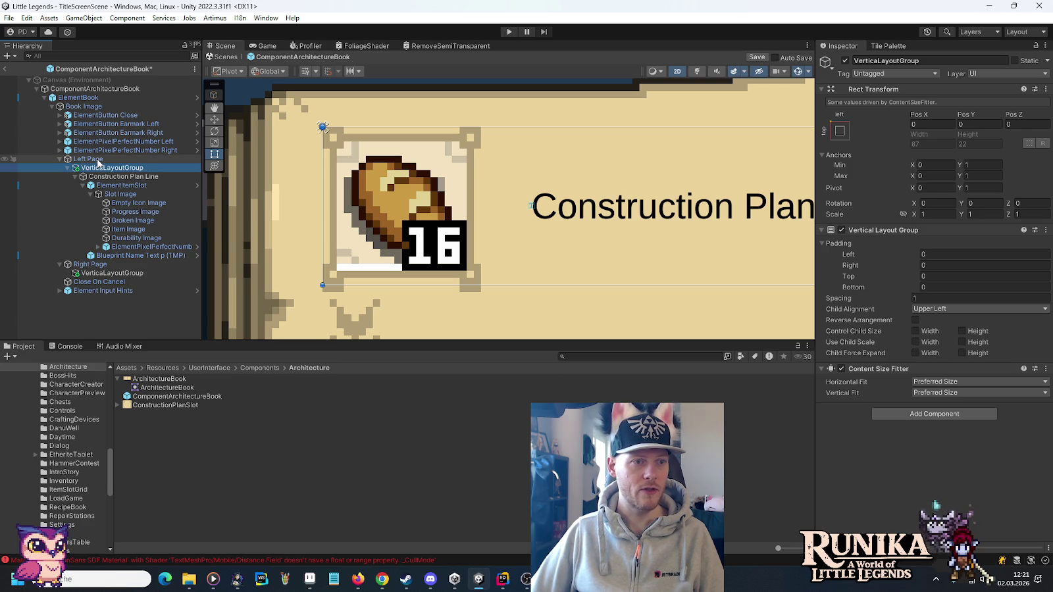
Create an empty Construction Plan Page under Left Page and delete Left Page's VerticalLayoutGroup.
right_click(98, 161)
left_click(161, 312)
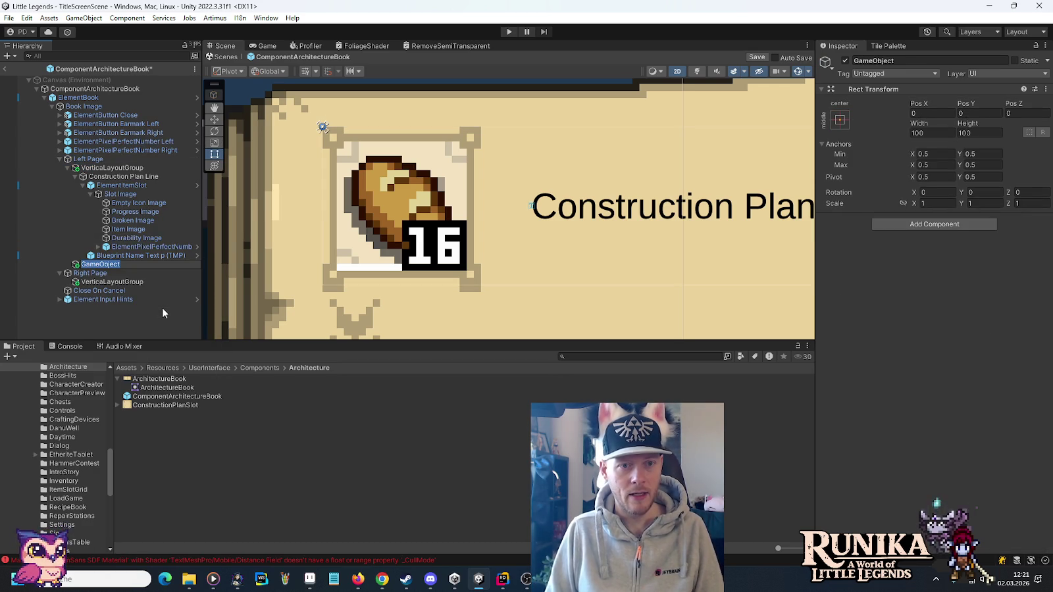
type("Construction Plan Page")
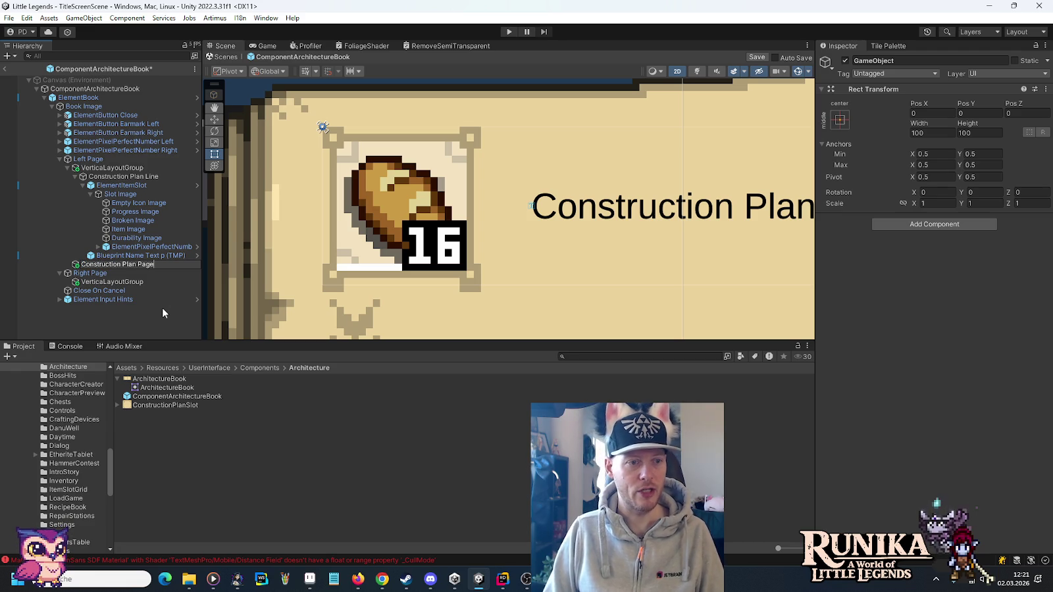
key("Return")
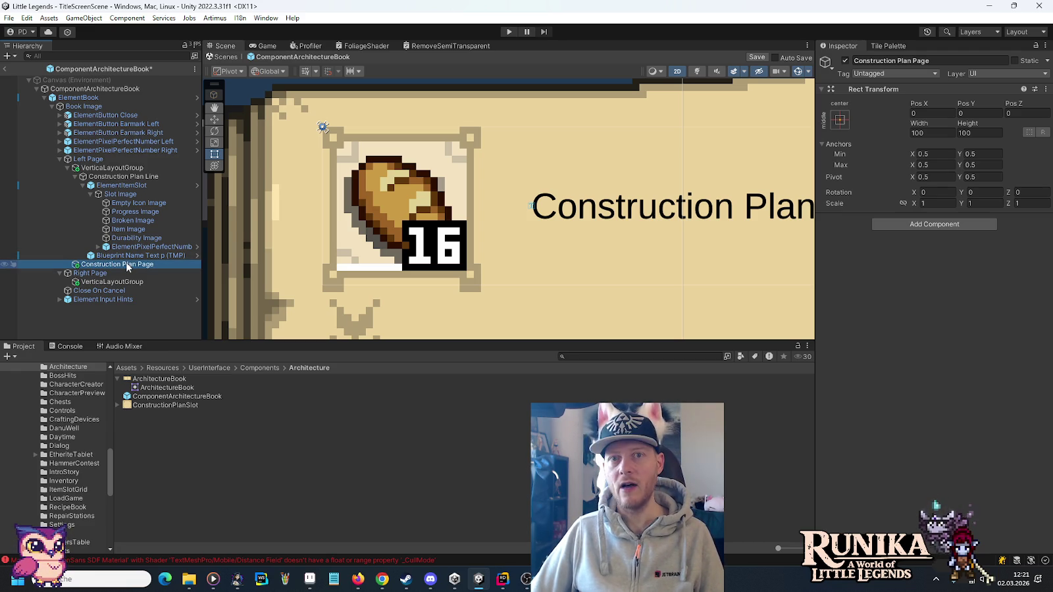
mouse_move(122, 265)
left_mouse_down()
mouse_move(121, 170)
mouse_move(110, 187)
mouse_move(110, 170)
left_mouse_up()
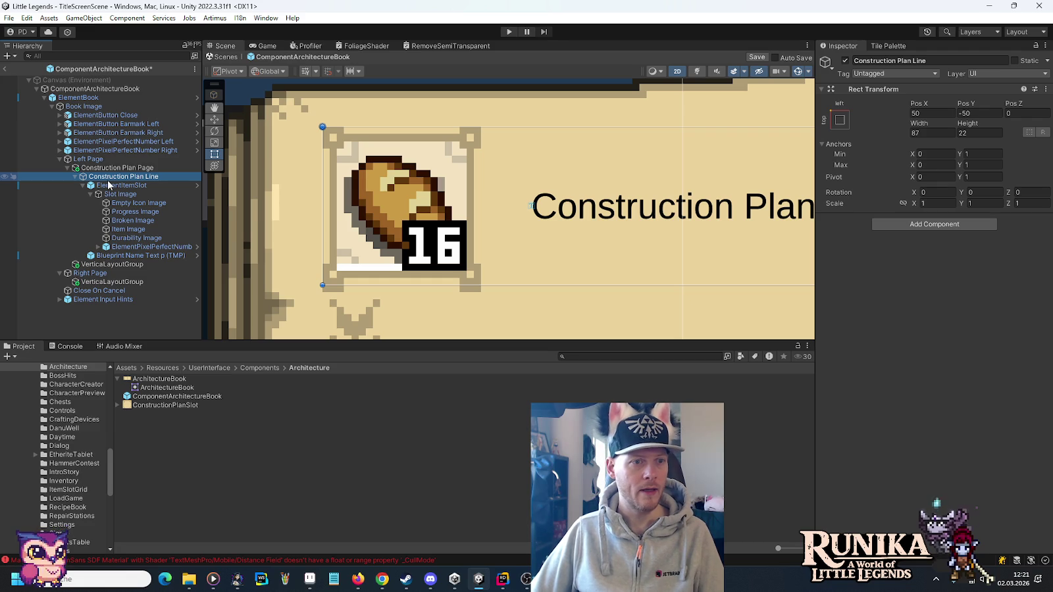
left_click(100, 265)
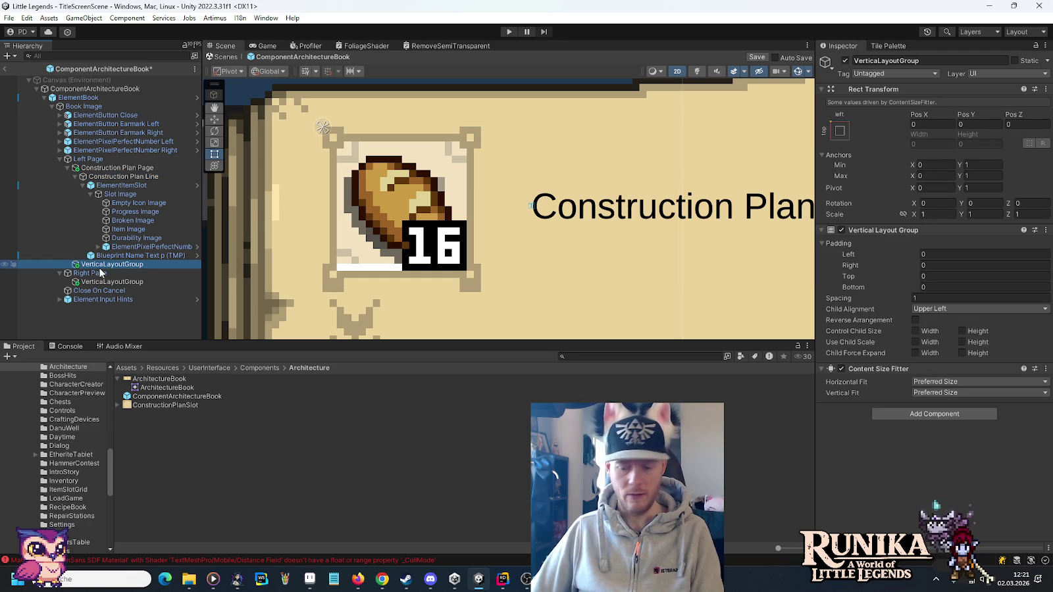
key("Delete")
Set the Construction Plan Line's Pos Y to -51.
left_click(102, 178)
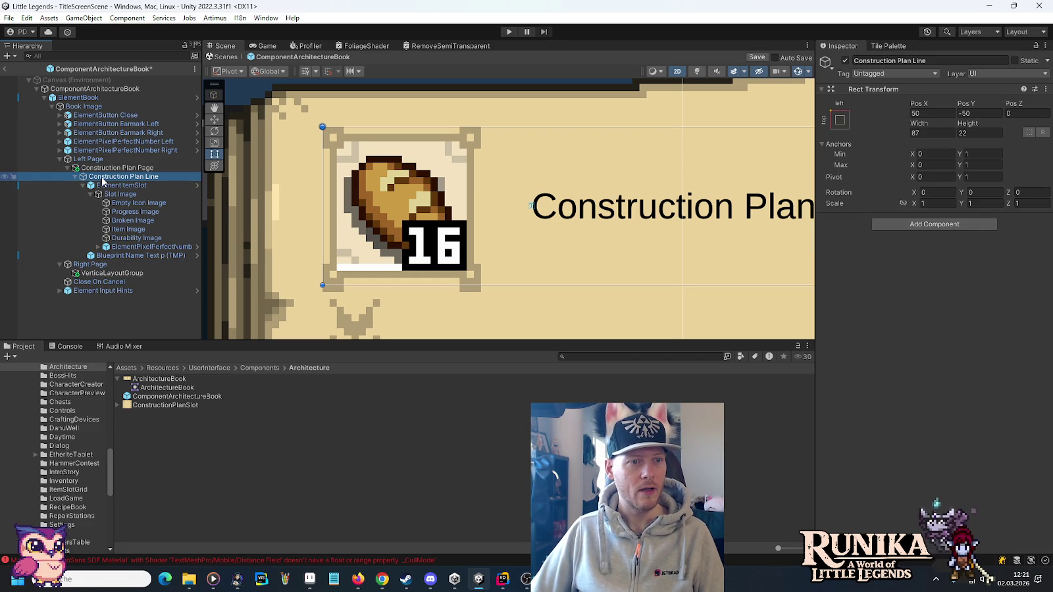
left_click(965, 113)
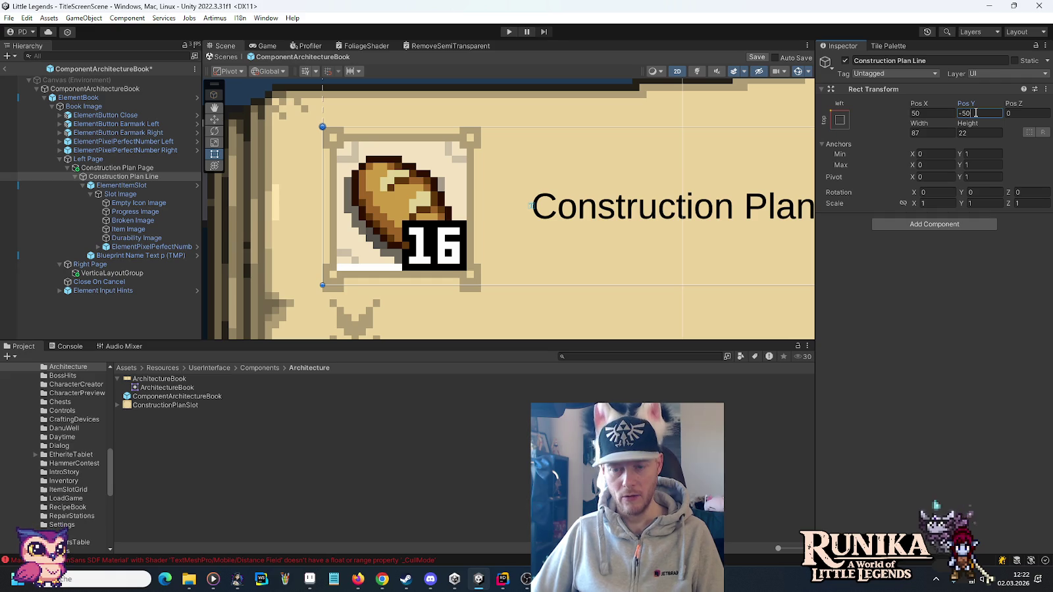
key("BackSpace")
type("1")
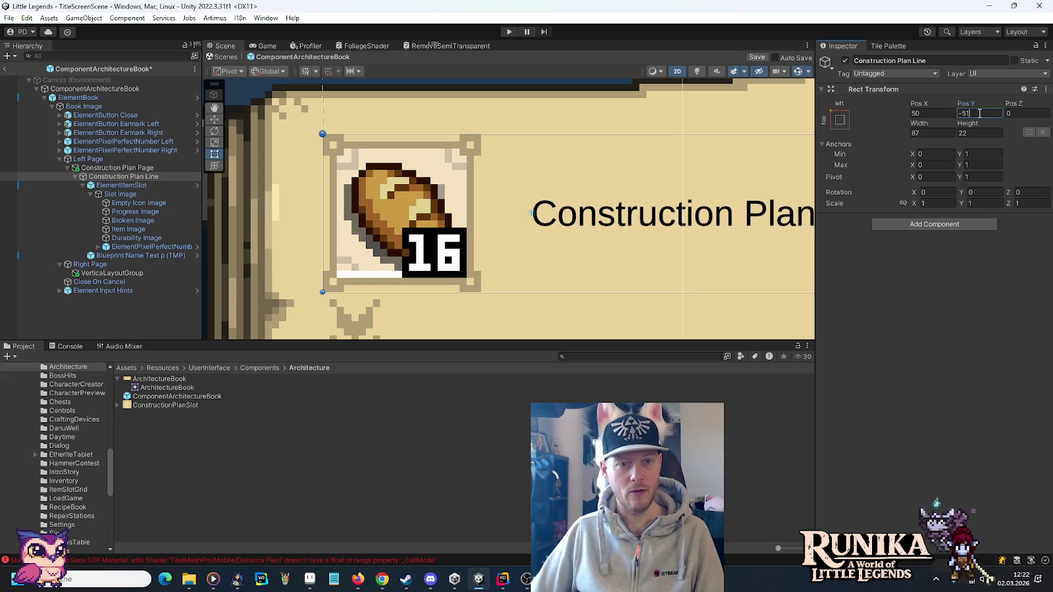
scroll(502, 199, "down", 4)
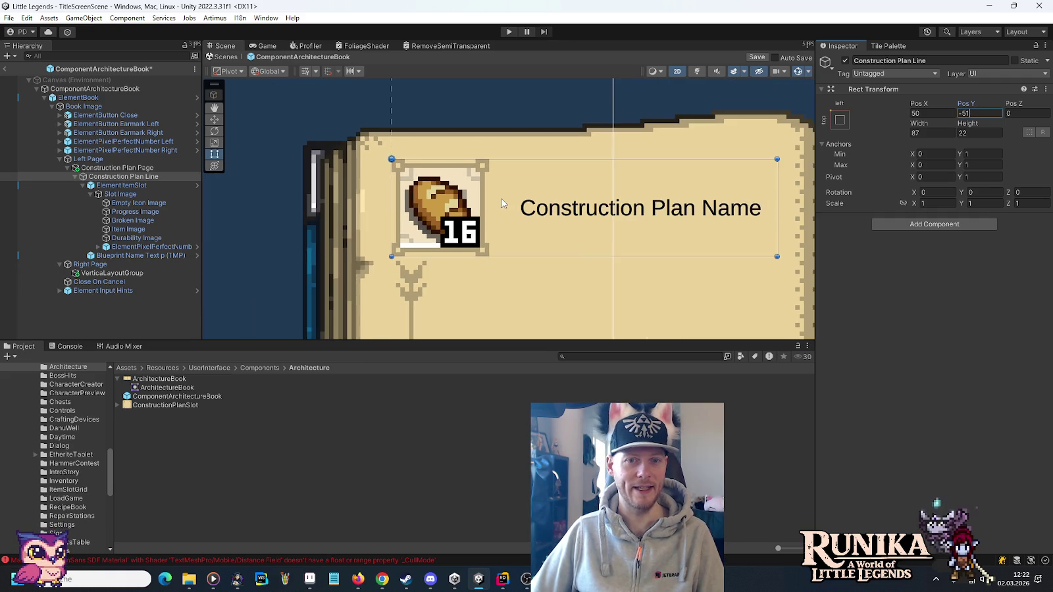
scroll(490, 206, "down", 5)
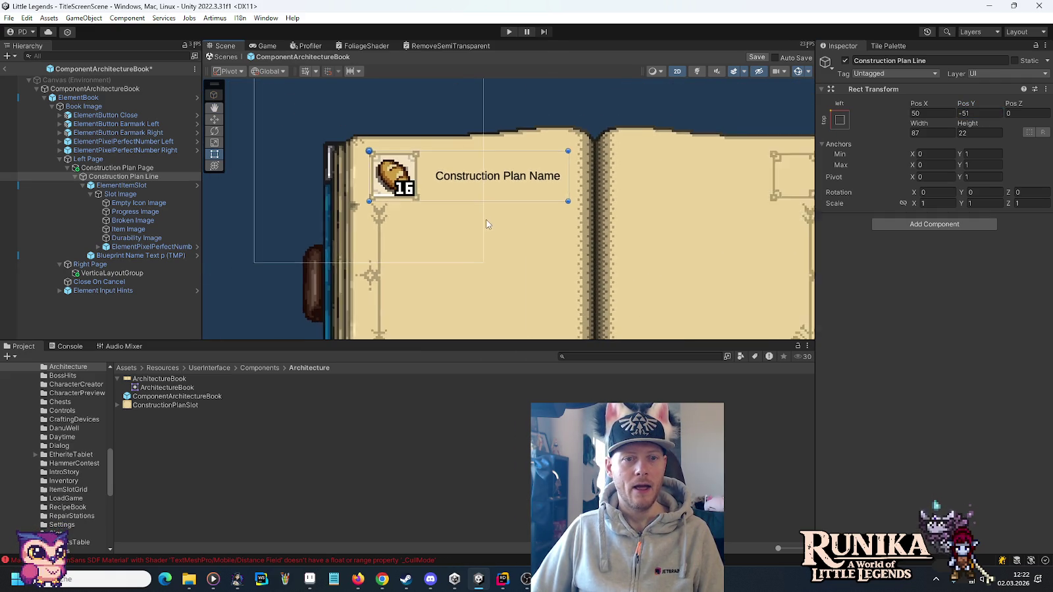
left_click_drag(505, 253, 498, 228)
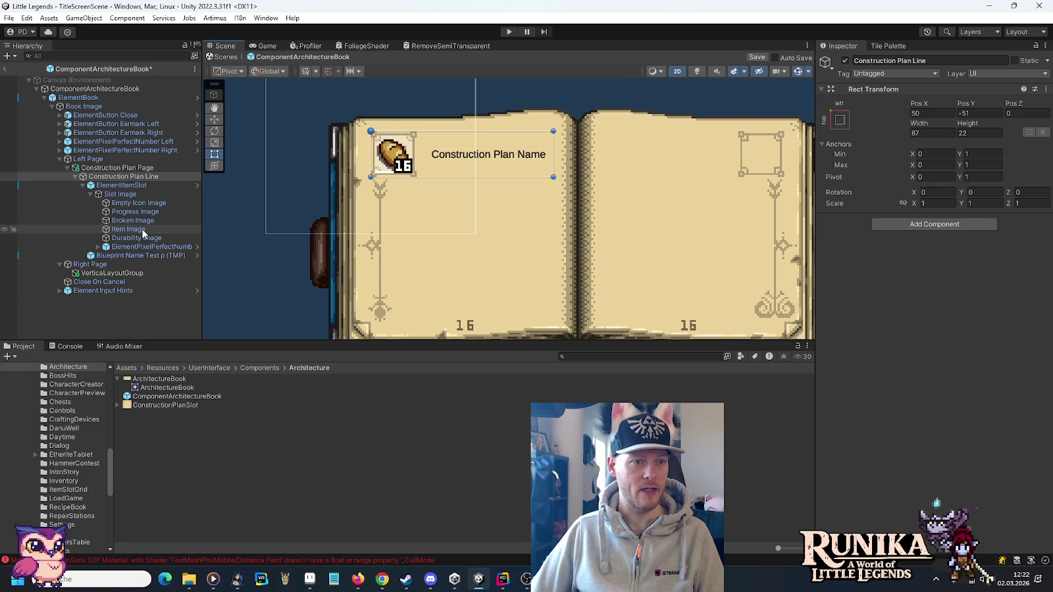
Copy the Blueprint Name Text label's text, undoing an accidental duplicate paste.
left_click(91, 194)
left_click(122, 203)
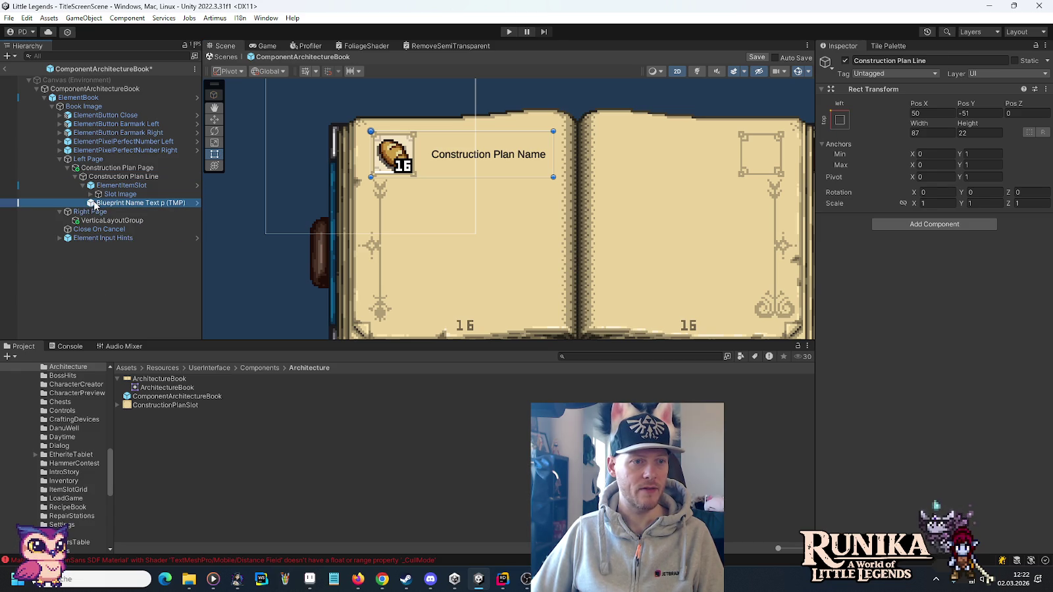
left_click(942, 336)
key("ctrl+c")
left_click(942, 336)
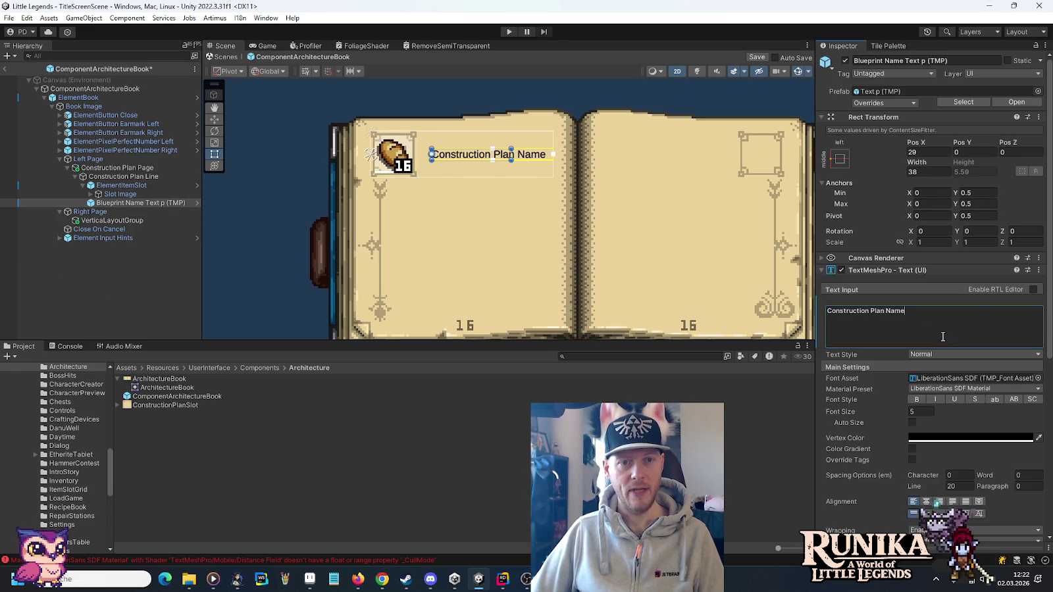
key("ctrl+v")
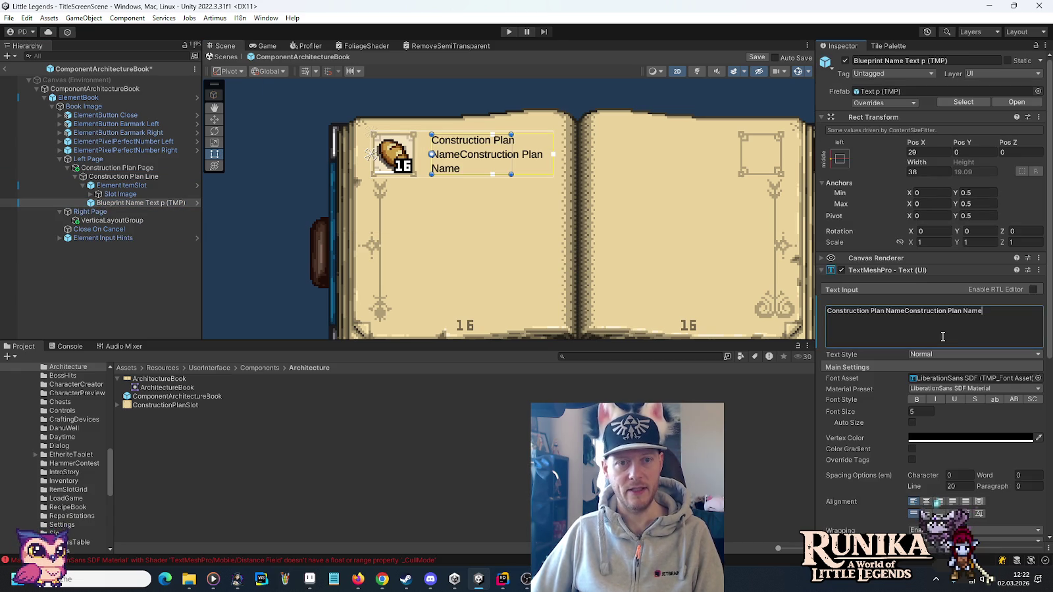
key("ctrl+z")
left_click(96, 168)
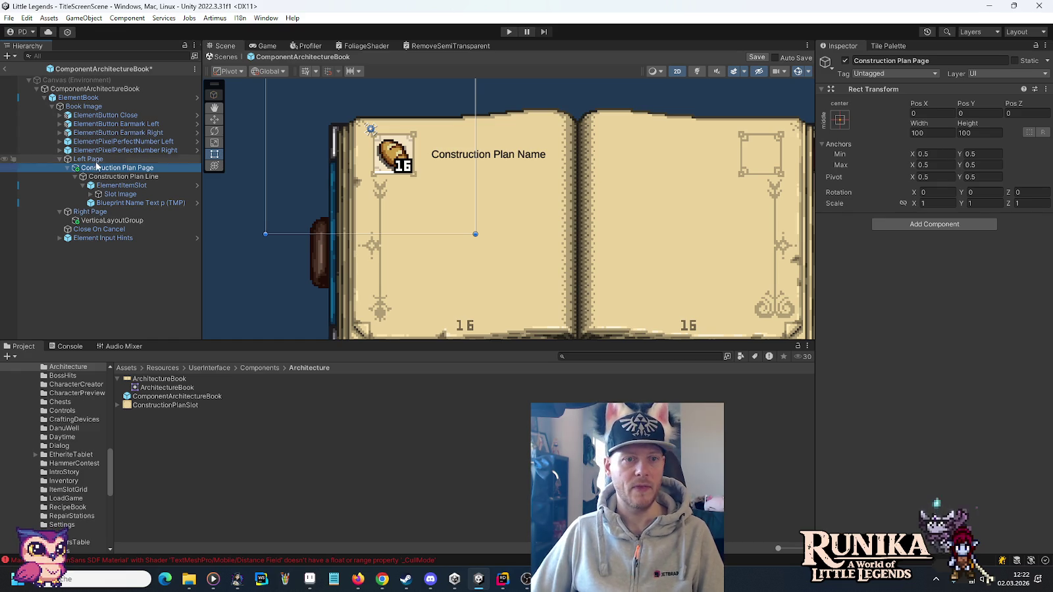
Move Construction Plan Line out of Construction Plan Page, directly under Left Page.
left_click(107, 177)
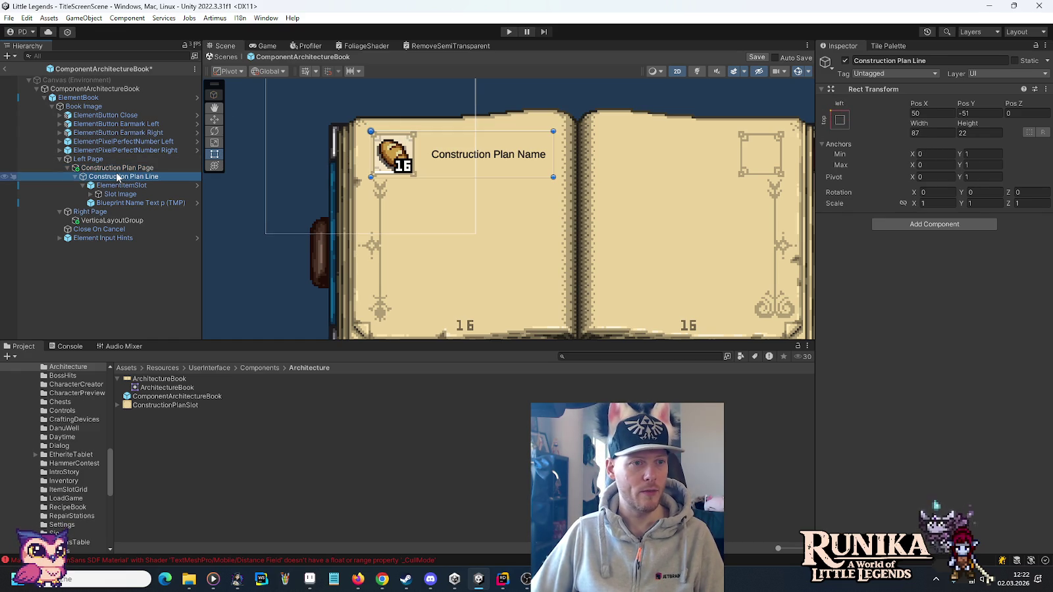
left_click_drag(103, 168, 103, 164)
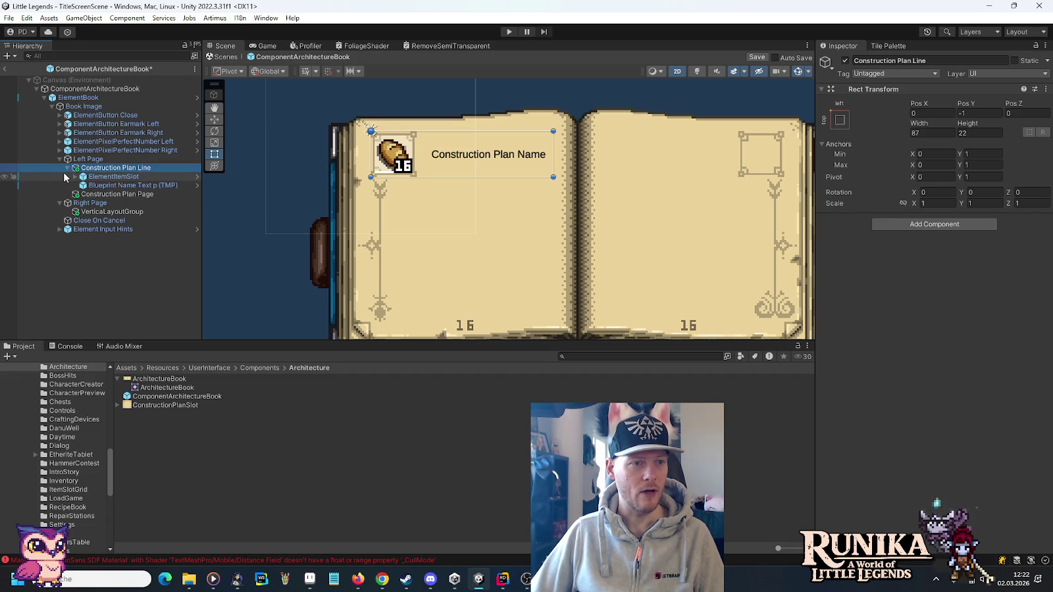
left_click(67, 168)
left_click(97, 176)
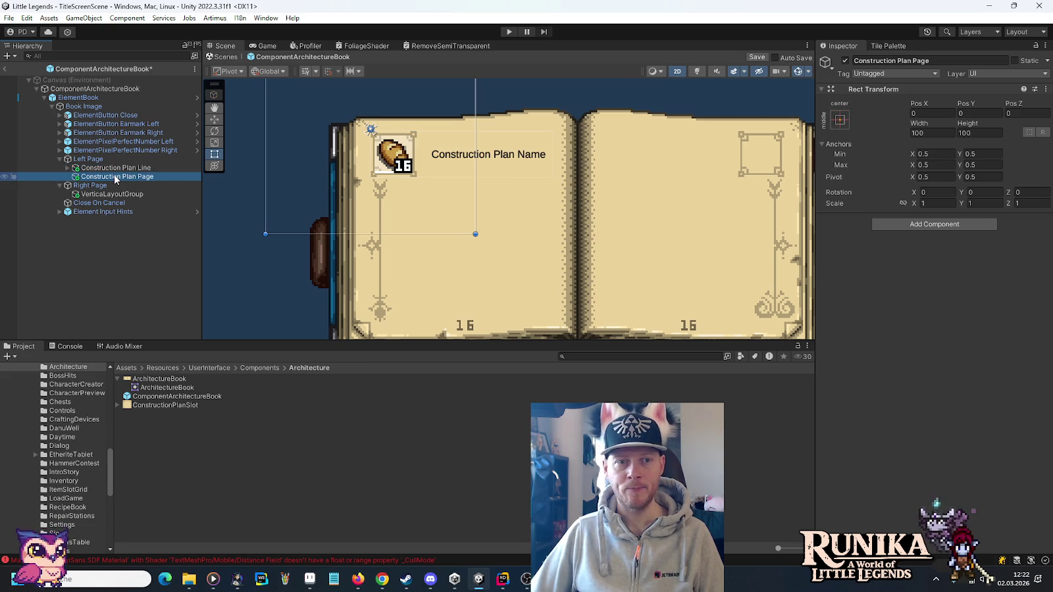
left_click(100, 196)
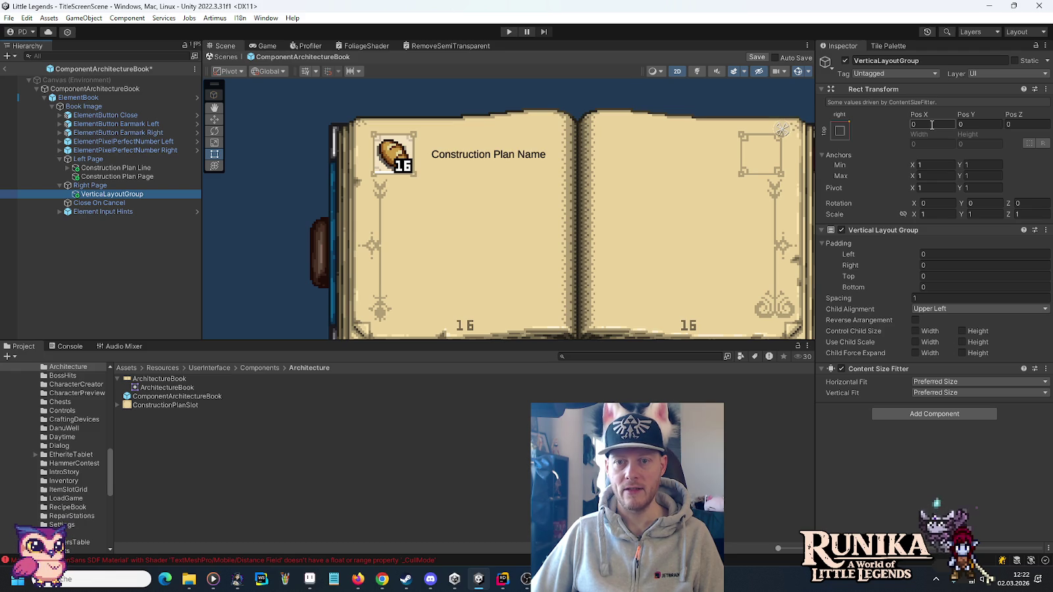
Give Construction Plan Page width and height 0, anchor it top-left, and nest the line back inside.
left_click(116, 178)
left_click(952, 133)
type("00")
key("Tab")
type("0")
left_click(840, 119)
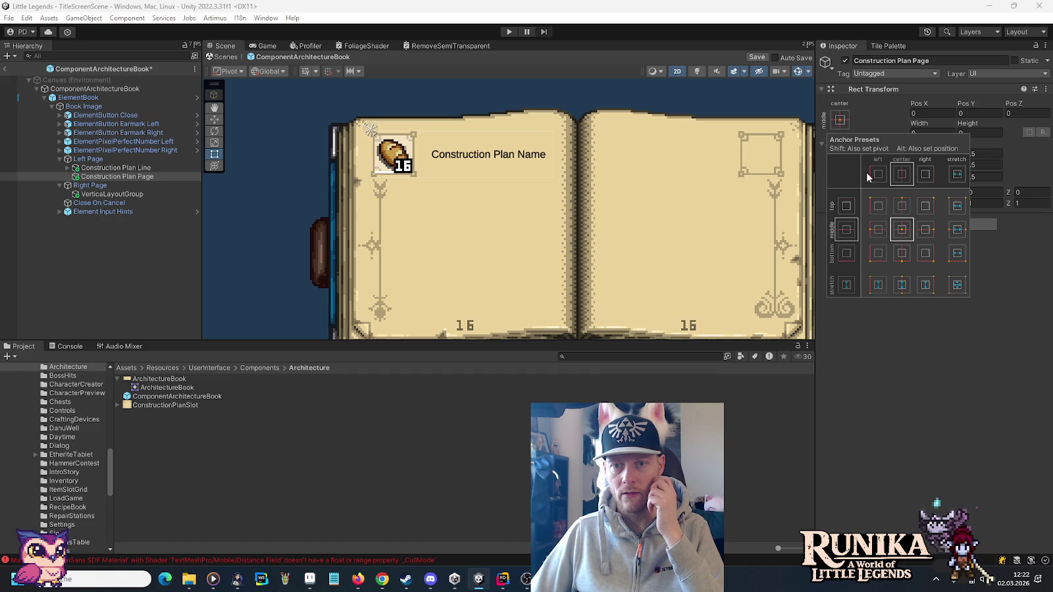
left_click(877, 205)
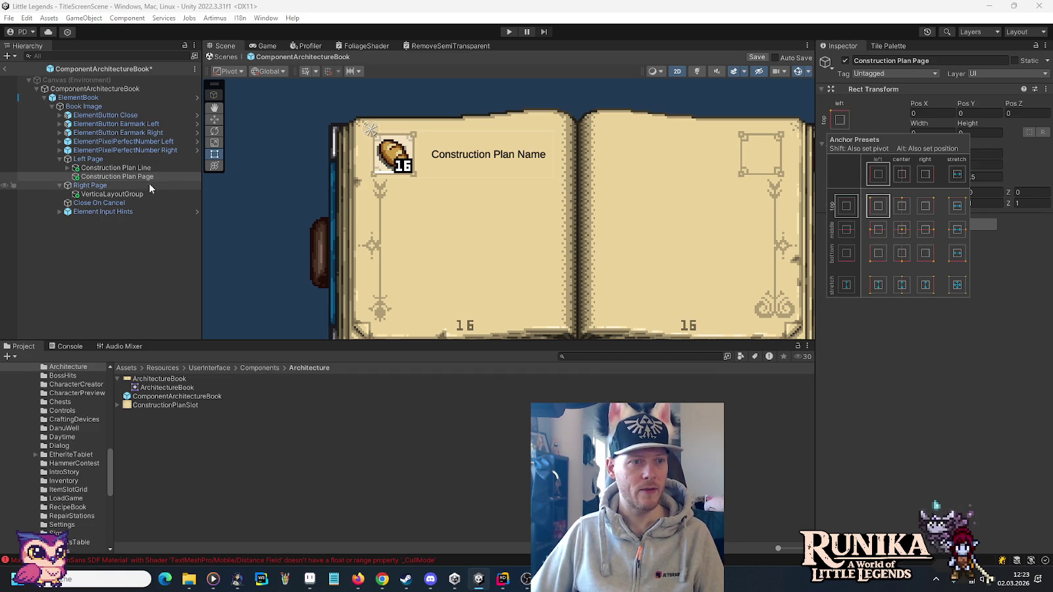
left_click(116, 169)
left_click_drag(116, 173, 116, 179)
right_click(95, 187)
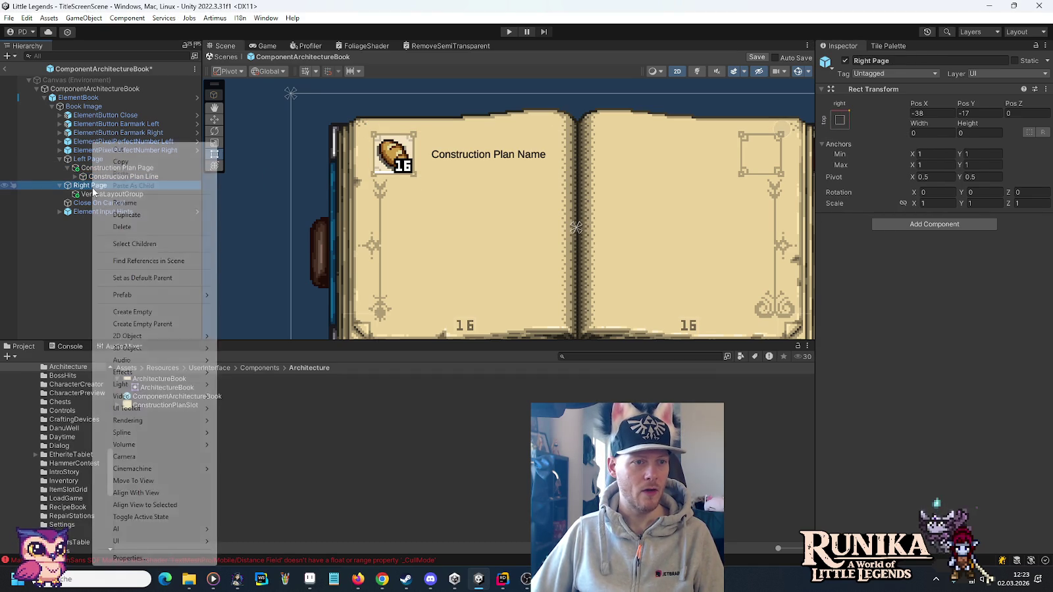
Add an empty Construction Plan Page under Right Page with width and height 0.
left_click(152, 312)
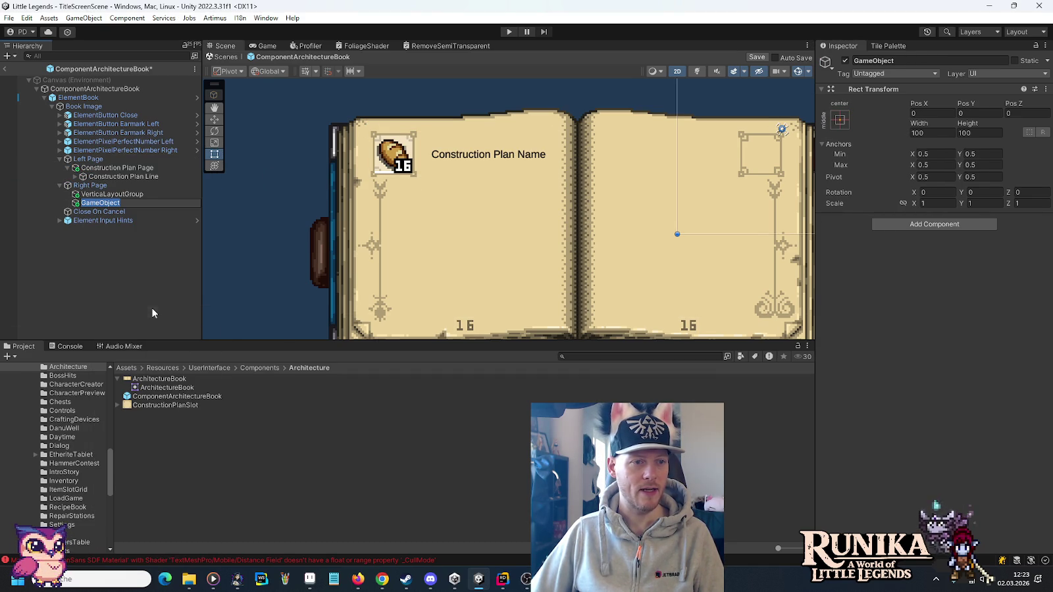
type("C")
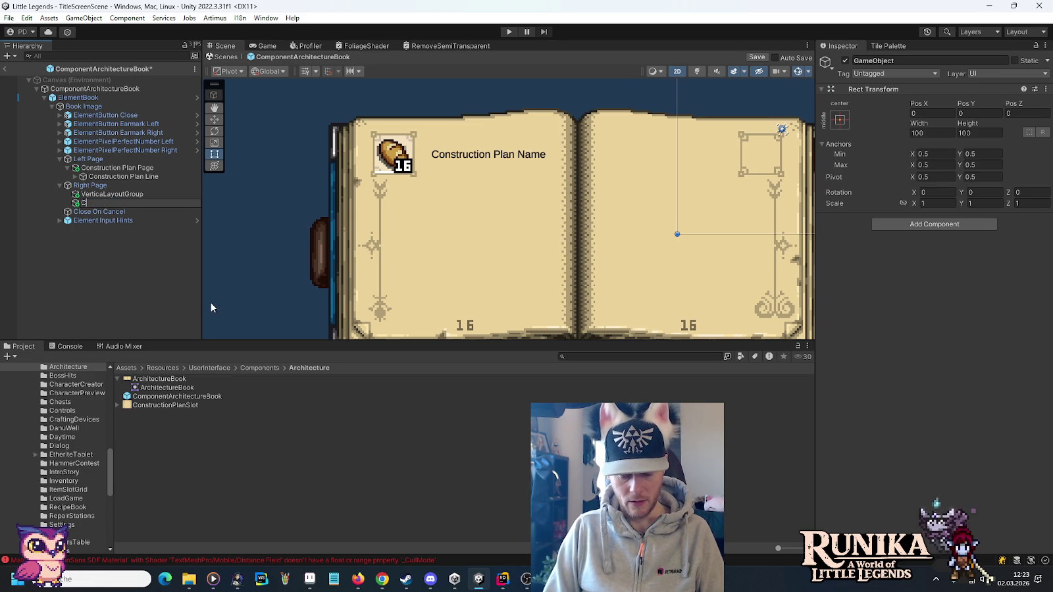
type("onstruction Plan Page")
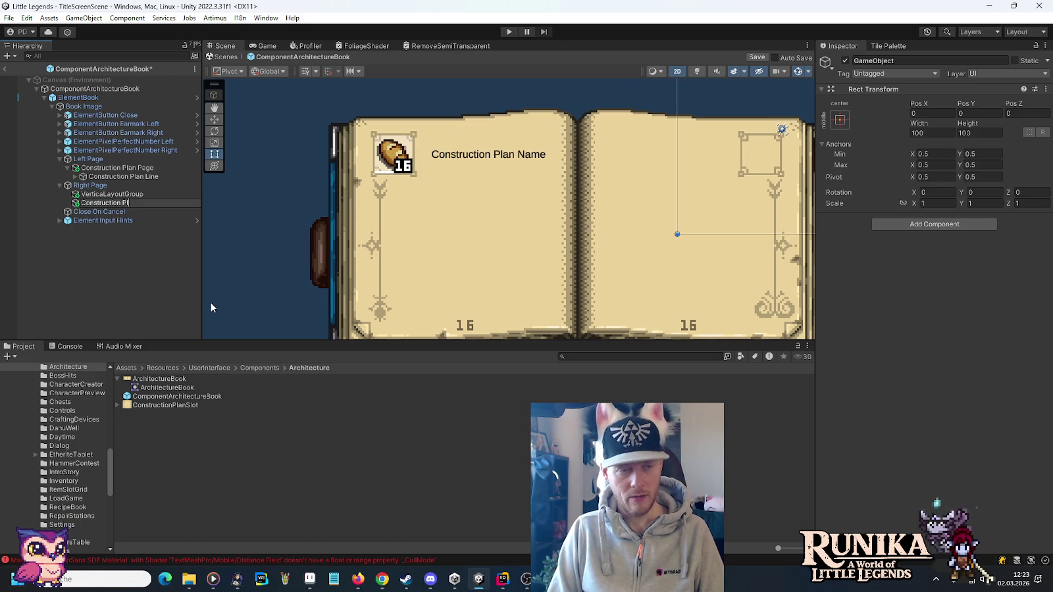
key("Return")
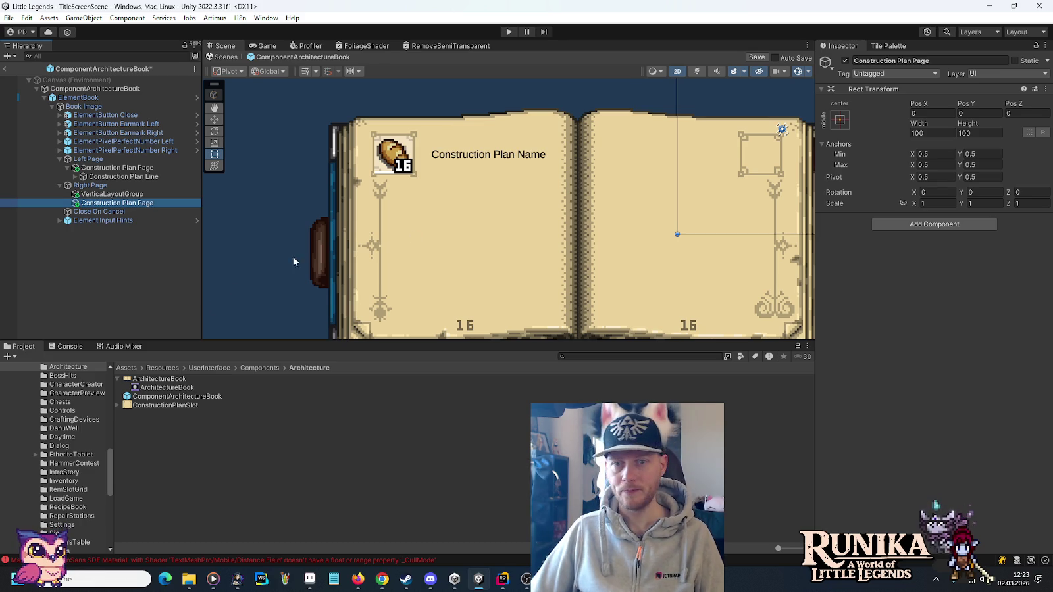
left_click(924, 133)
type("0")
left_click(972, 134)
type("0")
Anchor the right Construction Plan Page top-right and delete Right Page's VerticalLayoutGroup.
left_click(839, 119)
left_click(928, 205)
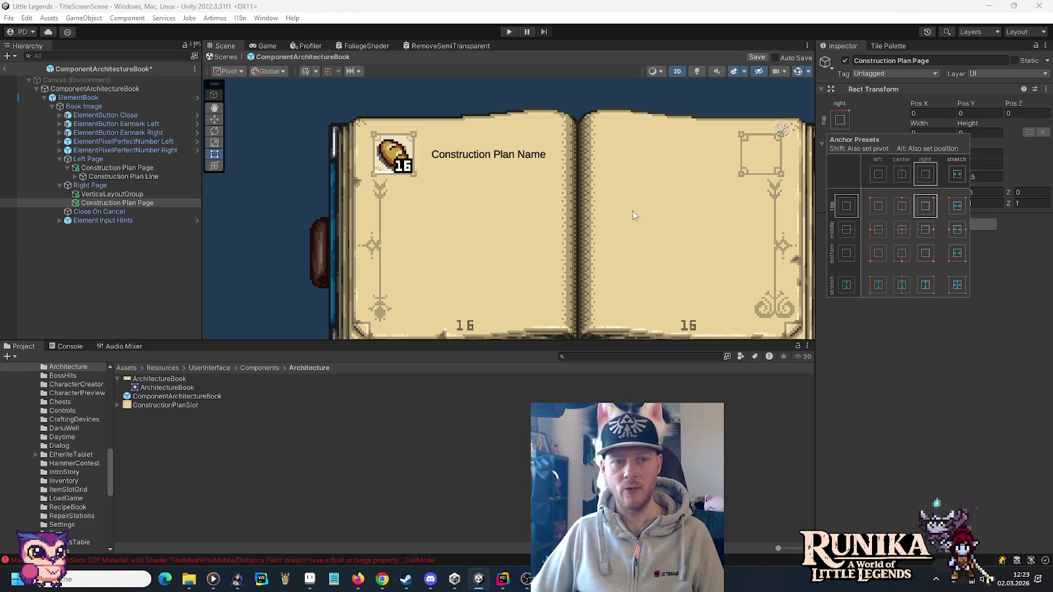
left_click(123, 196)
key("Delete")
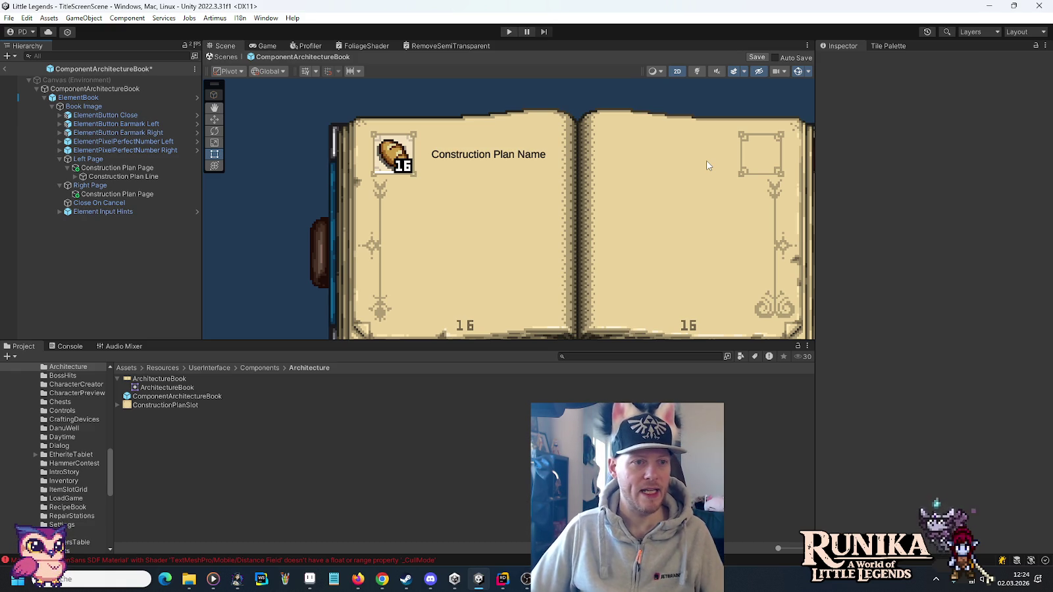
left_click(502, 578)
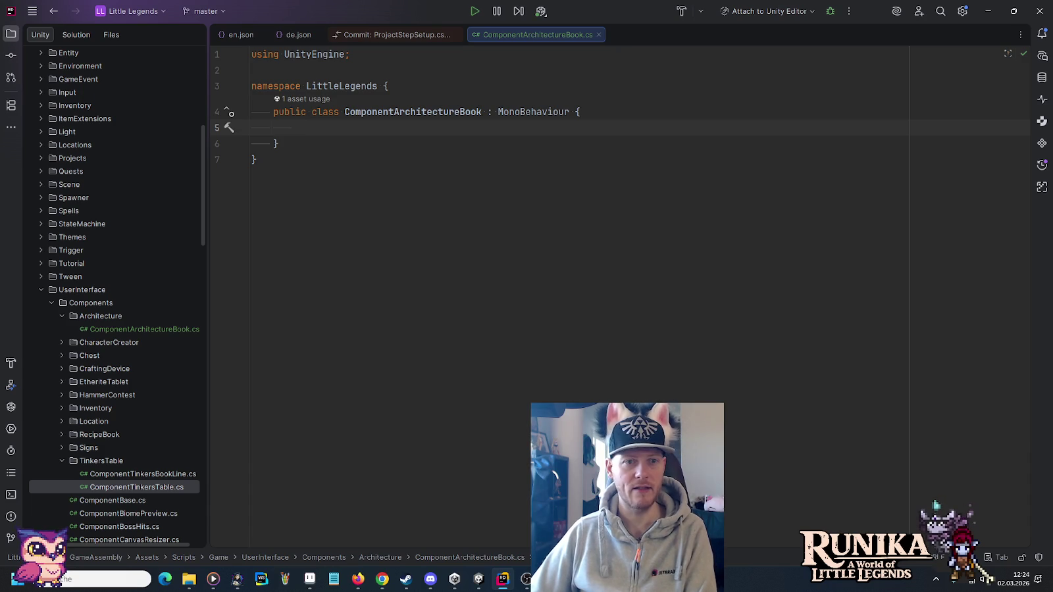
Create a Unity script ComponentConstructionPlanPage in the Architecture folder and add it to Git.
left_click(107, 316)
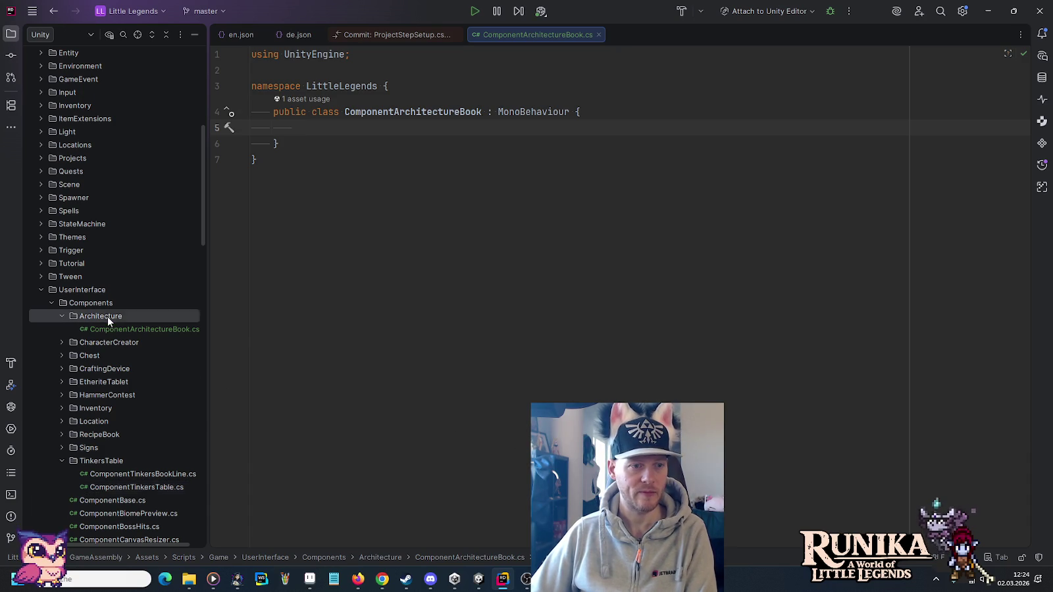
right_click(107, 317)
mouse_move(125, 323)
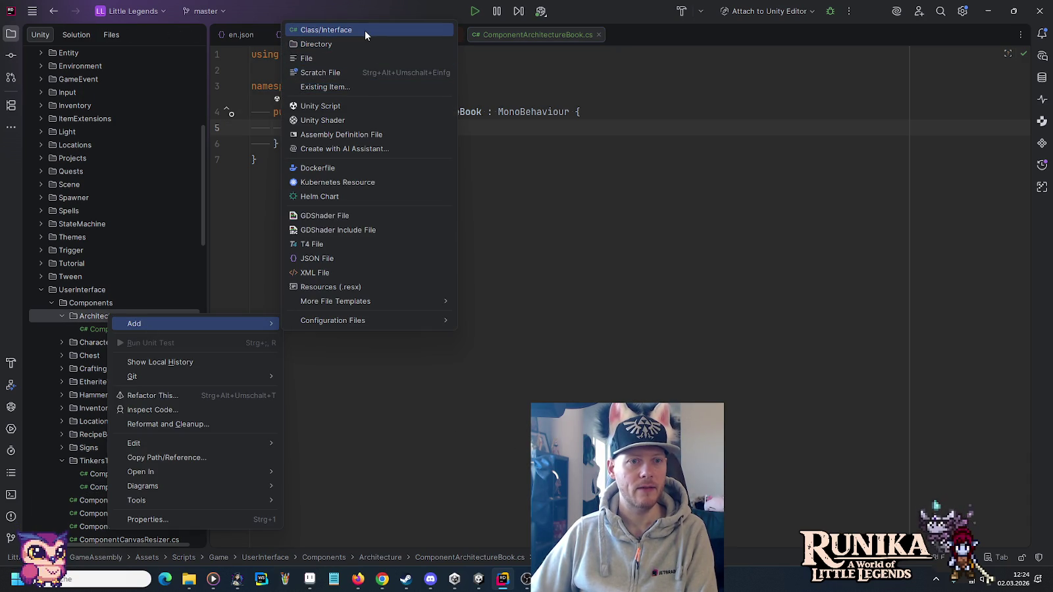
left_click(358, 106)
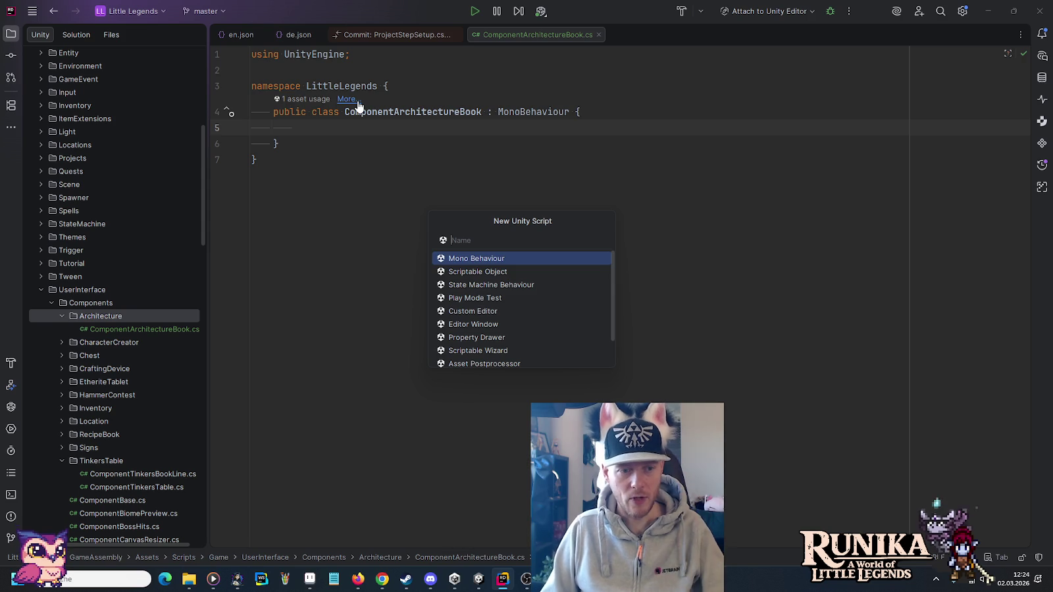
type("ComponentConstructionPlanPage")
key("Return")
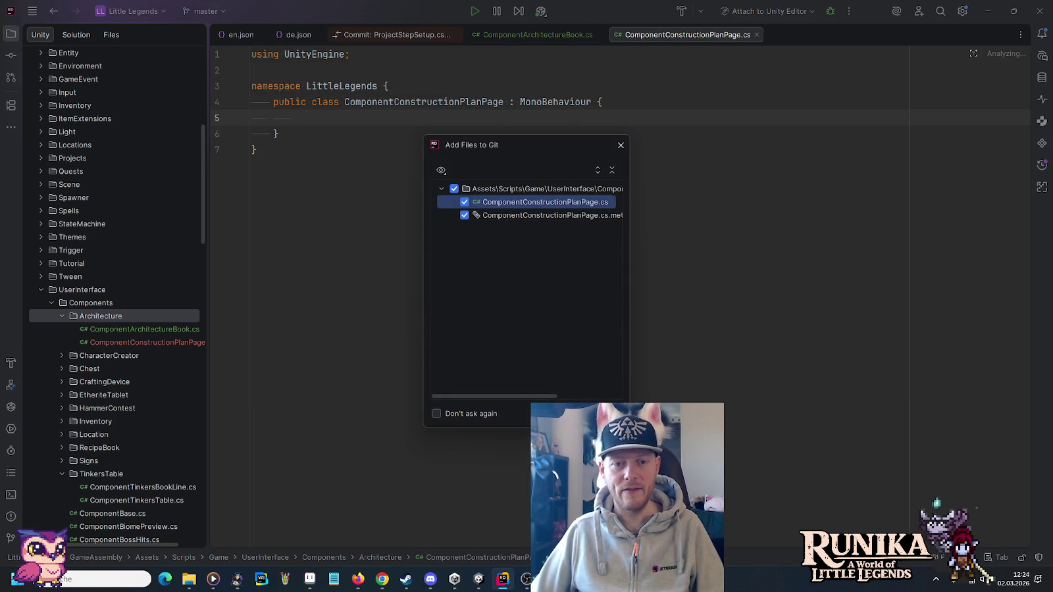
key("Return")
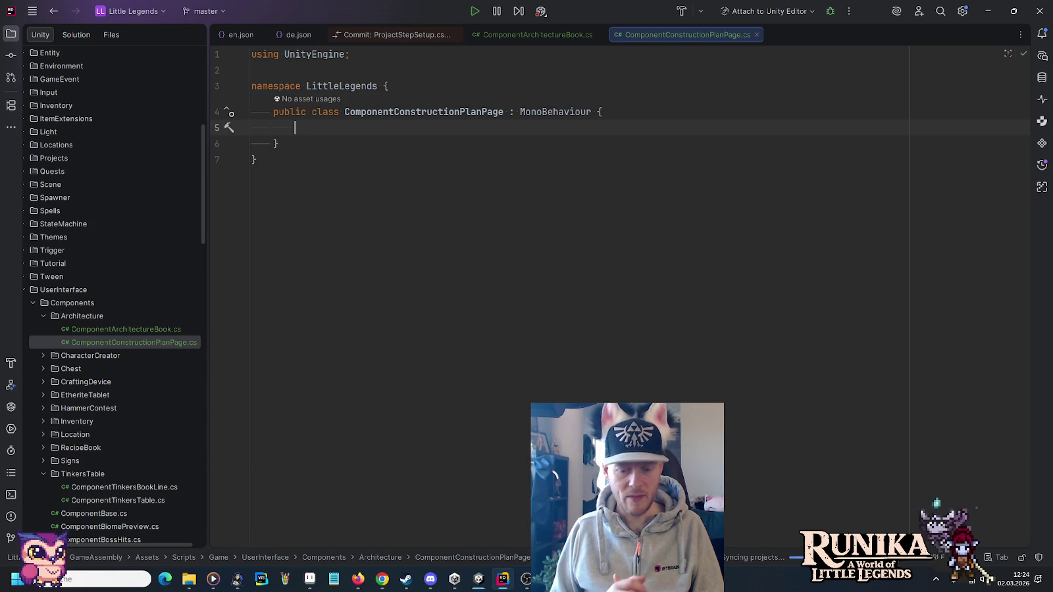
Declare public fields ElementItemSlot _planSlot, TMP_Text _planName and Sprite _planPreview.
type("public ")
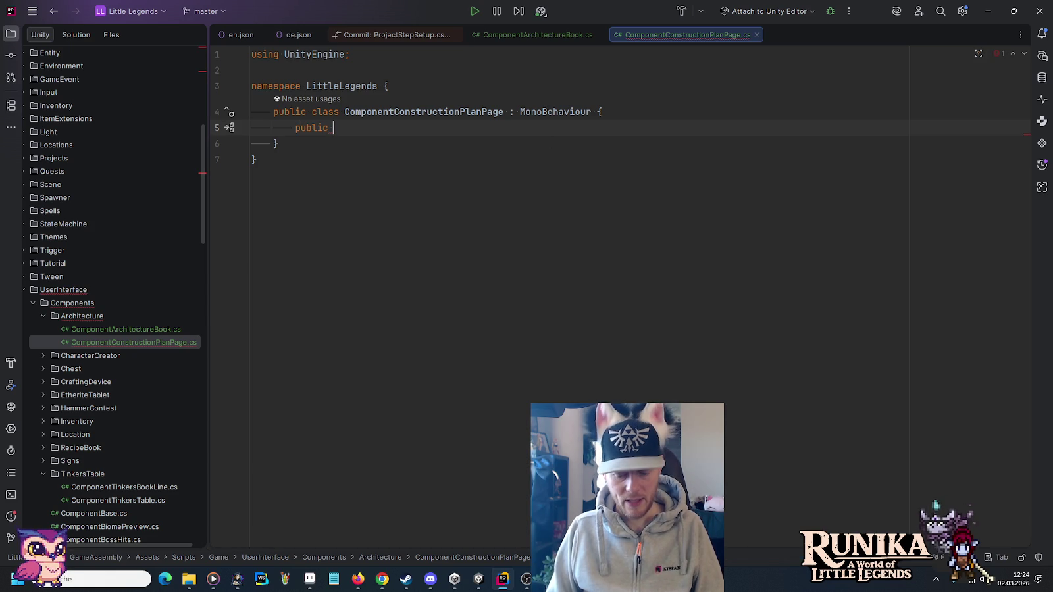
type("ItemSl")
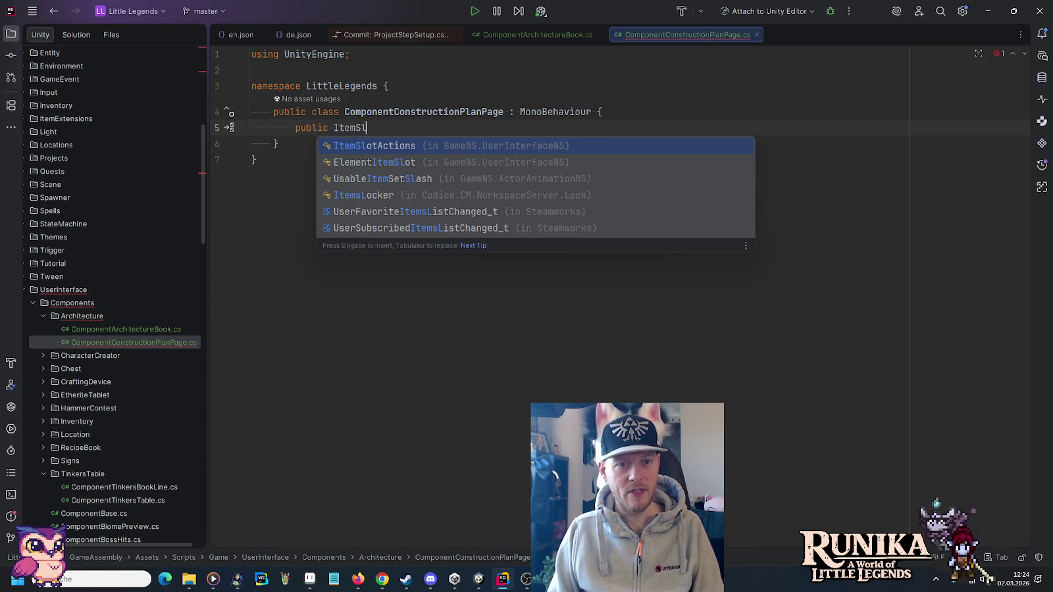
key("Down")
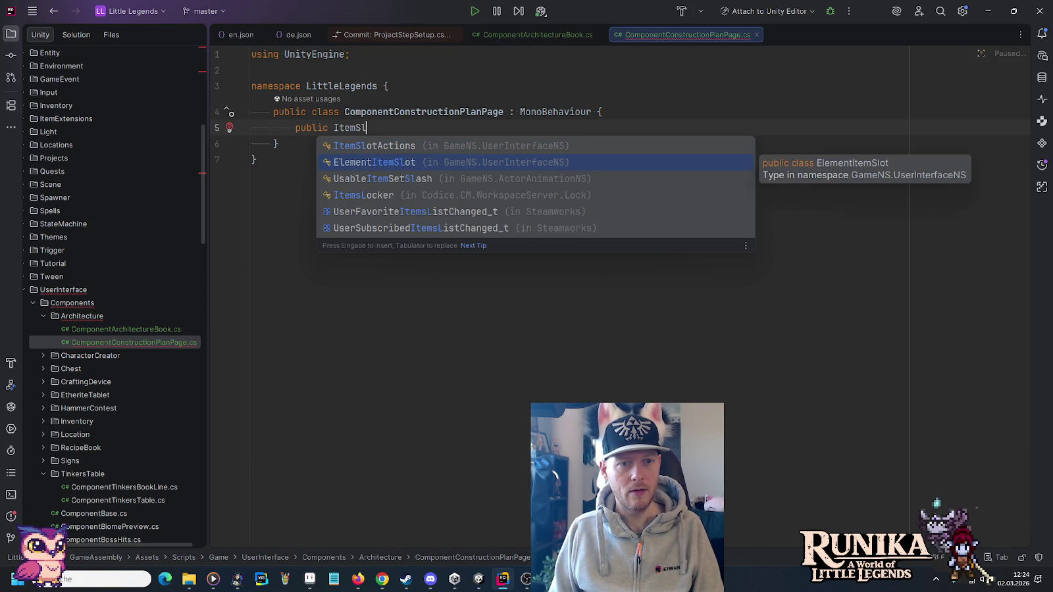
key("Return")
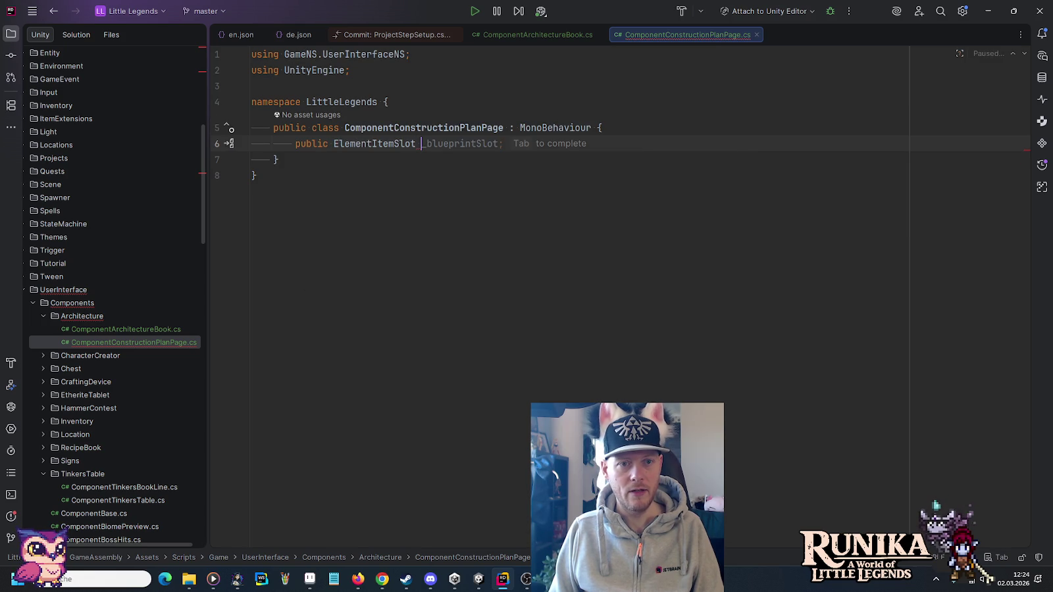
type("_planSlot;")
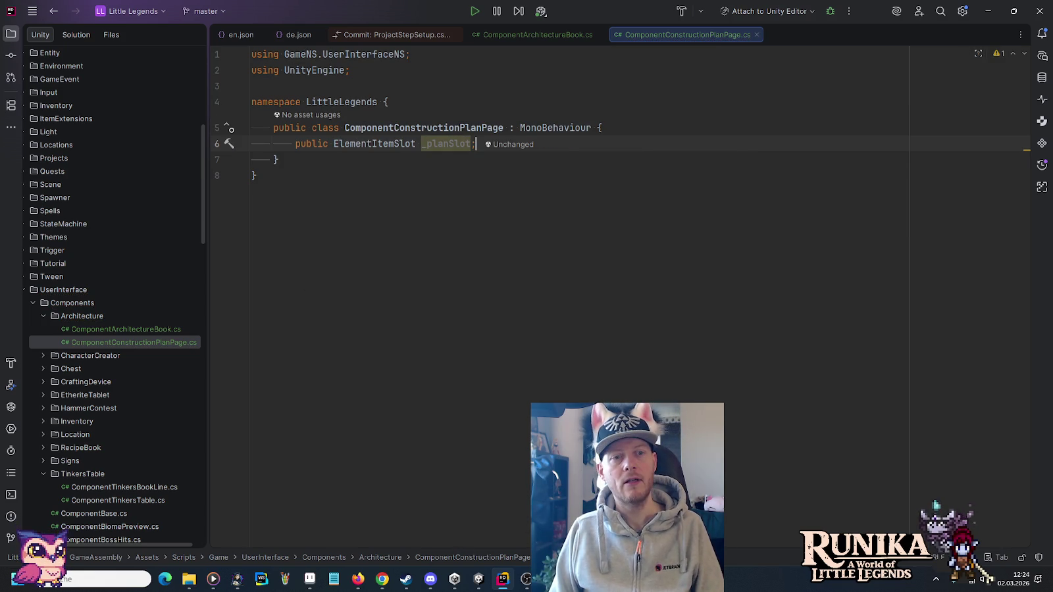
key("Return")
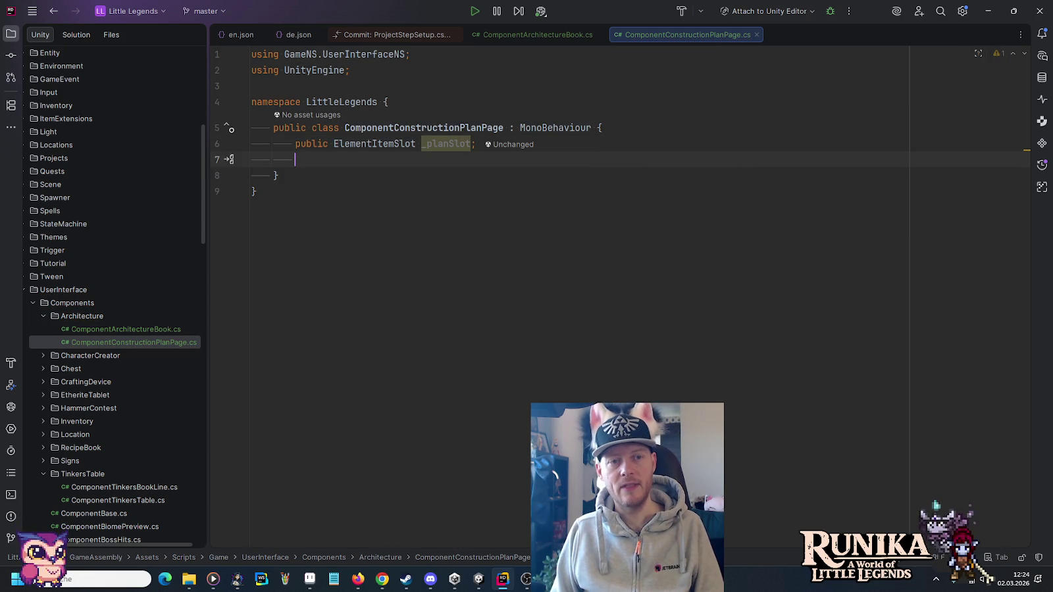
type("public ")
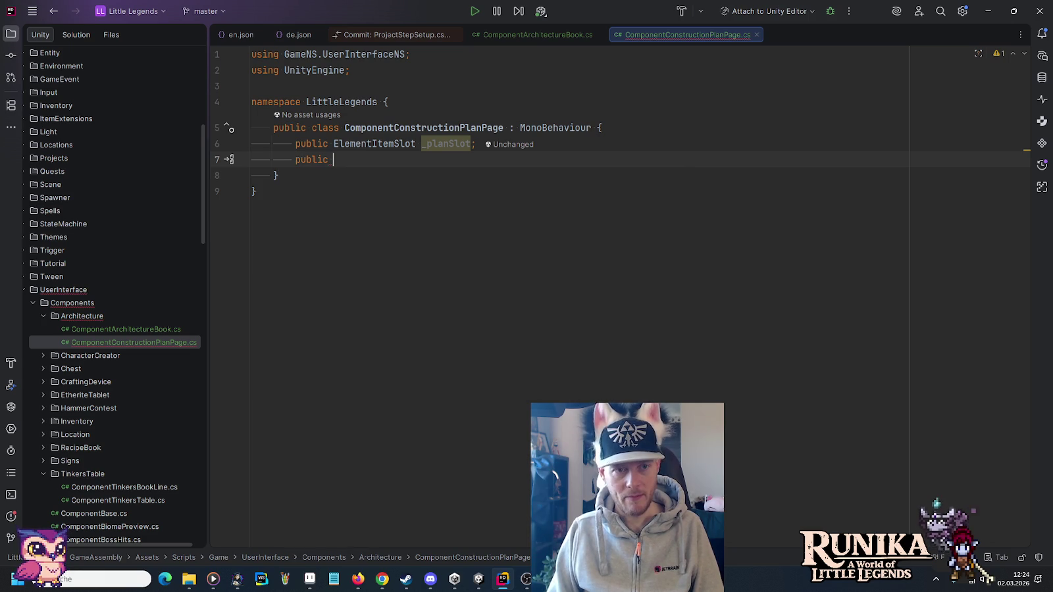
type("TMP_Text")
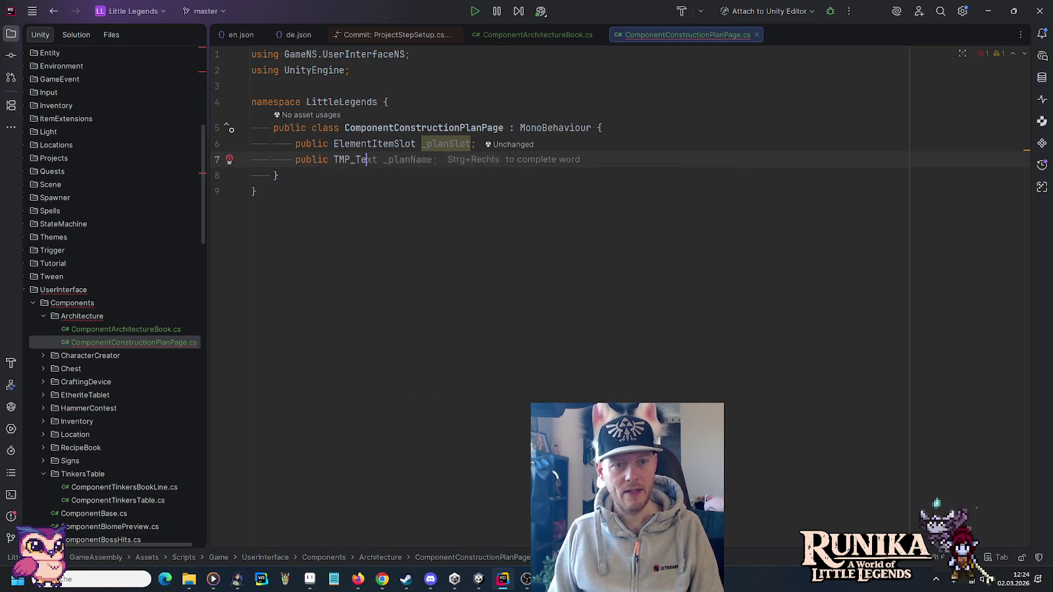
key("alt+Return")
key("Tab")
key("Return")
type("public ")
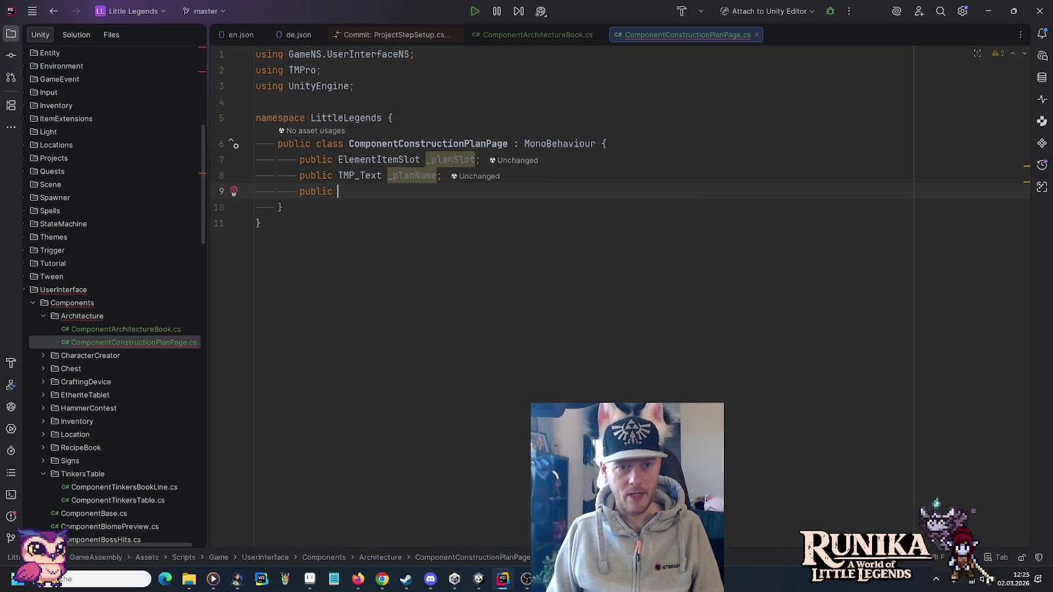
type("Sprite ")
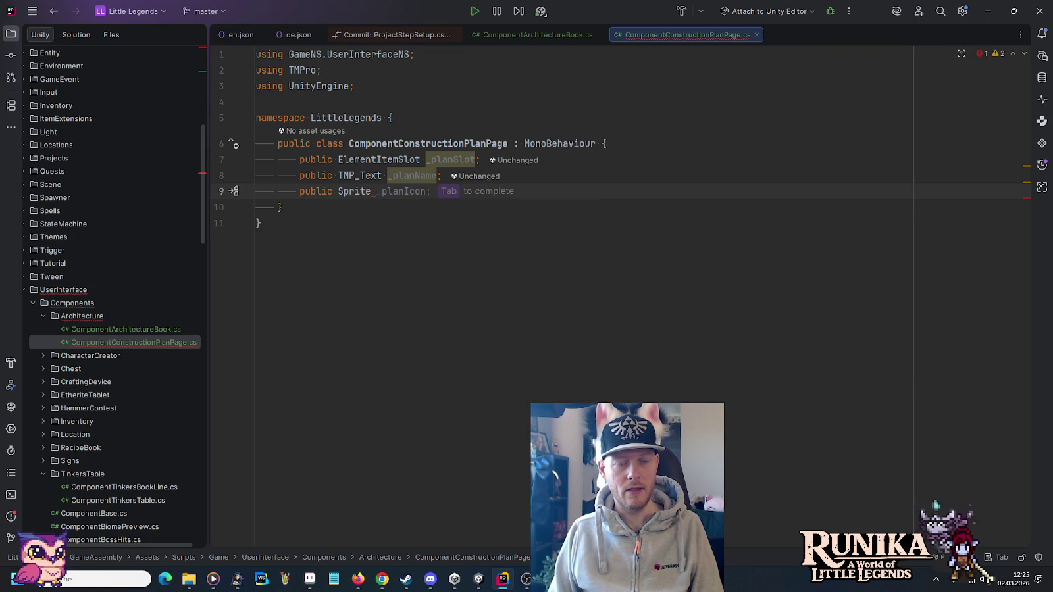
type("_planPreview;")
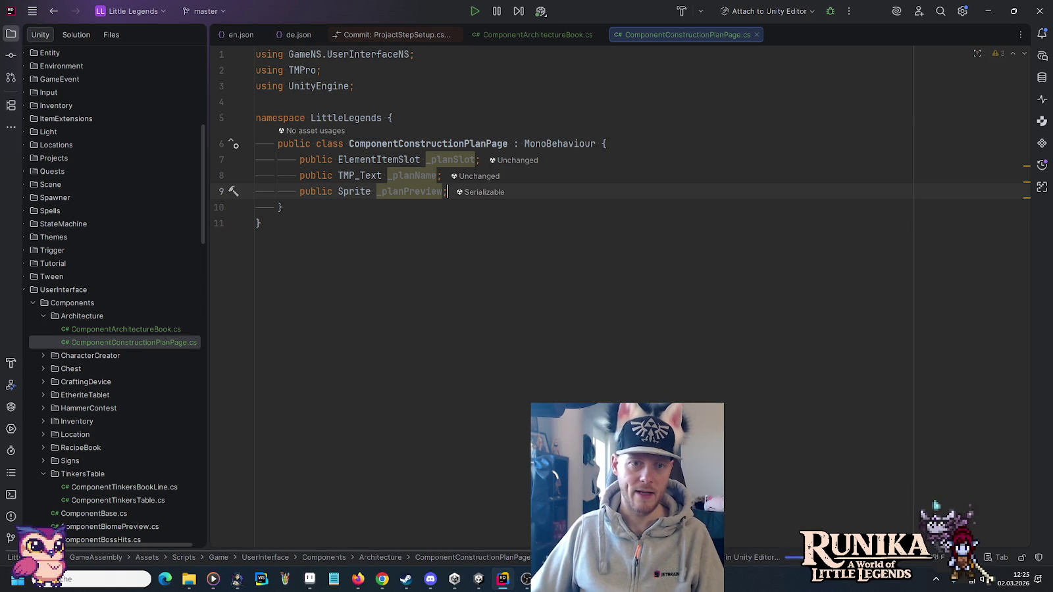
left_click(485, 579)
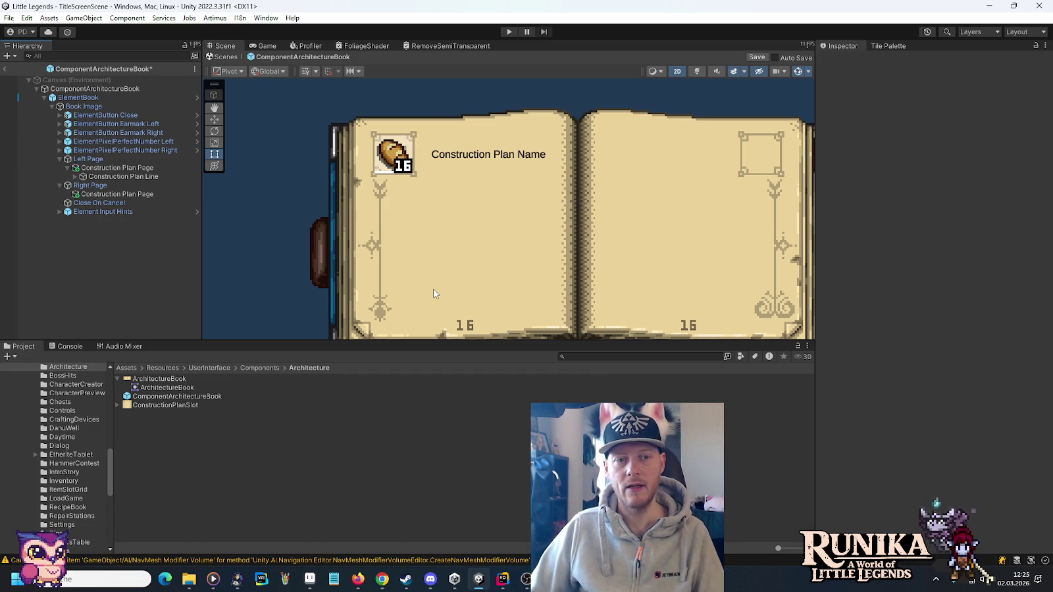
Add the Component Construction Plan Page script to the left page object and rename it ConstructionPlanPage.
left_click(111, 169)
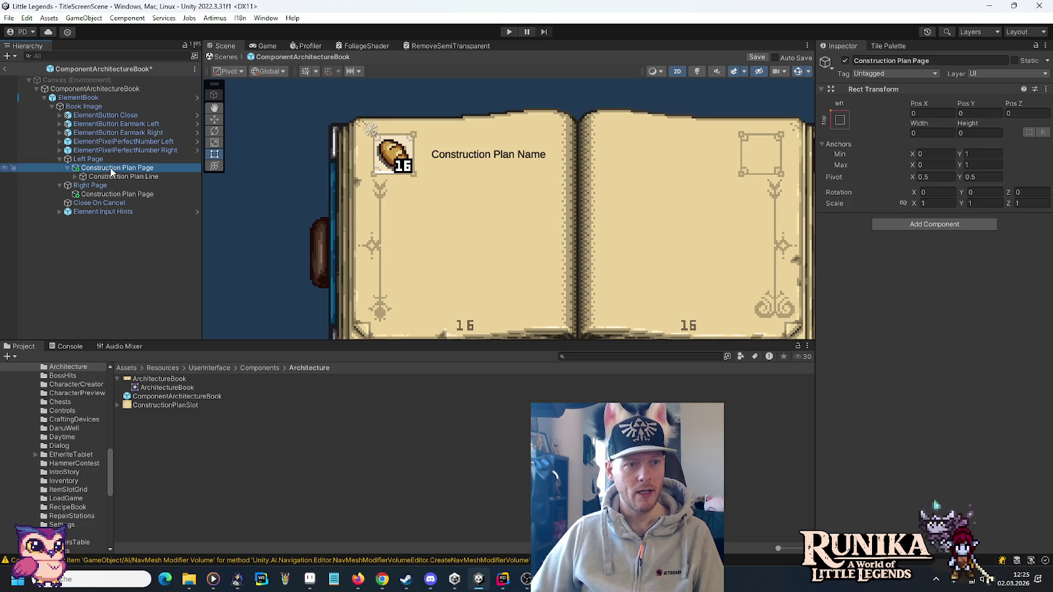
left_click(894, 225)
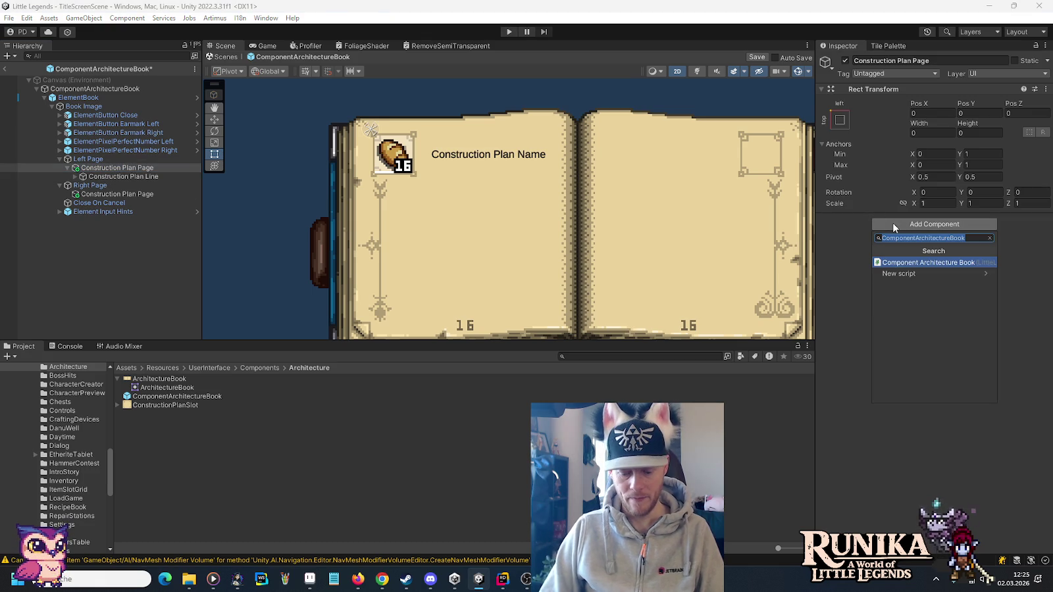
type("constru")
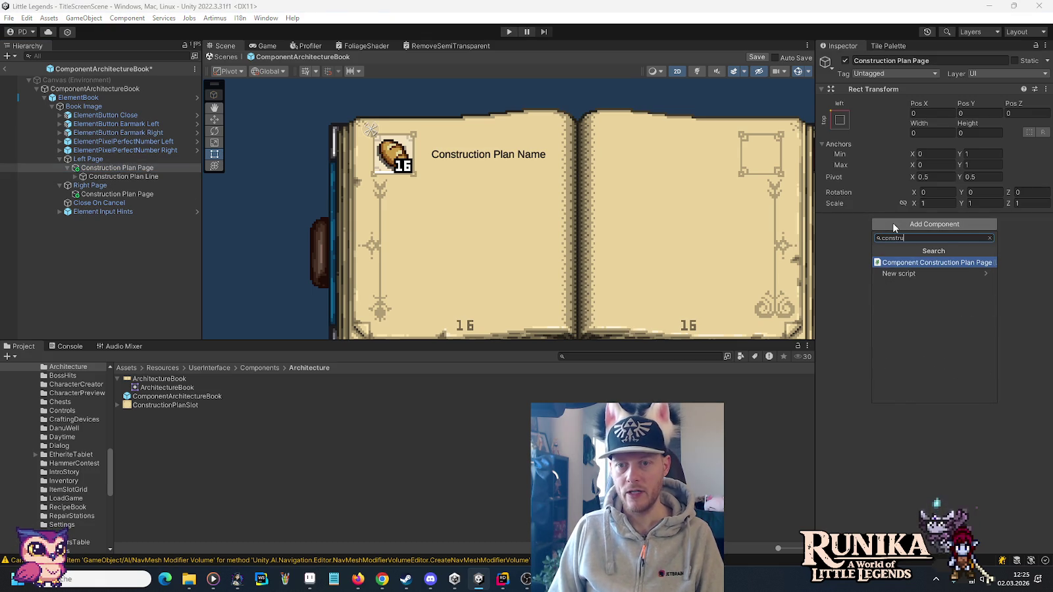
key("Return")
left_click(145, 170)
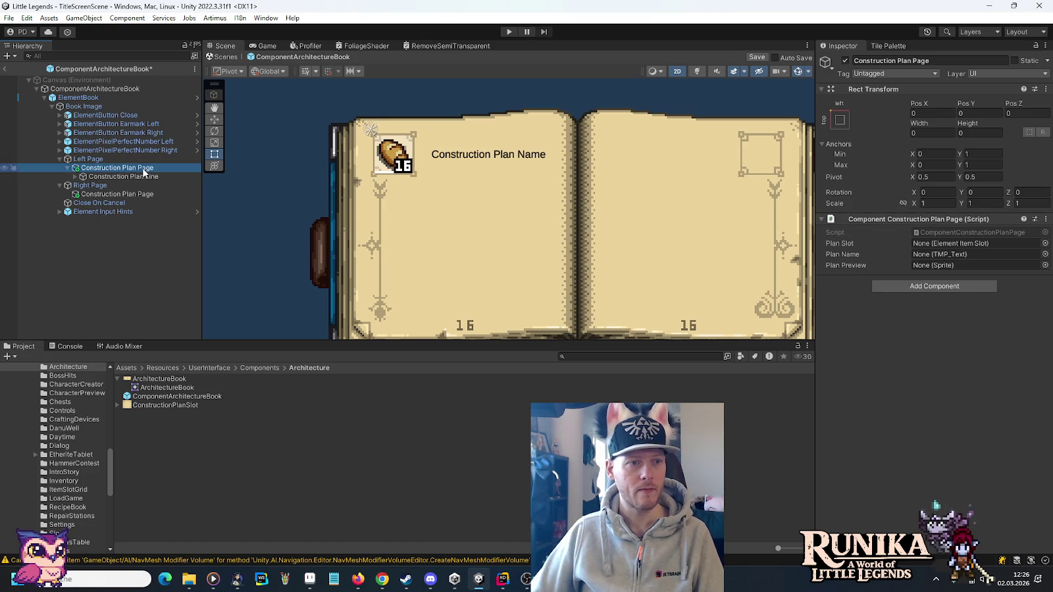
key("BackSpace")
key("BackSpace")
key("Return")
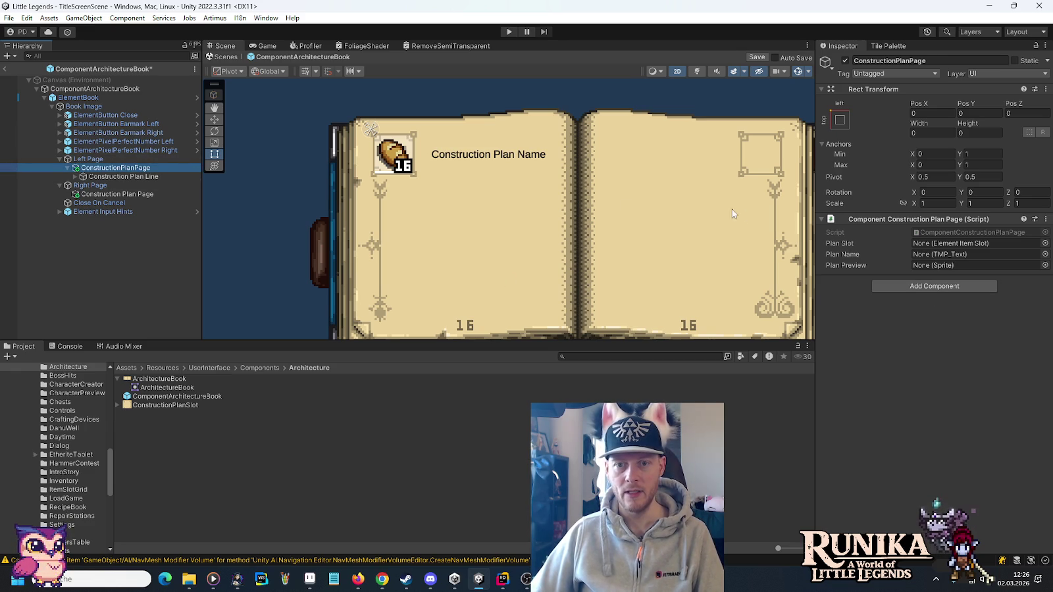
Assign ElementItemSlot to Plan Slot and Blueprint Name Text (TMP) to Plan Name.
left_click(76, 176)
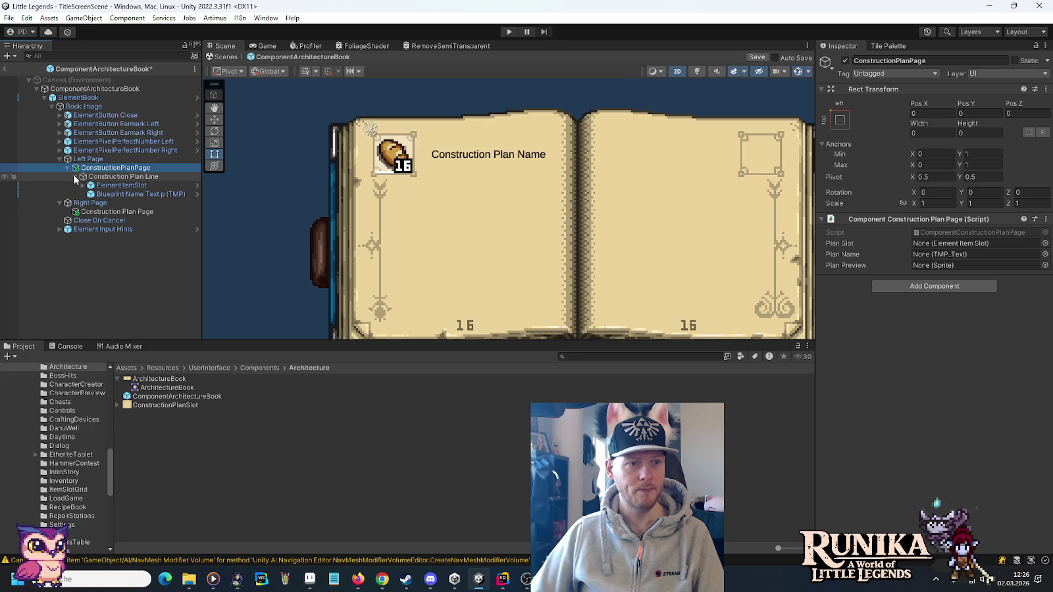
left_click_drag(105, 191, 1005, 243)
left_click_drag(143, 195, 954, 255)
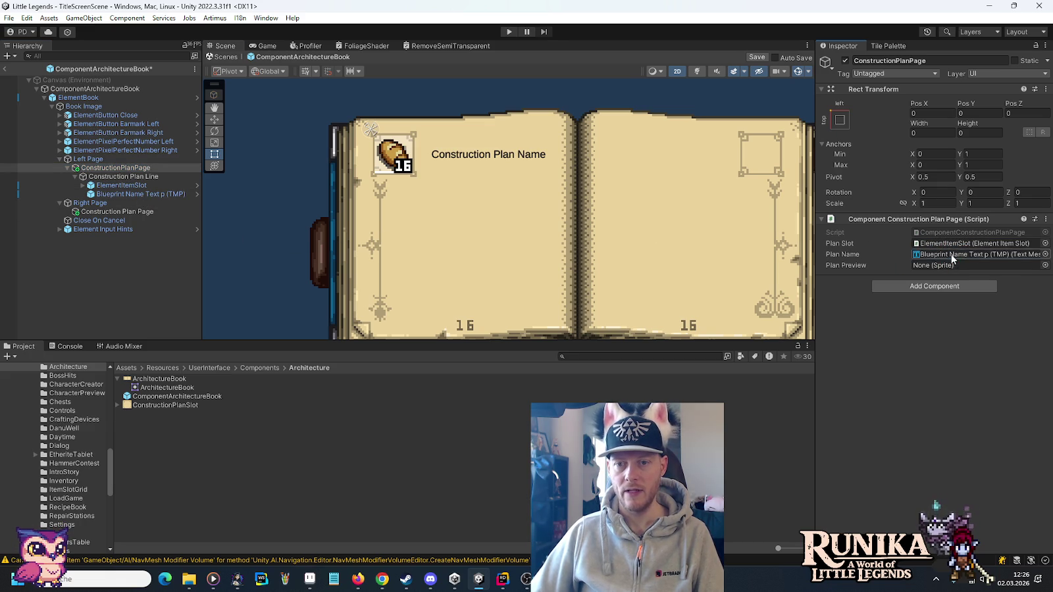
left_click(75, 176)
right_click(101, 168)
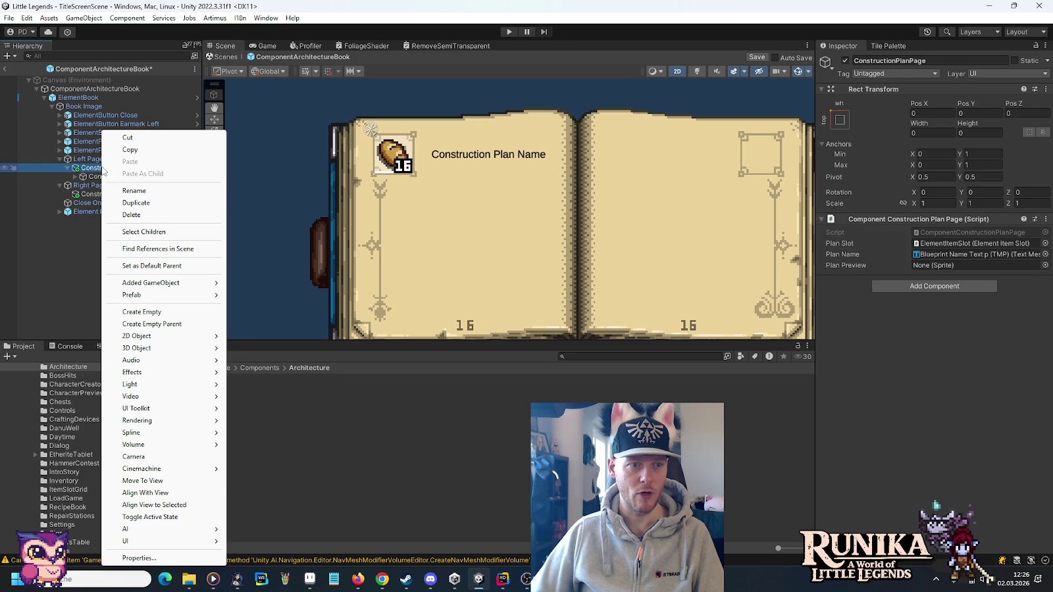
Create an empty child Image Bounds under ConstructionPlanPage and move it down-right on the page.
left_click(163, 312)
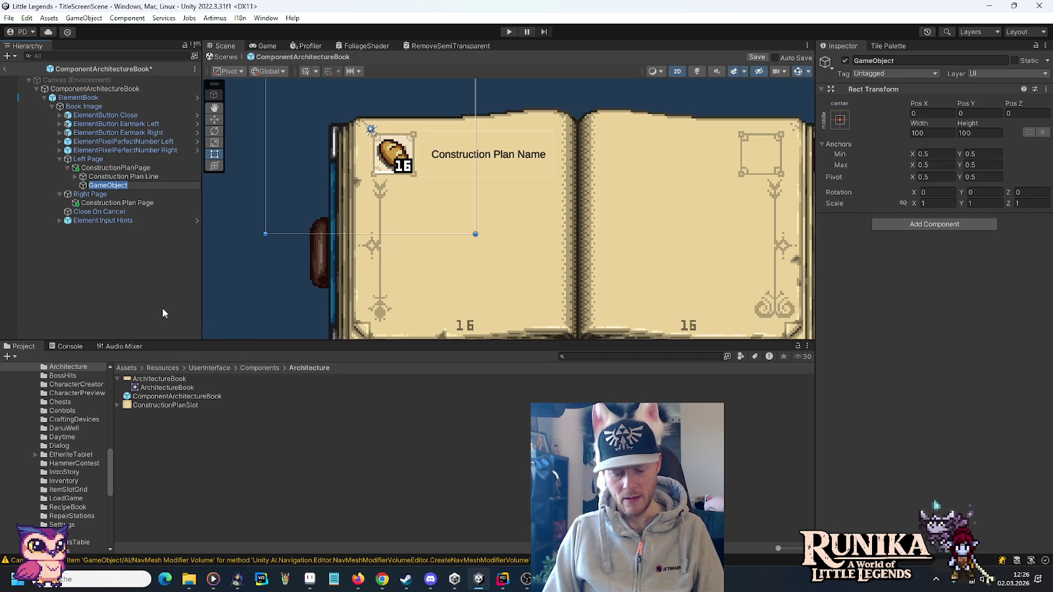
type("Image Bounds")
key("Return")
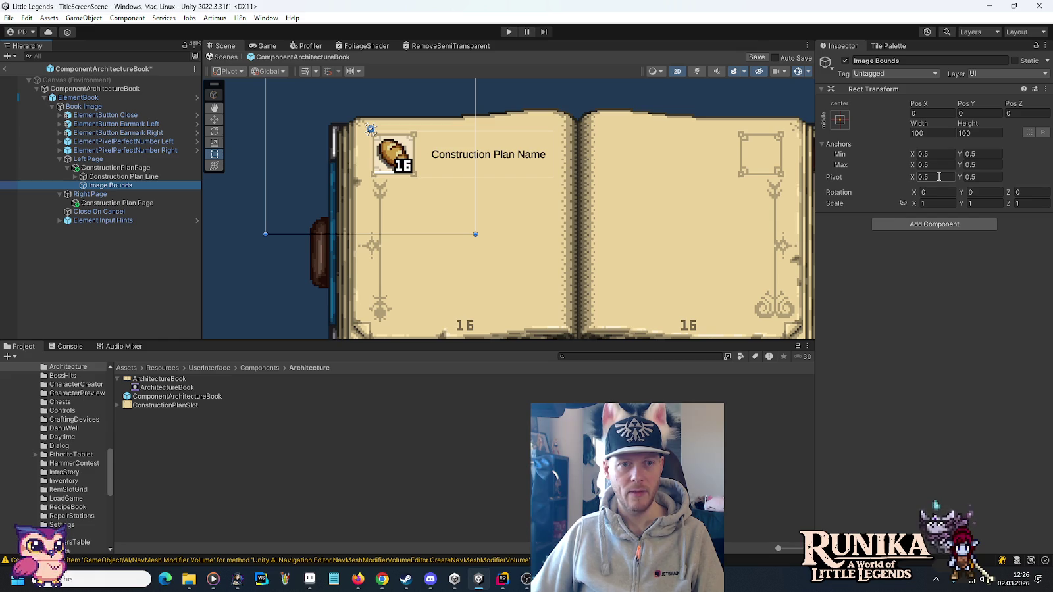
left_click(216, 120)
mouse_move(372, 127)
left_mouse_down()
mouse_move(476, 217)
mouse_move(483, 205)
left_mouse_up()
Set Image Bounds to Pos X 50 and 80 × 80, placing it above Construction Plan Line.
left_click(939, 112)
type("50")
left_click(942, 133)
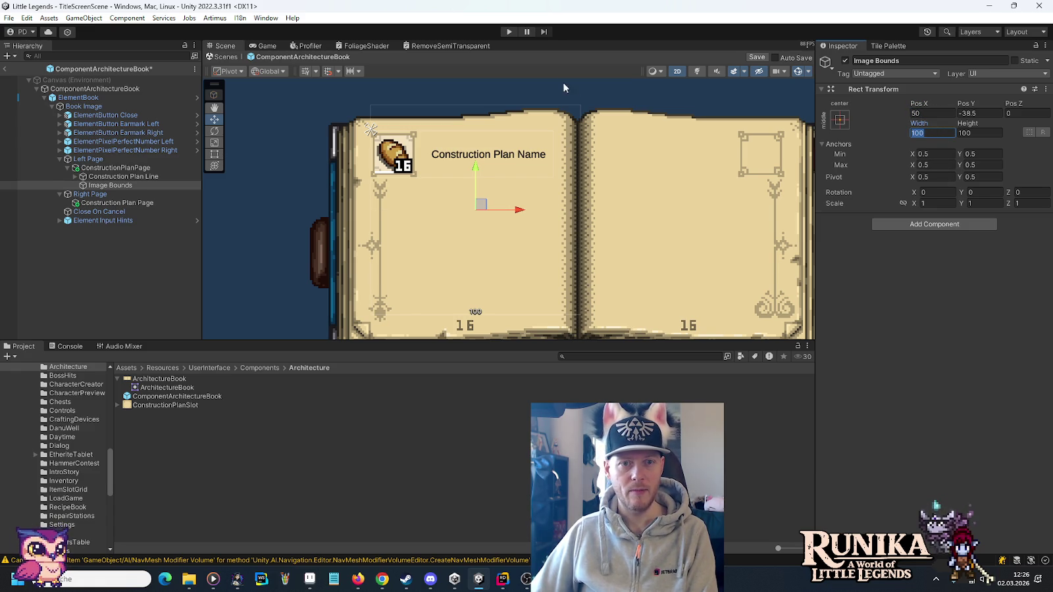
left_click(214, 153)
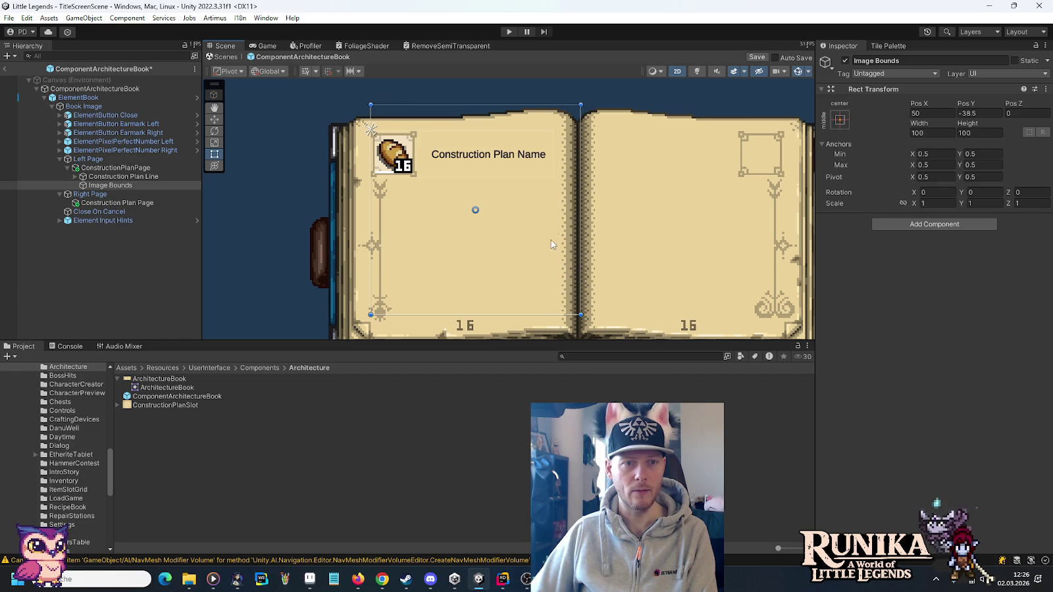
left_click(987, 112)
left_click(941, 131)
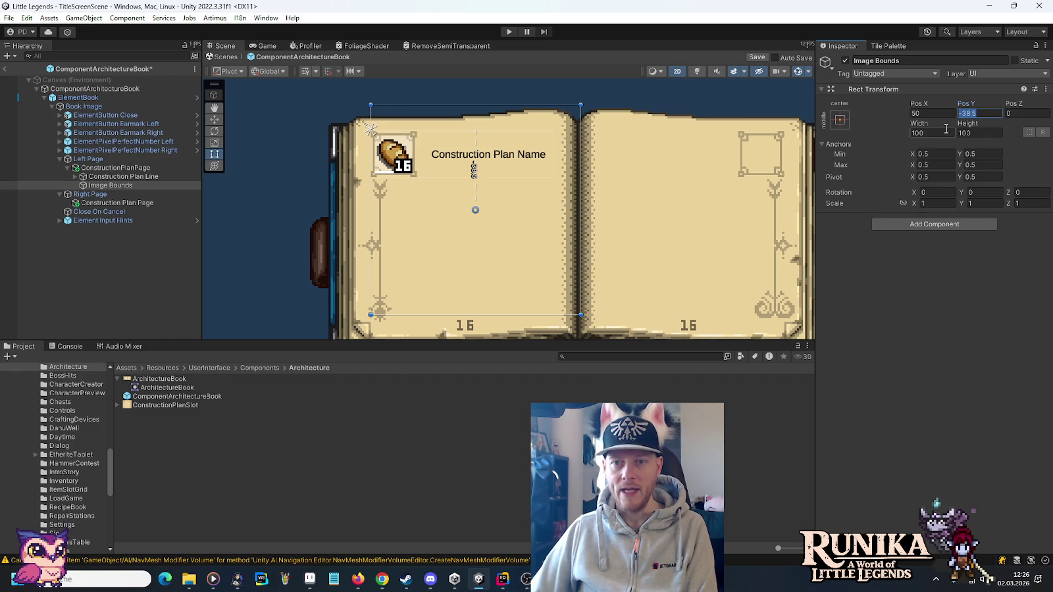
type("80")
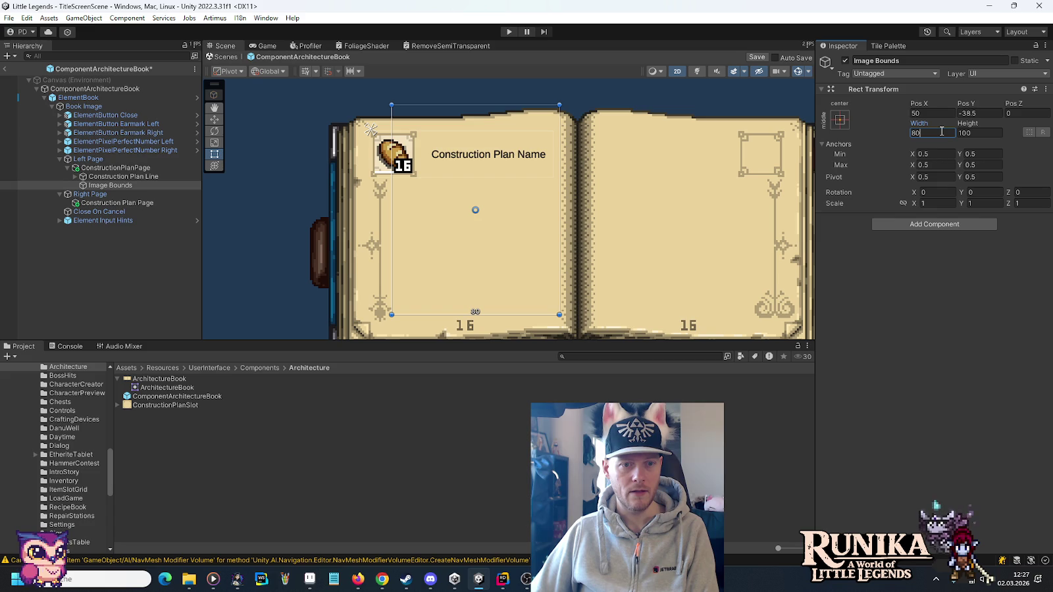
left_click(981, 132)
type("80")
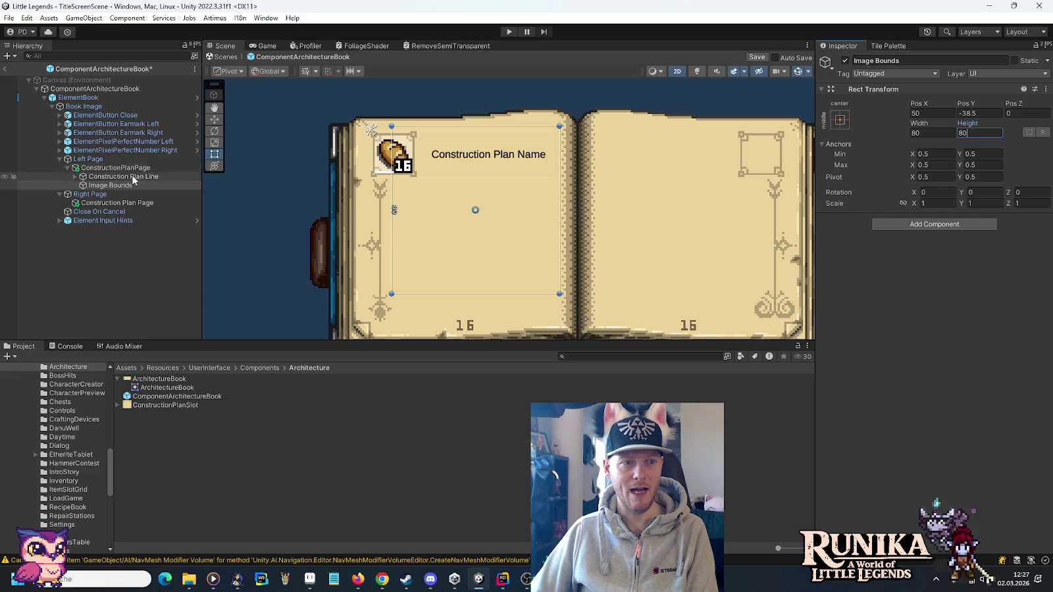
left_click(109, 186)
left_click_drag(110, 189, 109, 178)
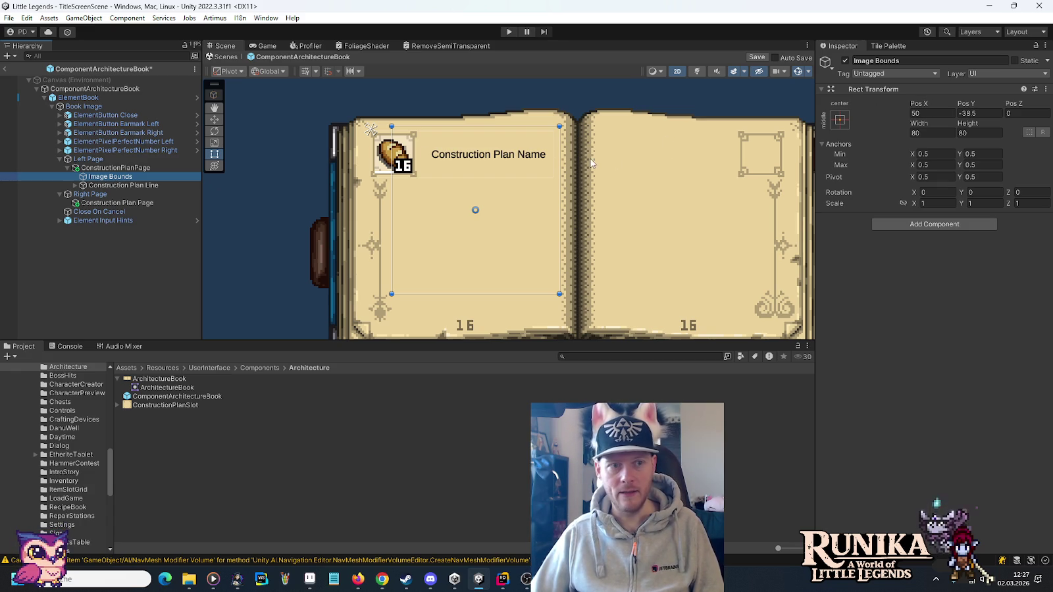
Move Image Bounds down to Pos Y -50.
left_click(219, 120)
left_click_drag(479, 169, 477, 191)
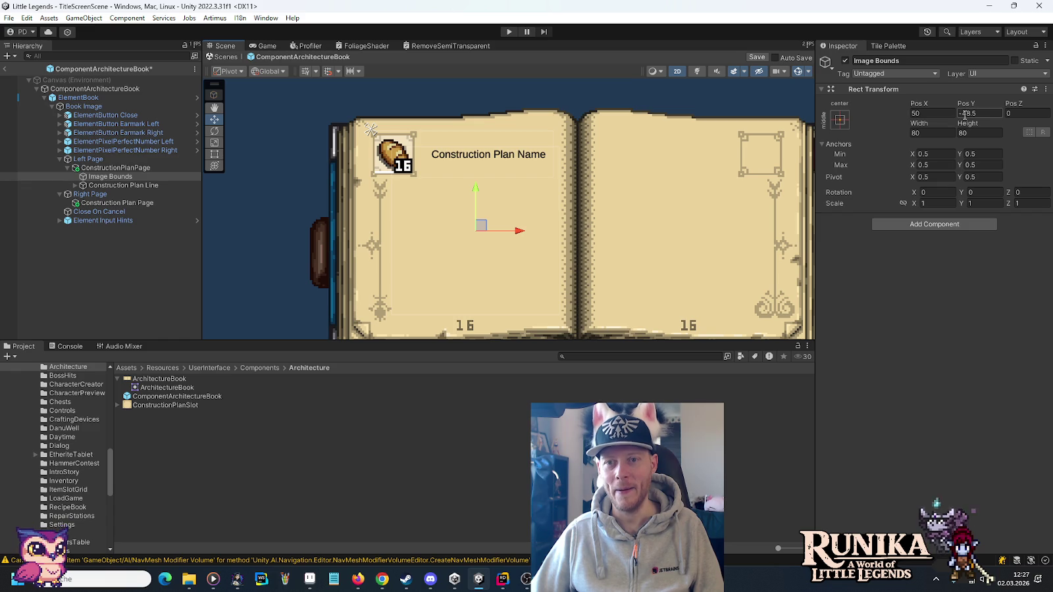
left_click(990, 114)
type("-50")
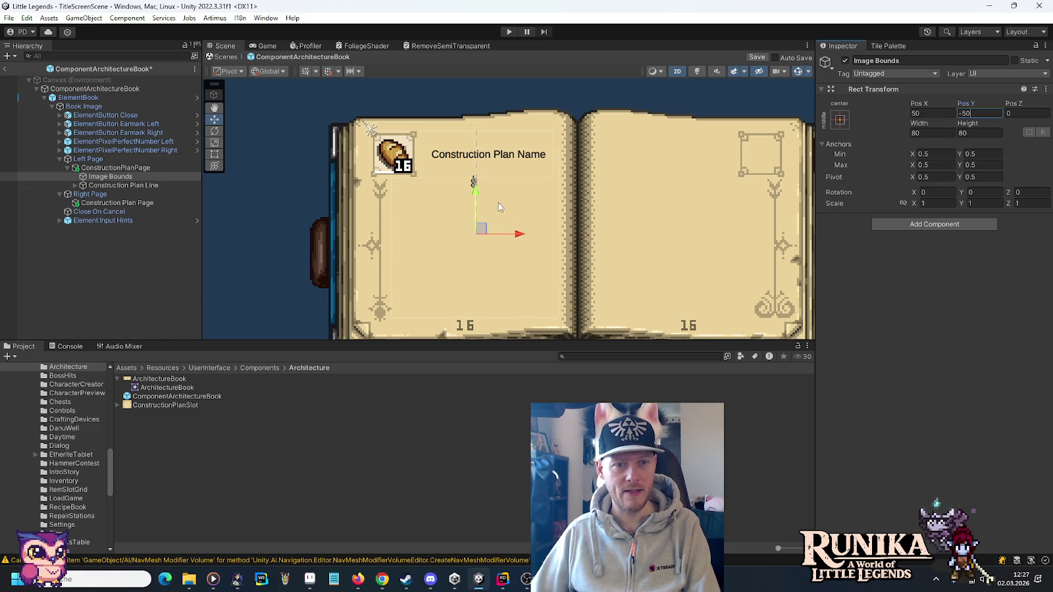
left_click(214, 153)
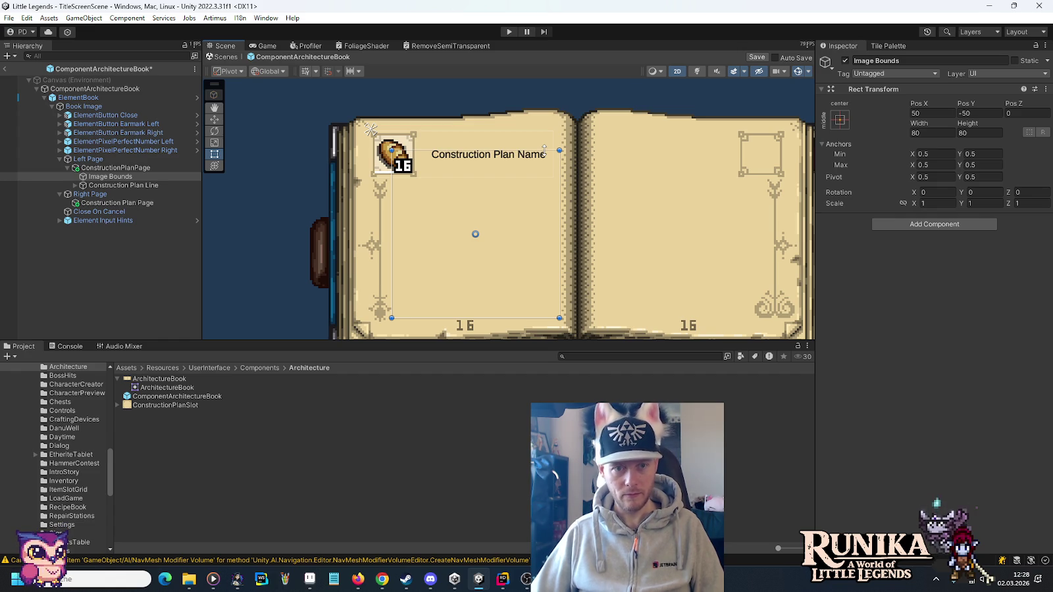
Save the ComponentArchitectureBook prefab and bring up ComponentConstructionPlanPage.cs in Rider.
key("ctrl+s")
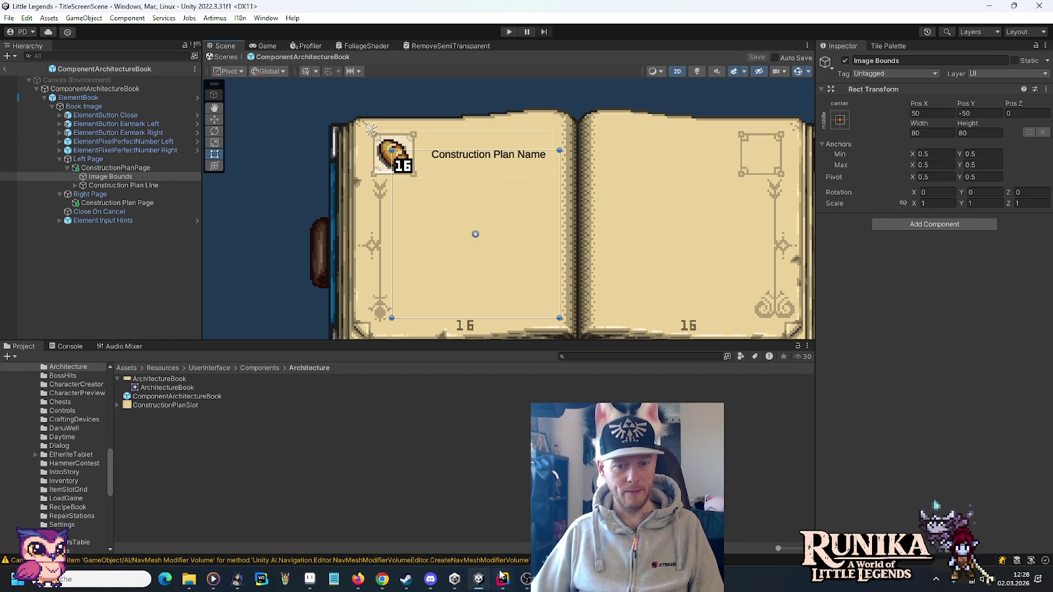
left_click(501, 577)
key("alt+Tab")
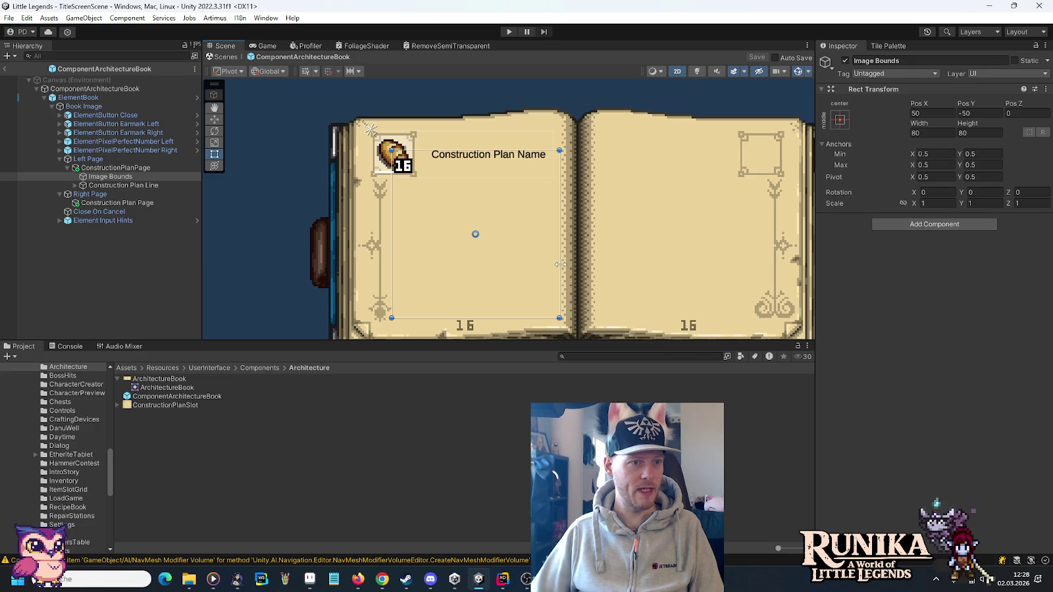
key("alt+Tab")
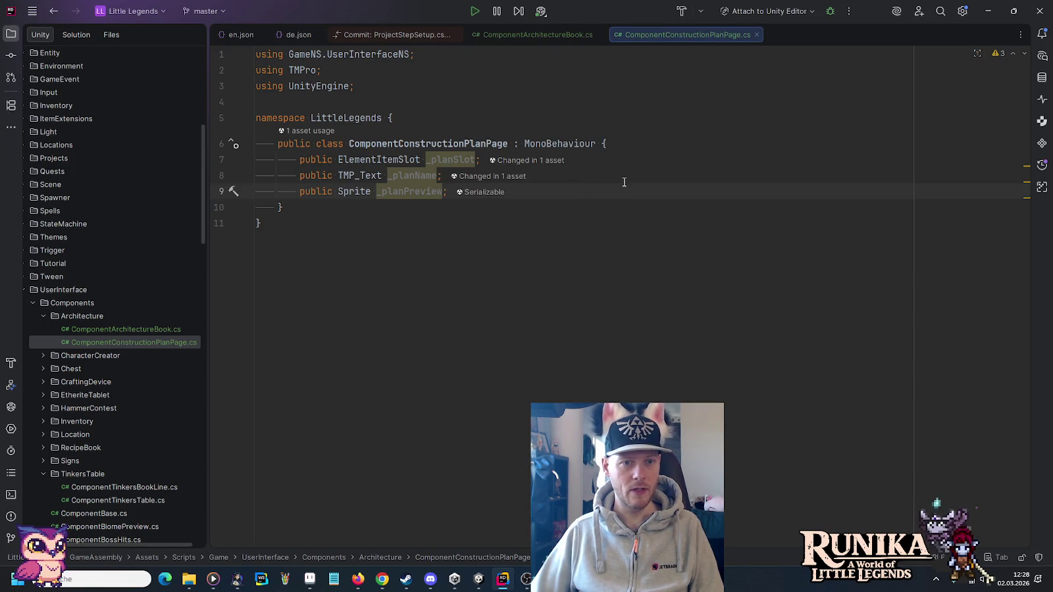
Add a 'public GameObject _imageBounds;' field after _planPreview in ComponentConstructionPlanPage, then return to Unity.
key("Return")
type("public GO")
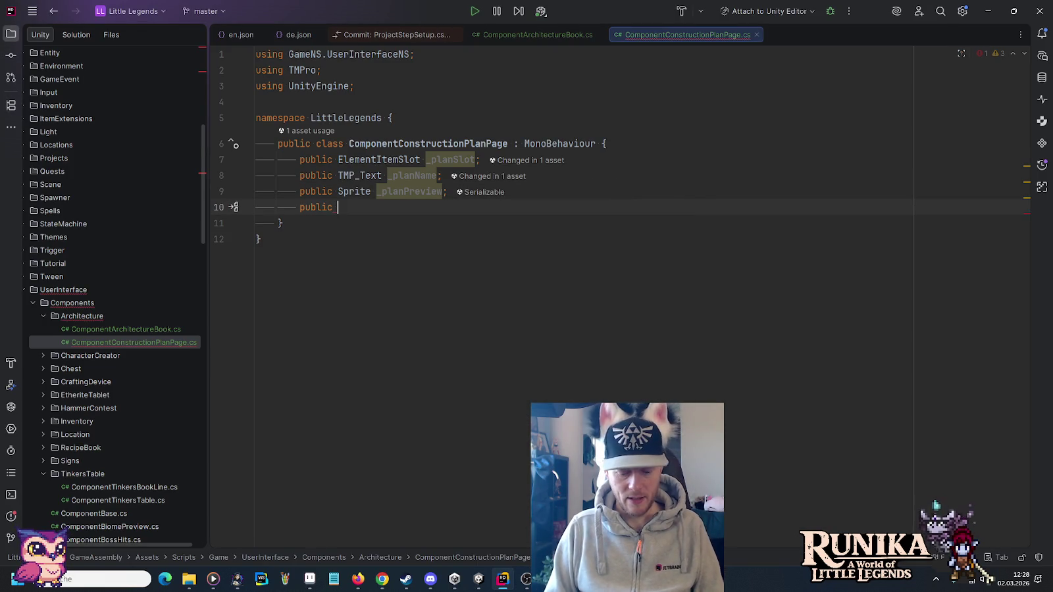
key("Return")
type("_image")
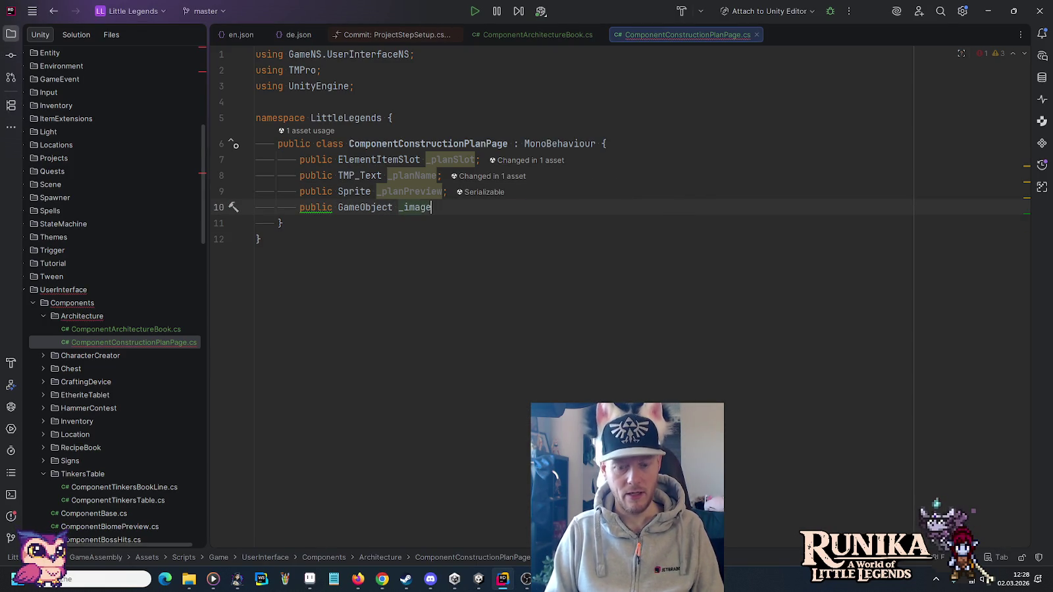
type("Bounds;")
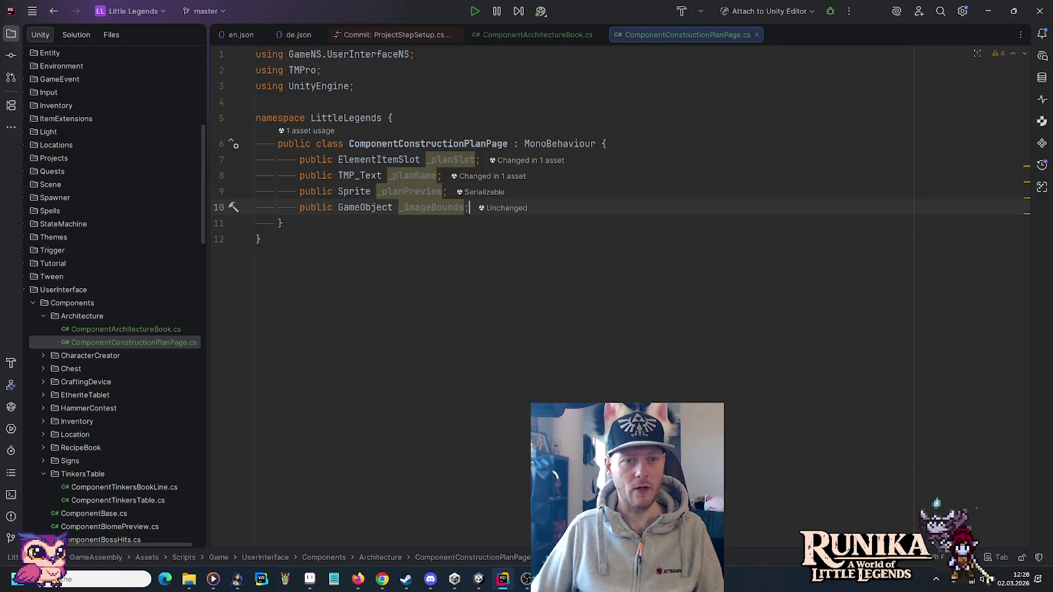
key("alt+Tab")
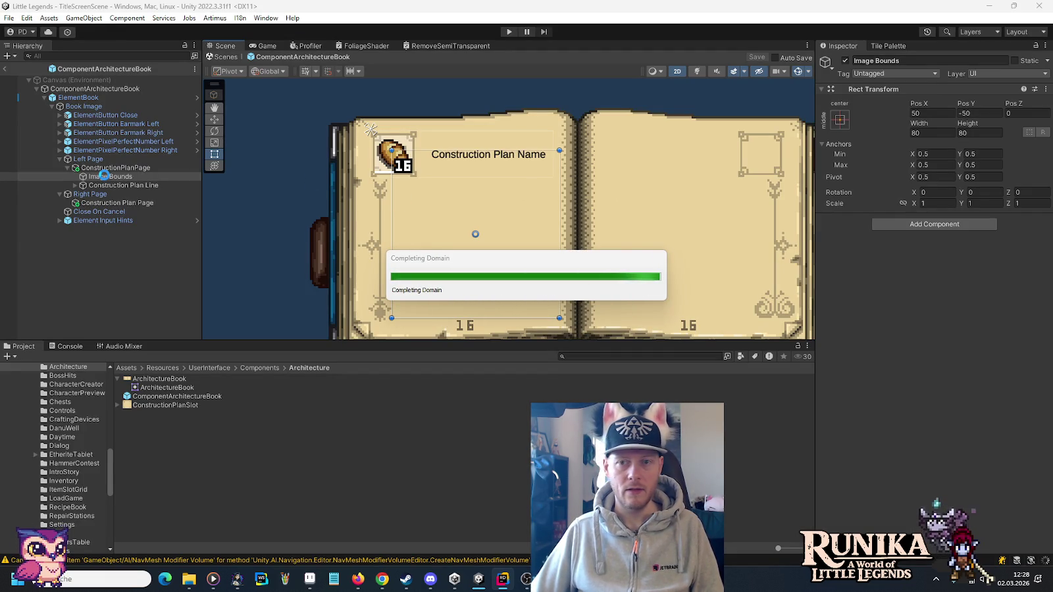
Centre the new Image by setting Pos X and Pos Y to 0.
left_click(944, 113)
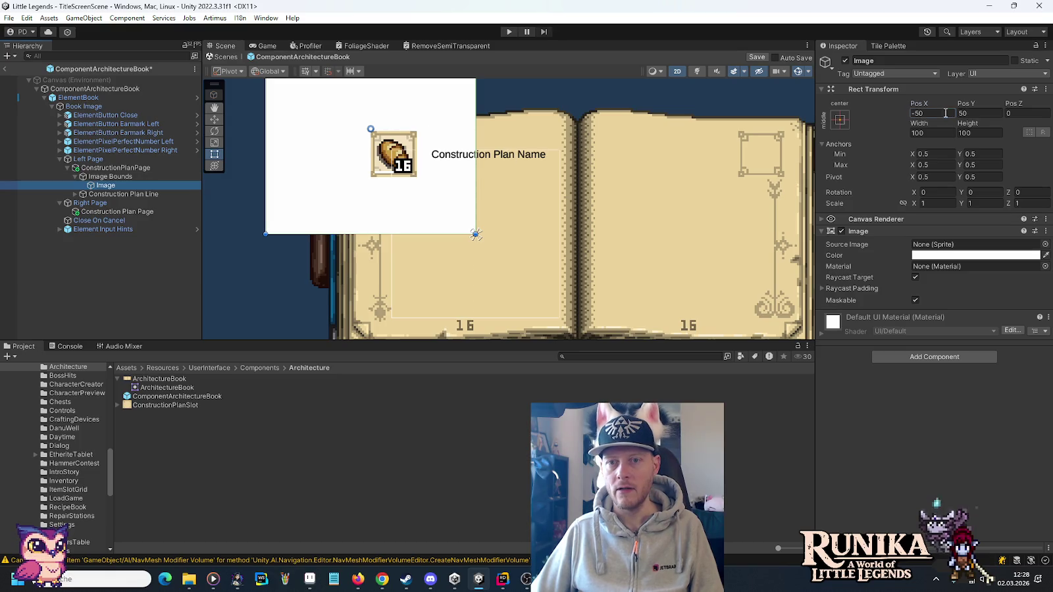
type("0")
left_click(982, 112)
type("0")
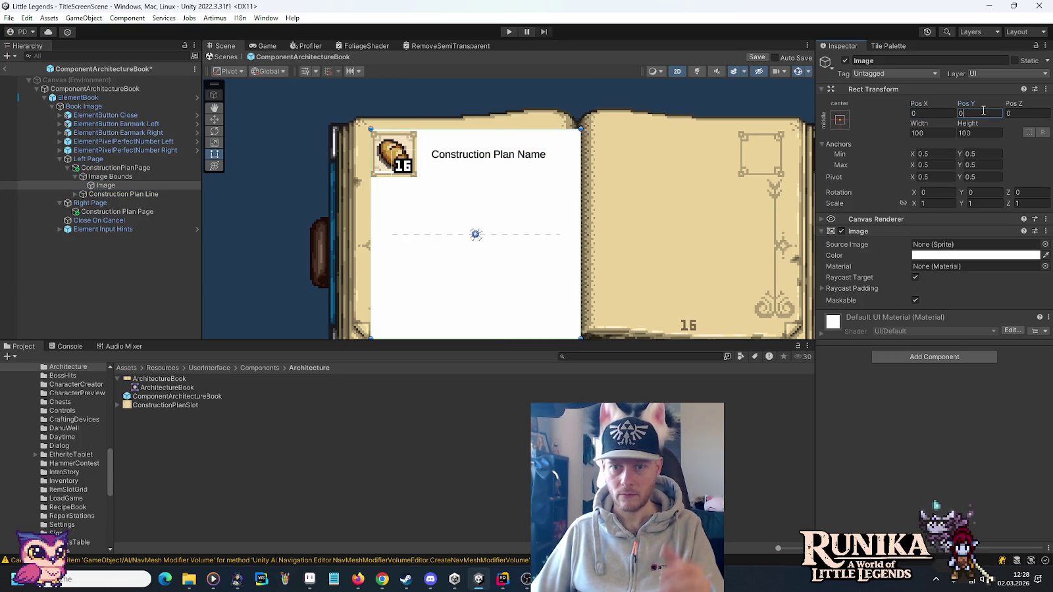
Set the Image's Source Image to the Mansion sprite.
left_click(1044, 244)
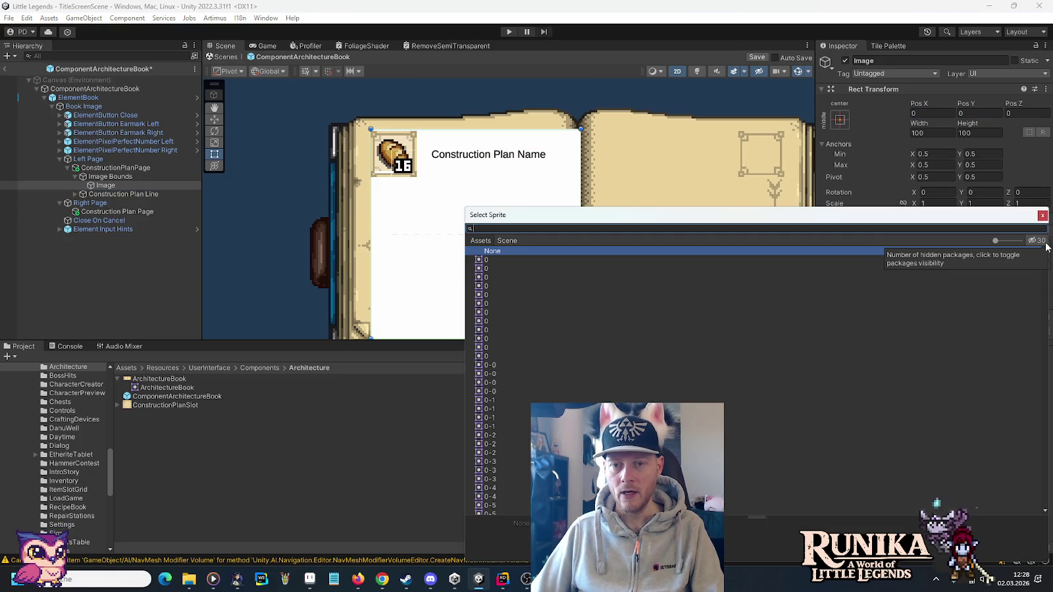
type("man")
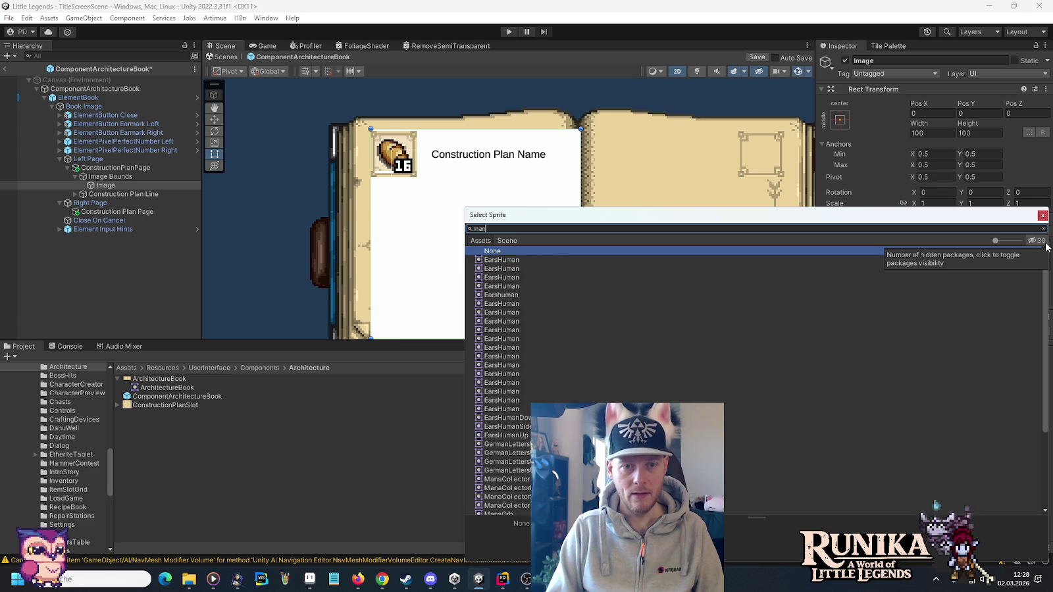
key("Down")
key("Down")
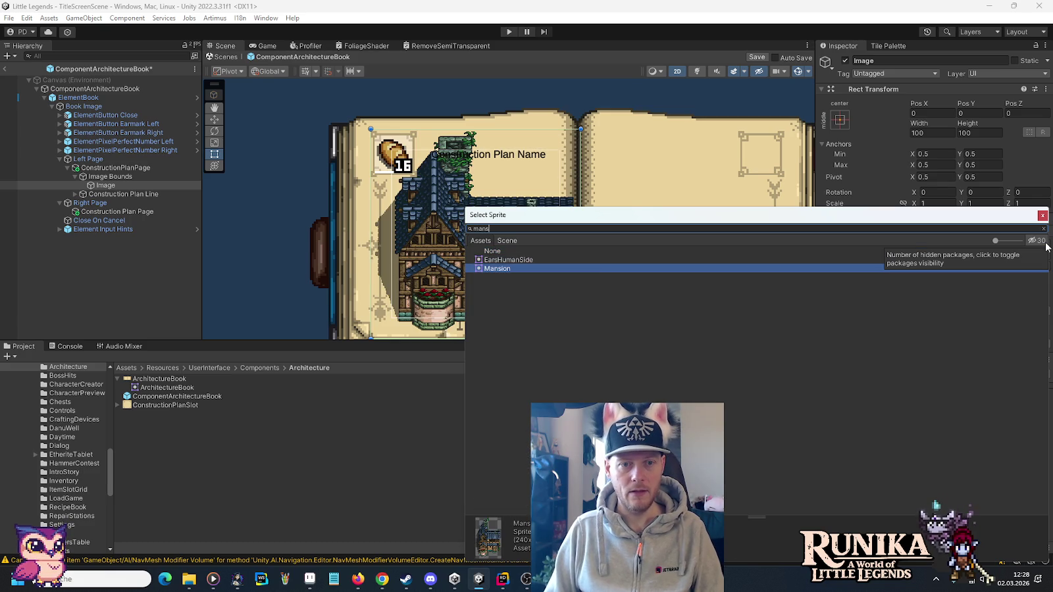
key("Return")
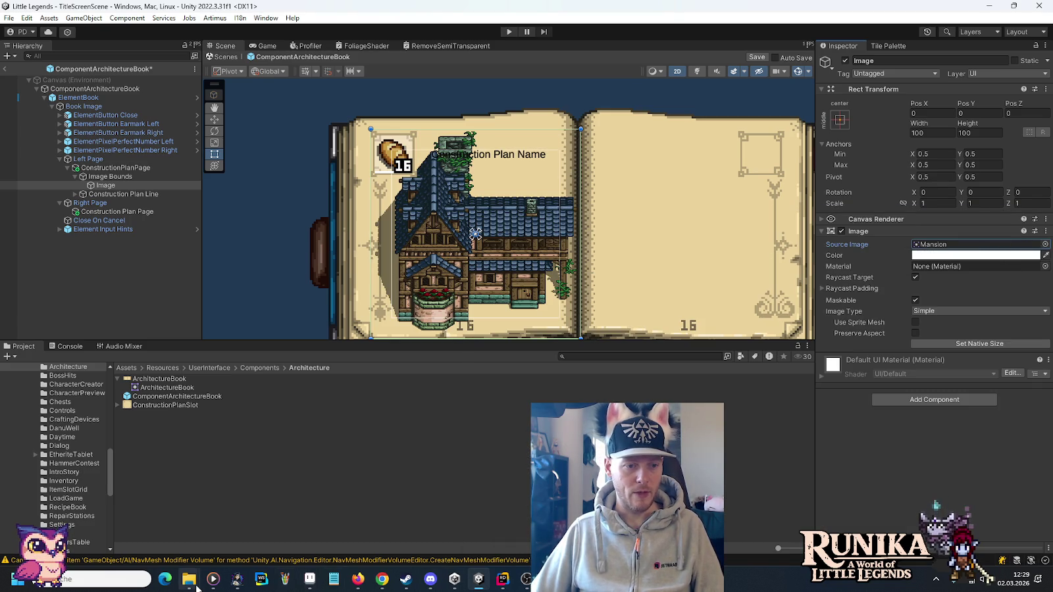
mouse_move(189, 579)
mouse_move(287, 521)
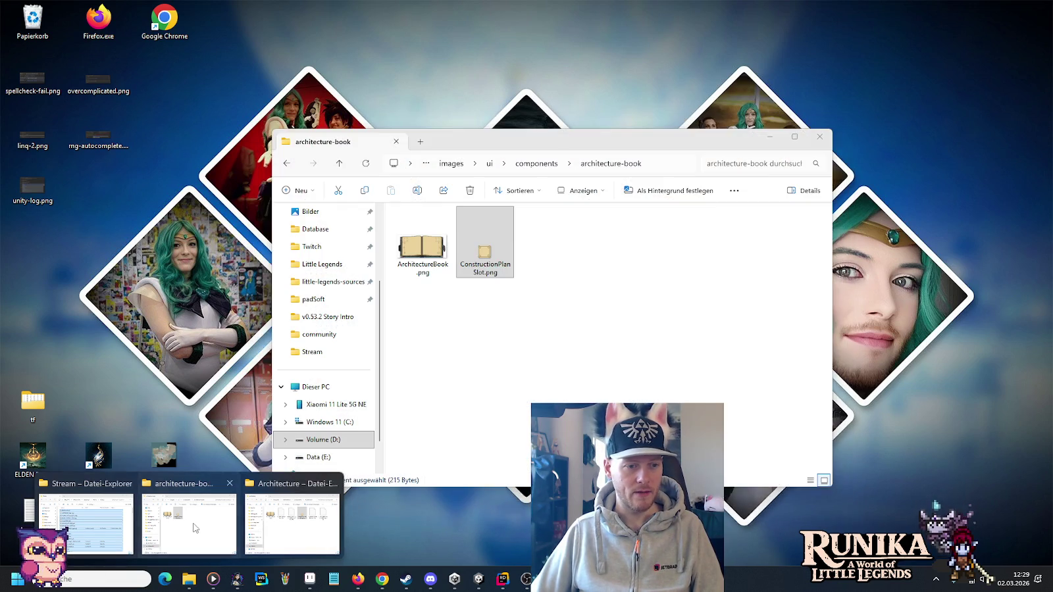
In File Explorer, navigate from the architecture-book folder to images > cutscenes.
left_click(189, 524)
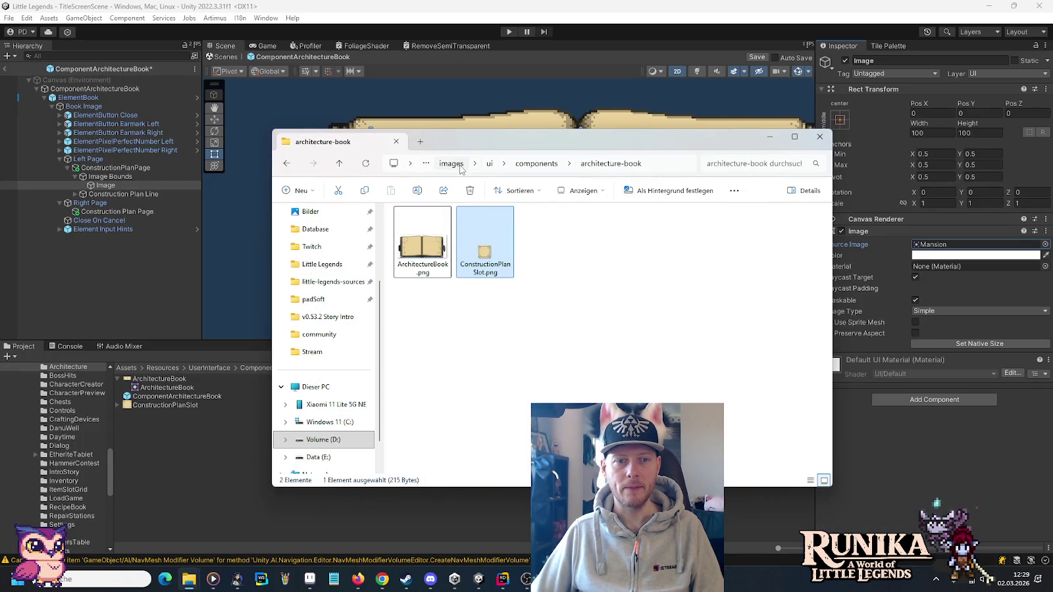
left_click(460, 165)
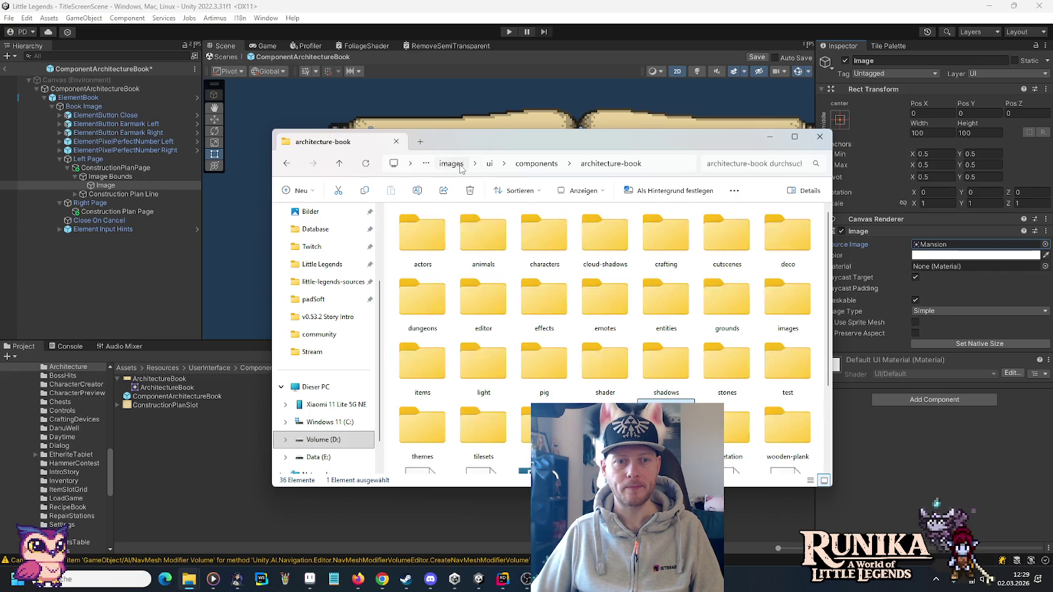
double_click(743, 244)
scroll(664, 316, "down", 5)
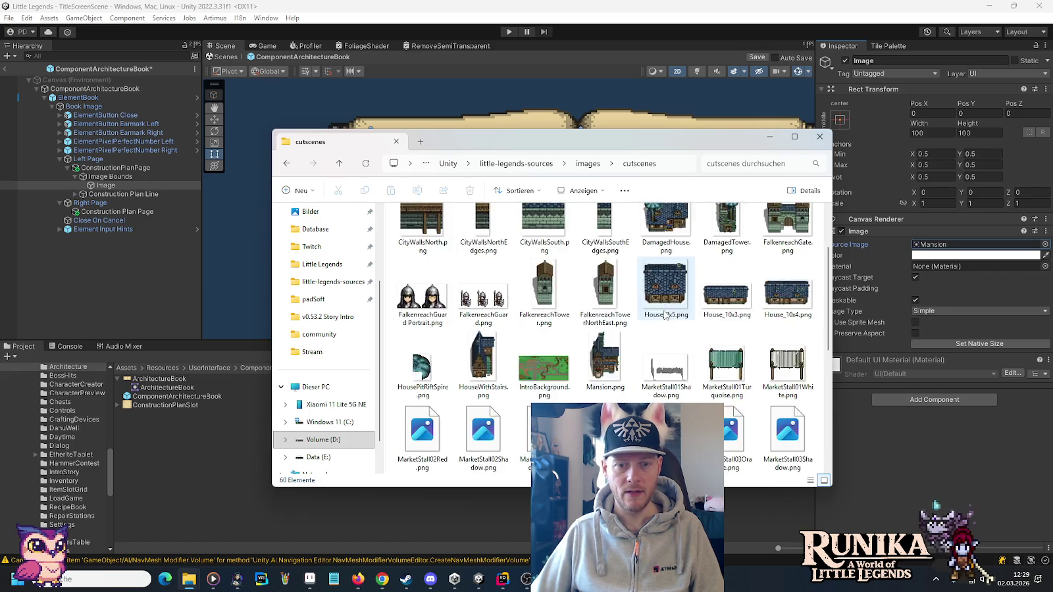
scroll(664, 315, "down", 2)
scroll(665, 315, "up", 4)
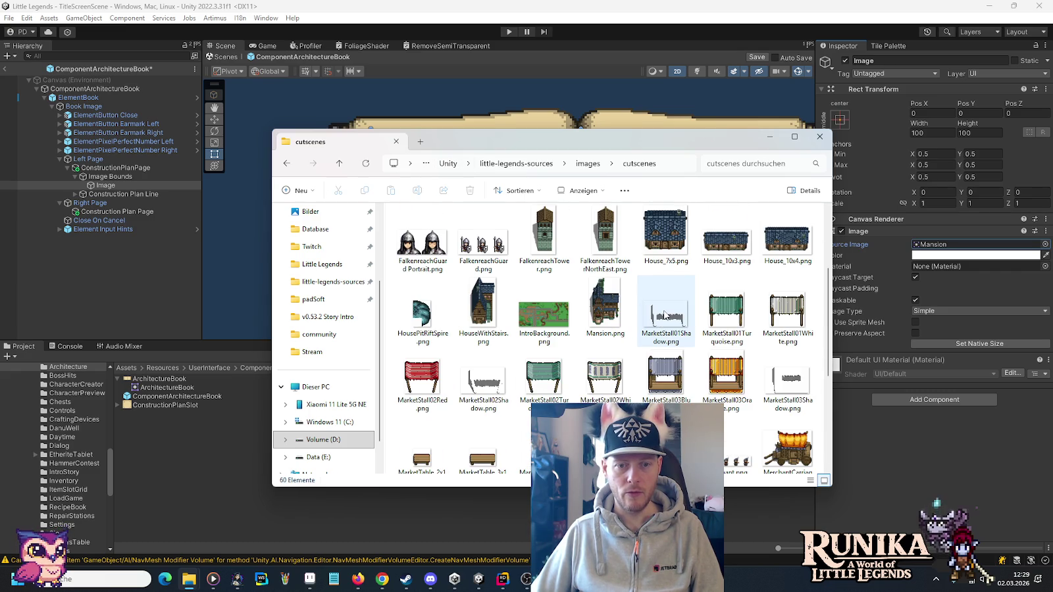
Check the Details properties of Mansion.png, cancel, and return to Unity.
left_click(600, 308)
right_click(601, 307)
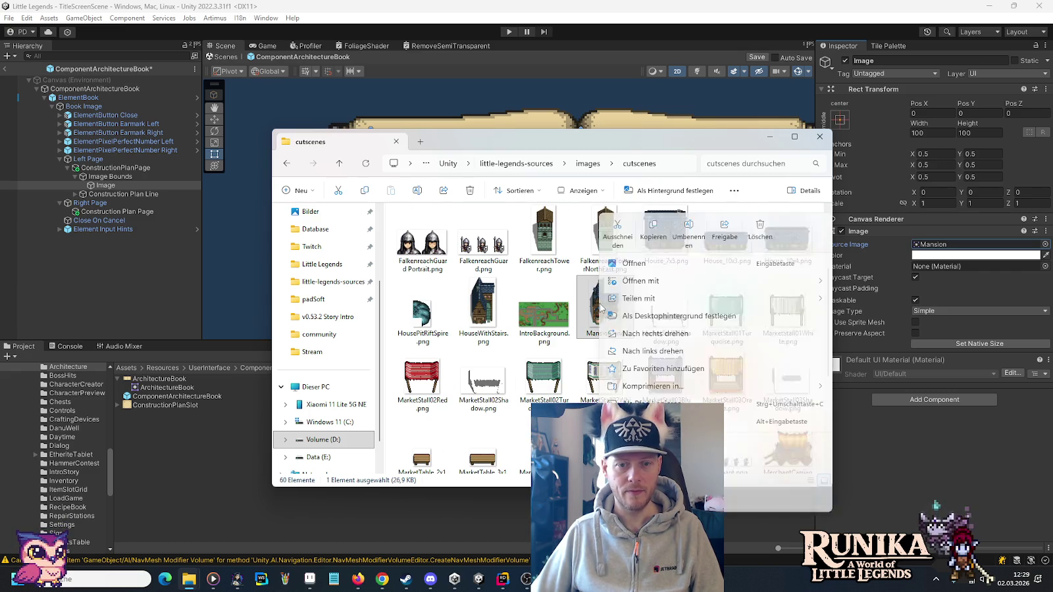
key("Escape")
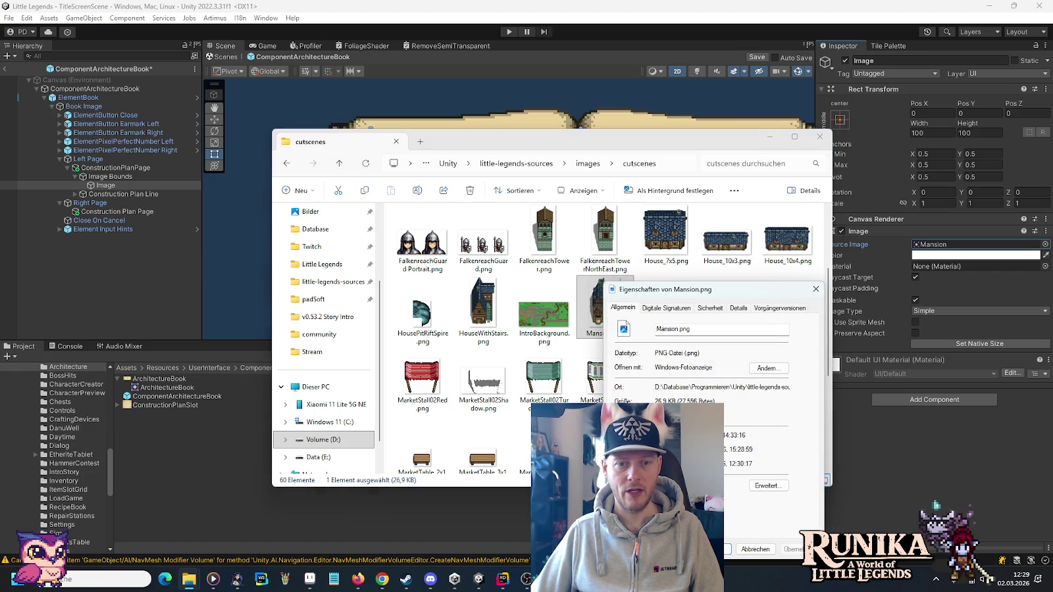
left_click(733, 310)
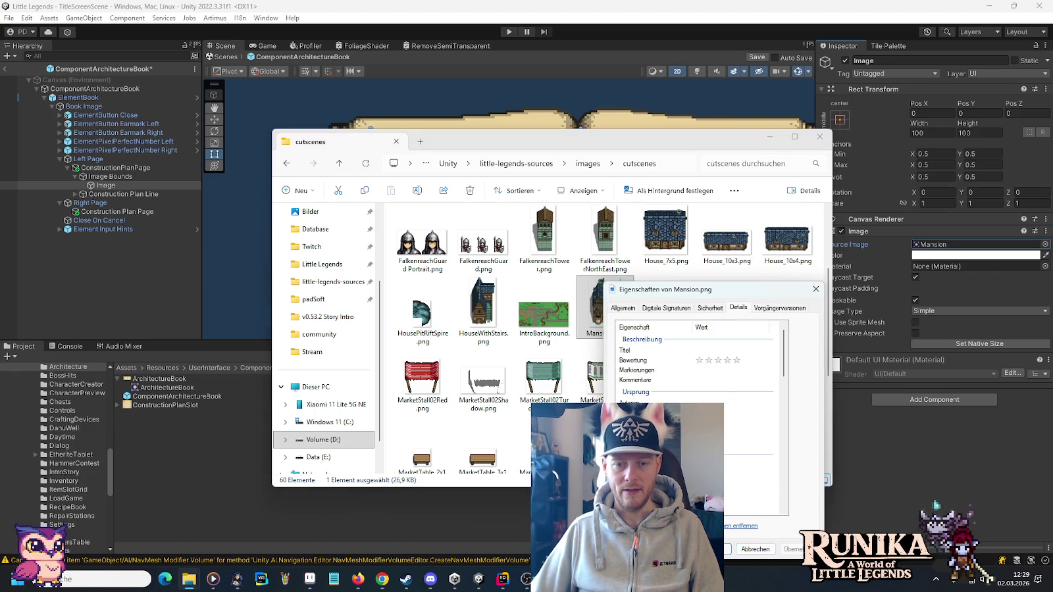
left_click(754, 550)
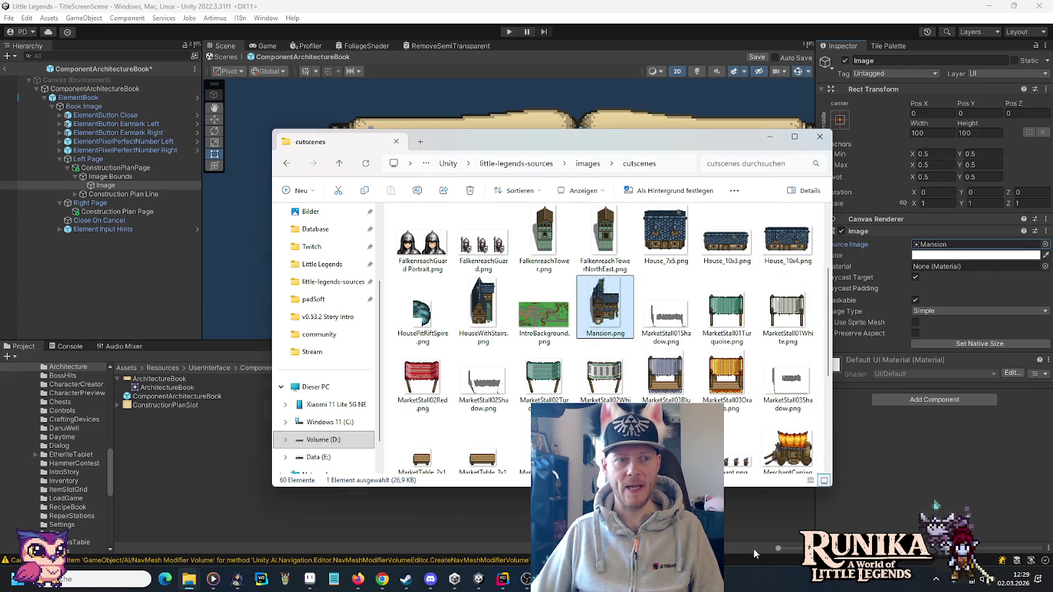
left_click(115, 184)
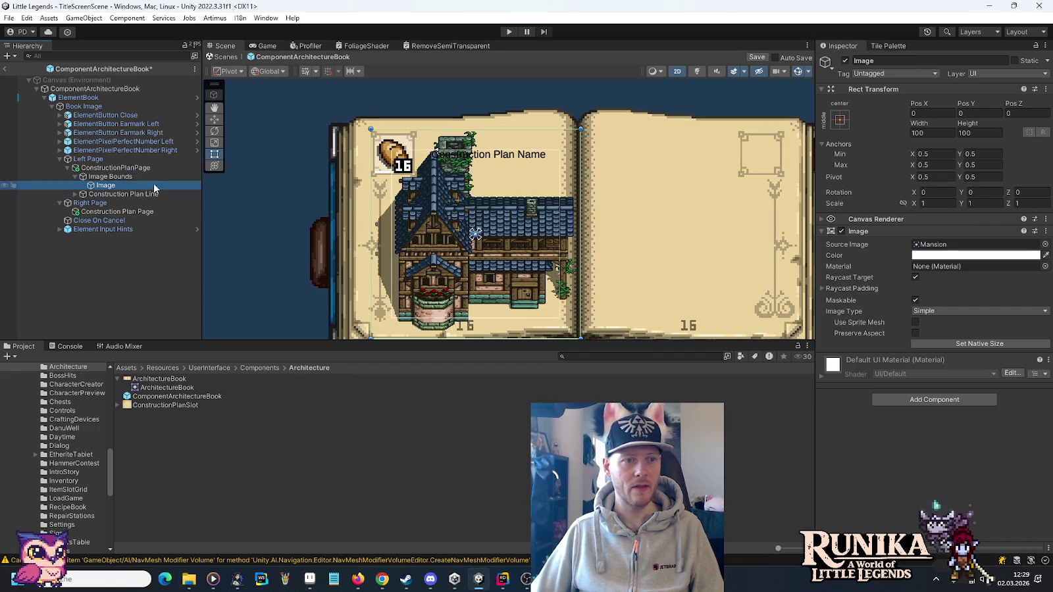
Size the Mansion Image to width 240 and height 384, then open Windows search.
left_click(928, 132)
type("240")
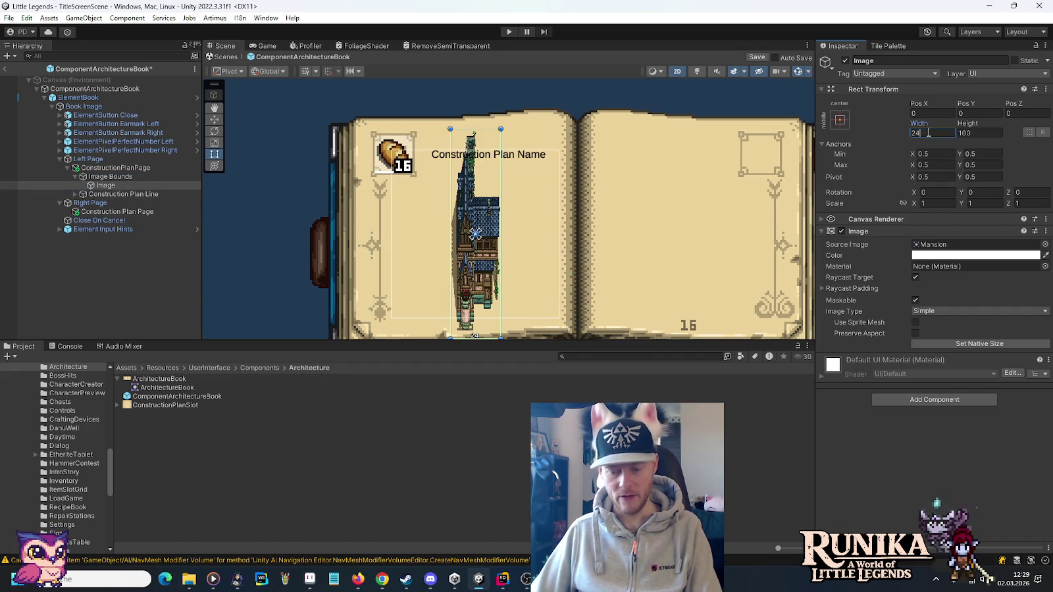
left_click(973, 132)
type("384")
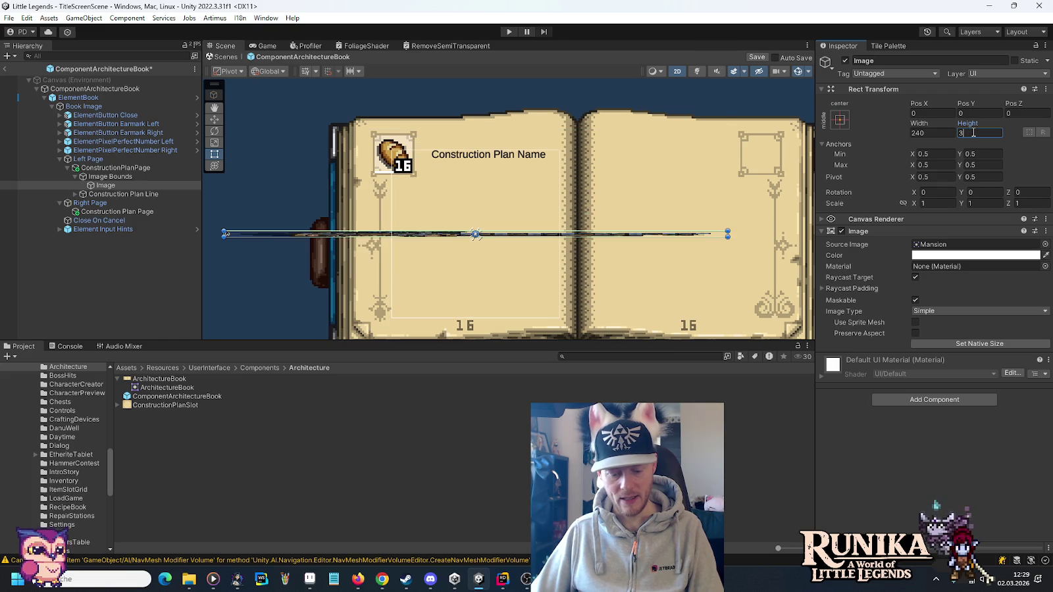
scroll(527, 183, "down", 5)
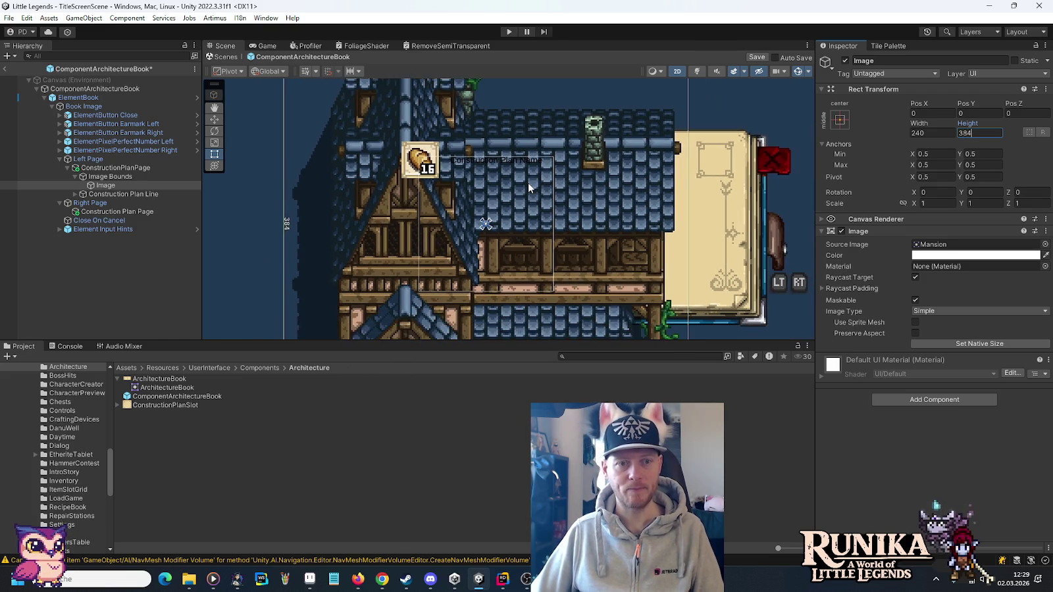
scroll(528, 187, "down", 3)
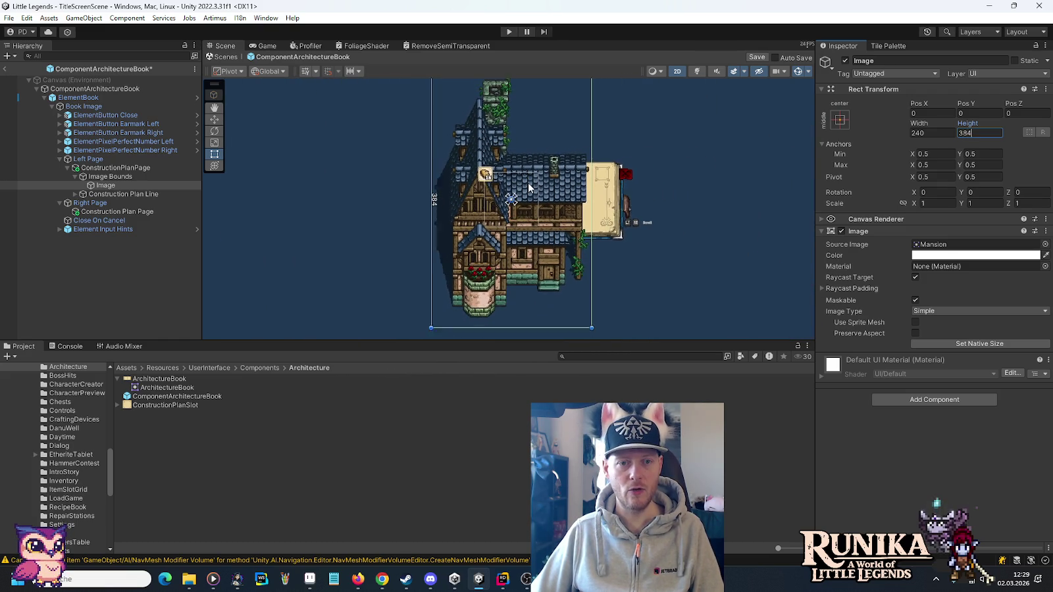
scroll(529, 187, "down", 2)
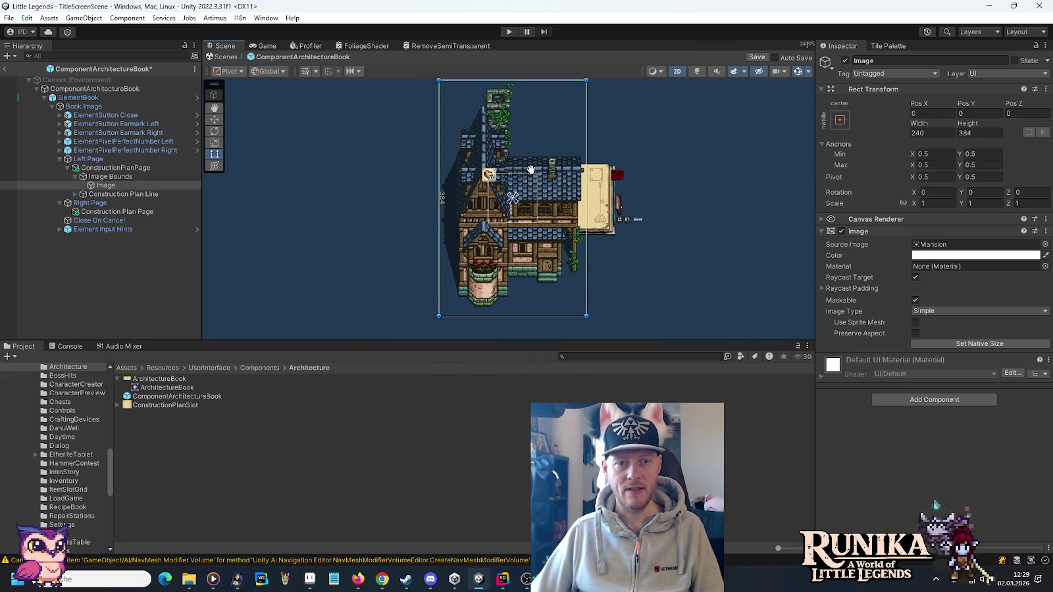
scroll(526, 186, "down", 1)
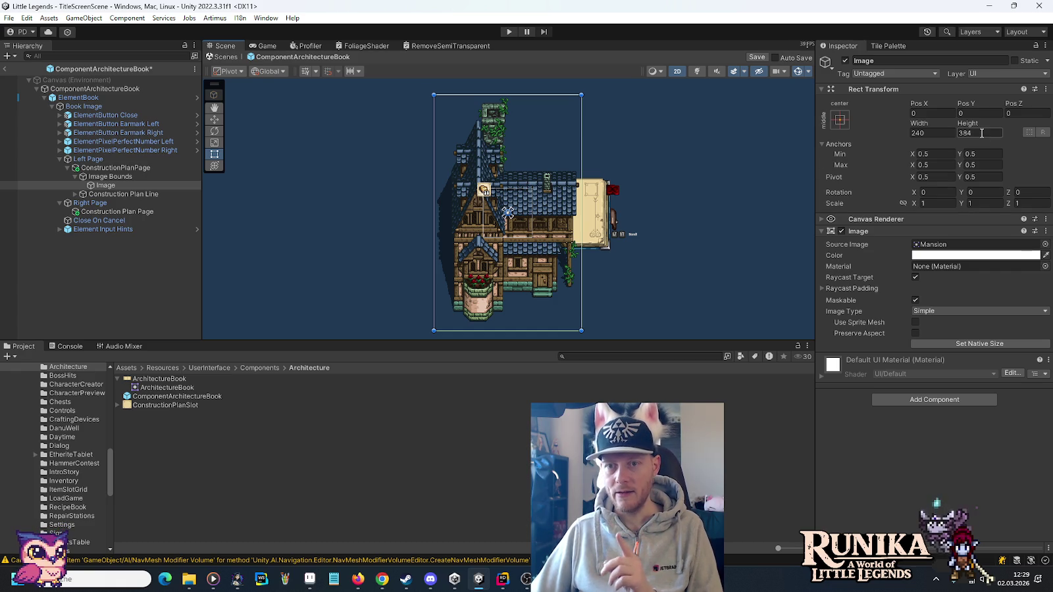
key("super")
Compute 80 ÷ 384 = 0.208333 in the Rechner calculator and close it.
type("rech")
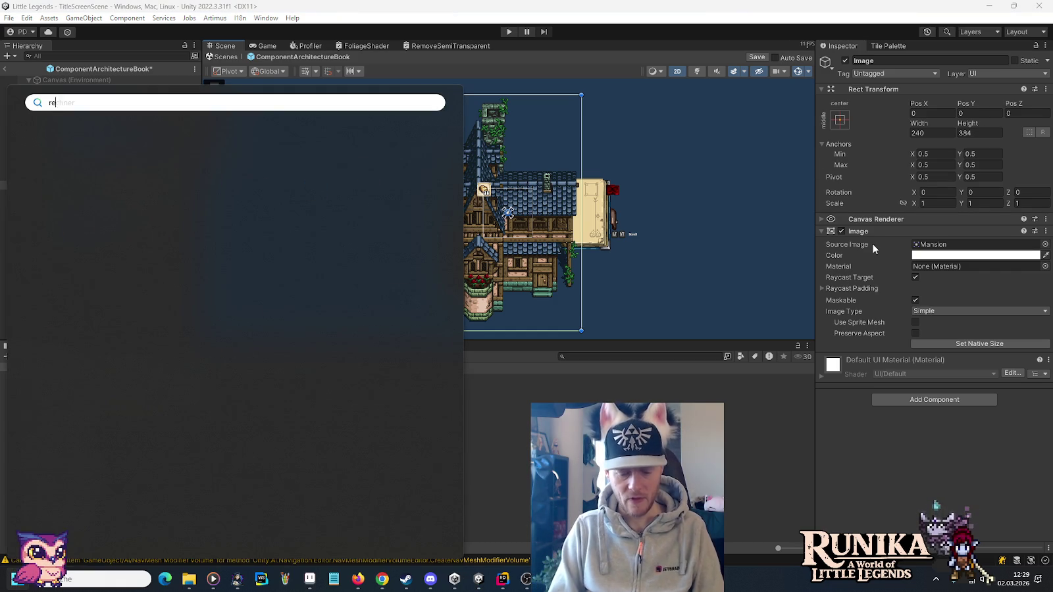
key("Return")
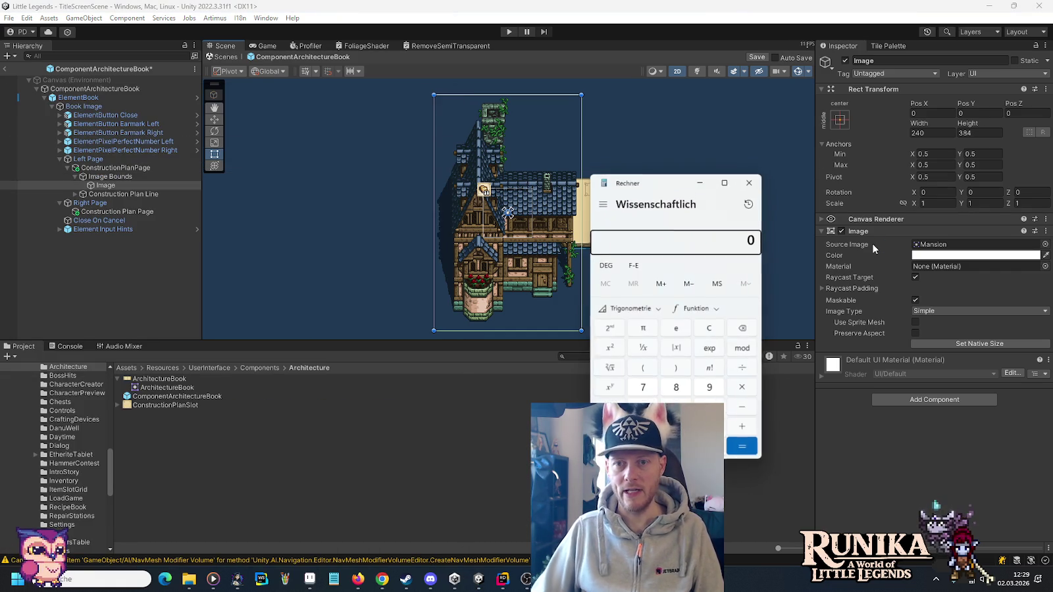
left_click(676, 389)
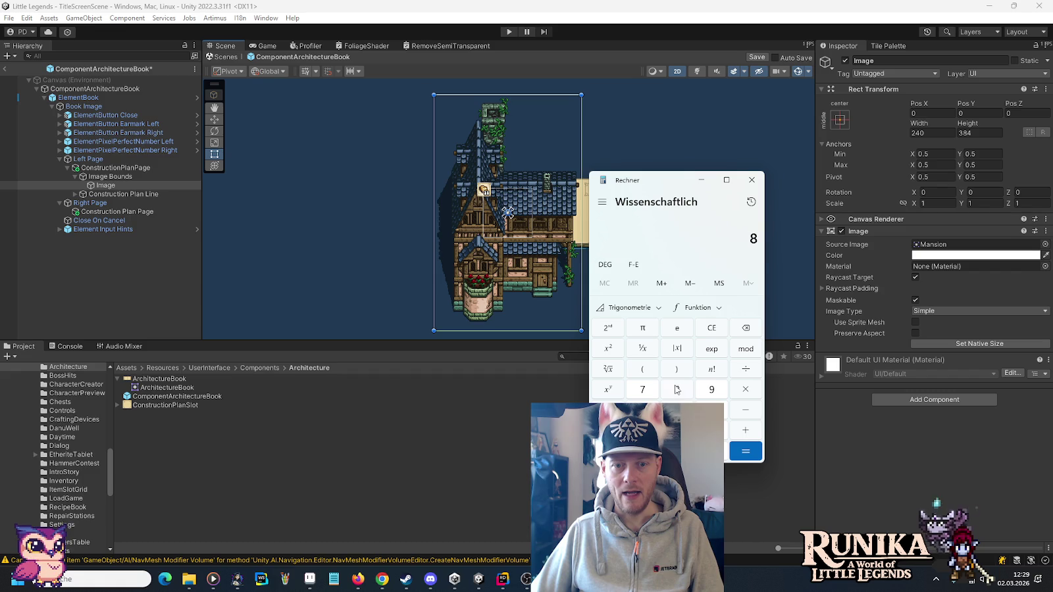
type("0/38")
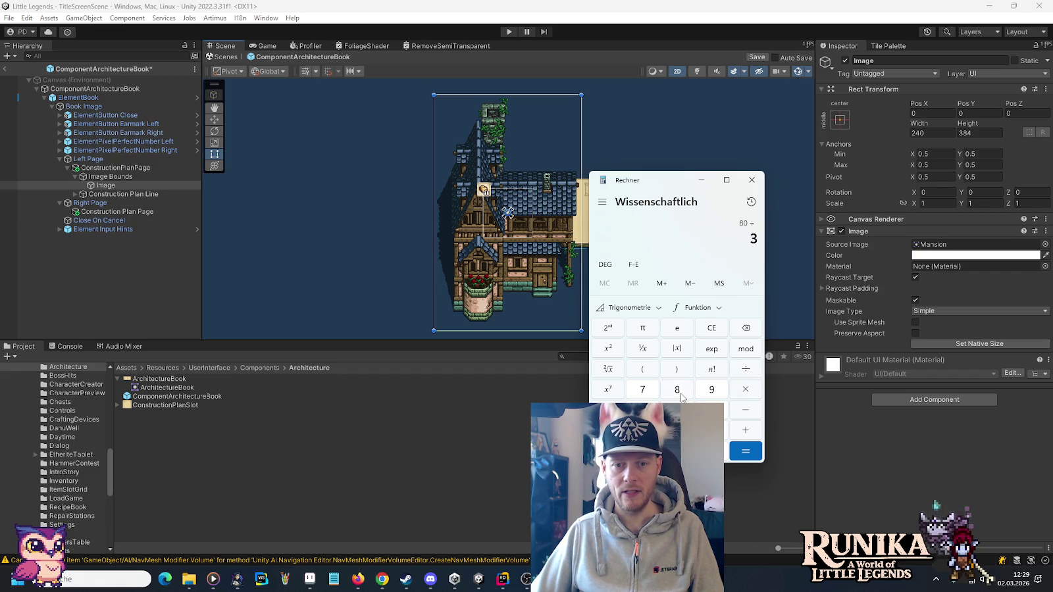
type("4")
left_click(748, 458)
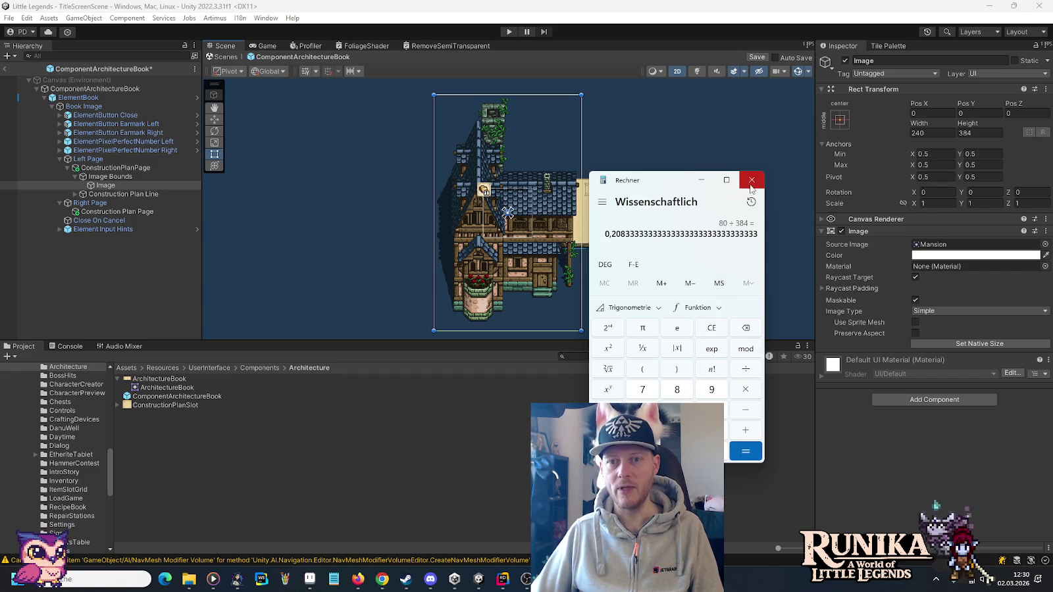
left_click(751, 179)
Paste 0.208333 into the Image's Scale X.
left_click(936, 202)
key("ctrl+v")
key("Tab")
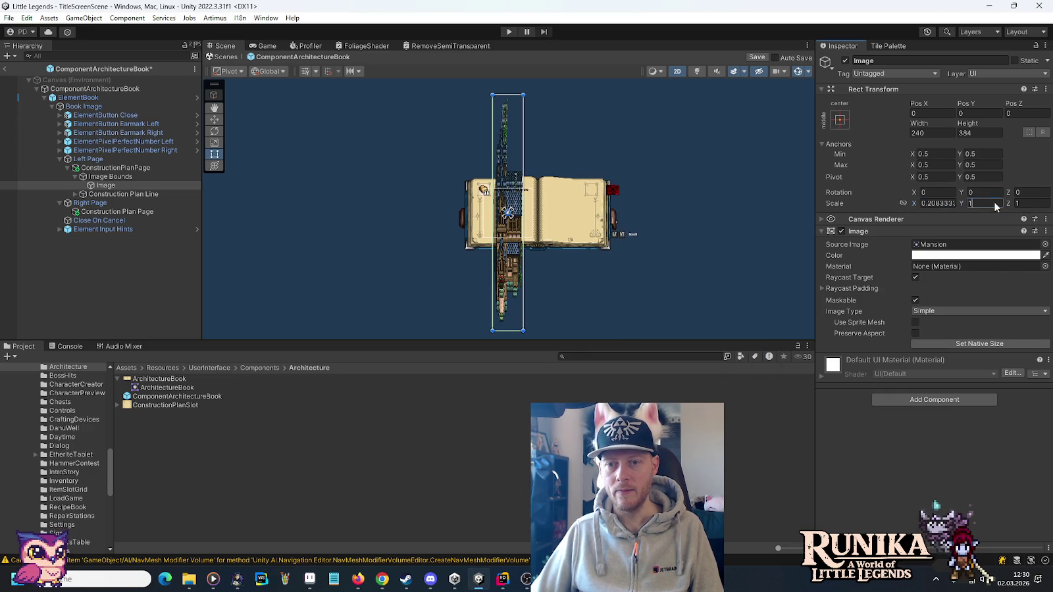
Paste 0.208333 into Scale Y and Z so the mansion fits the left page.
key("ctrl+v")
key("Tab")
key("ctrl+v")
scroll(513, 218, "up", 10)
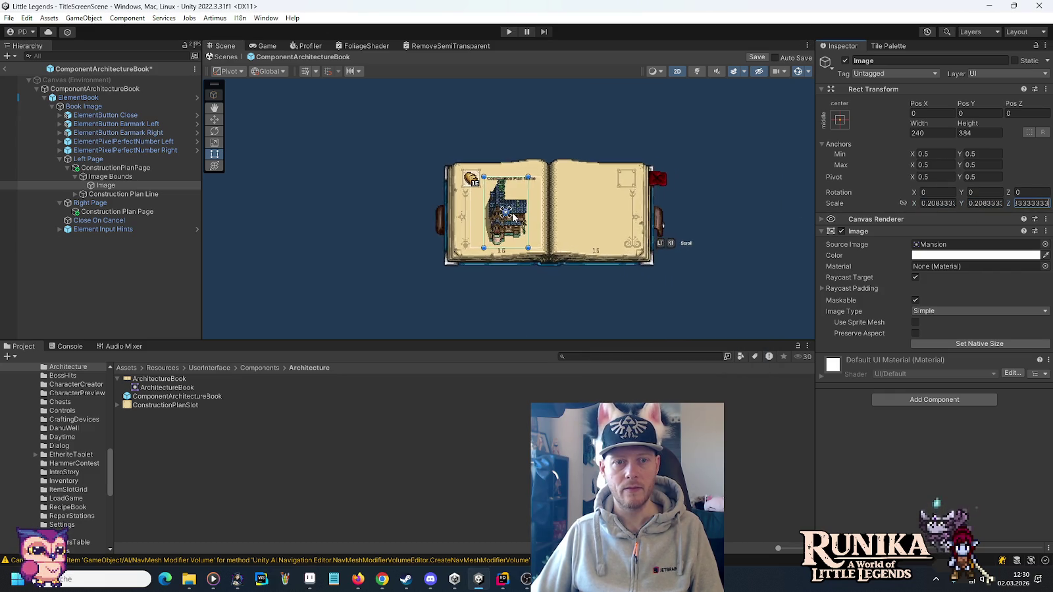
scroll(513, 217, "up", 3)
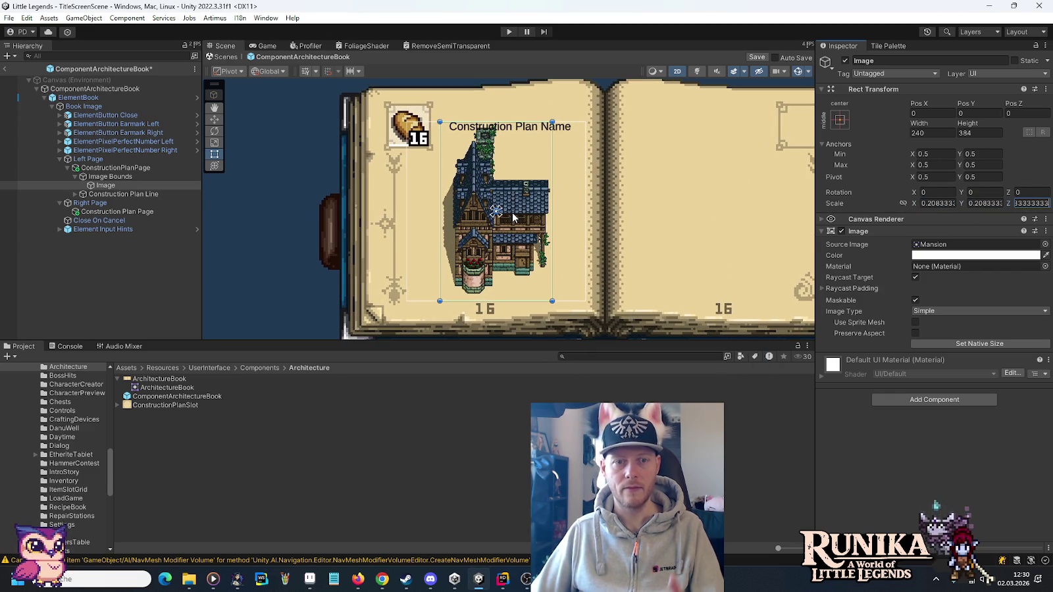
left_click(242, 236)
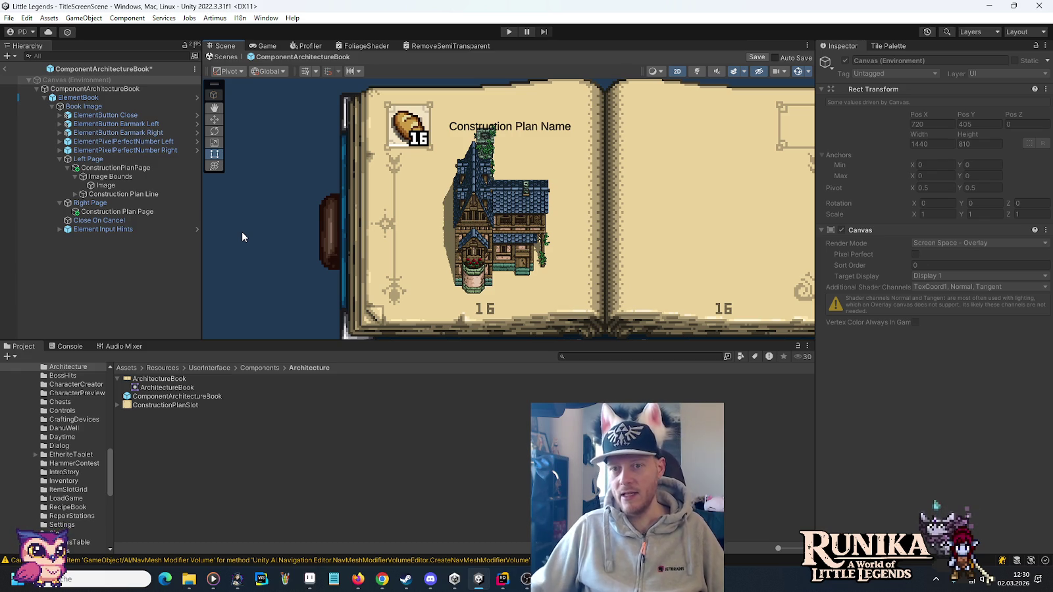
left_click(116, 187)
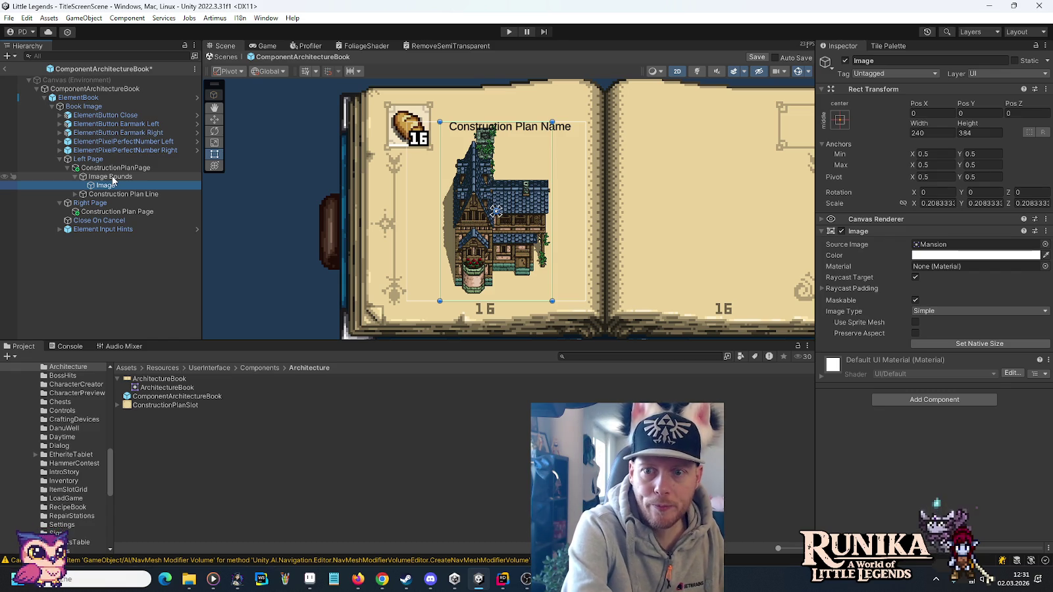
Rename the Image object to 'Preview Image'.
left_click(113, 167)
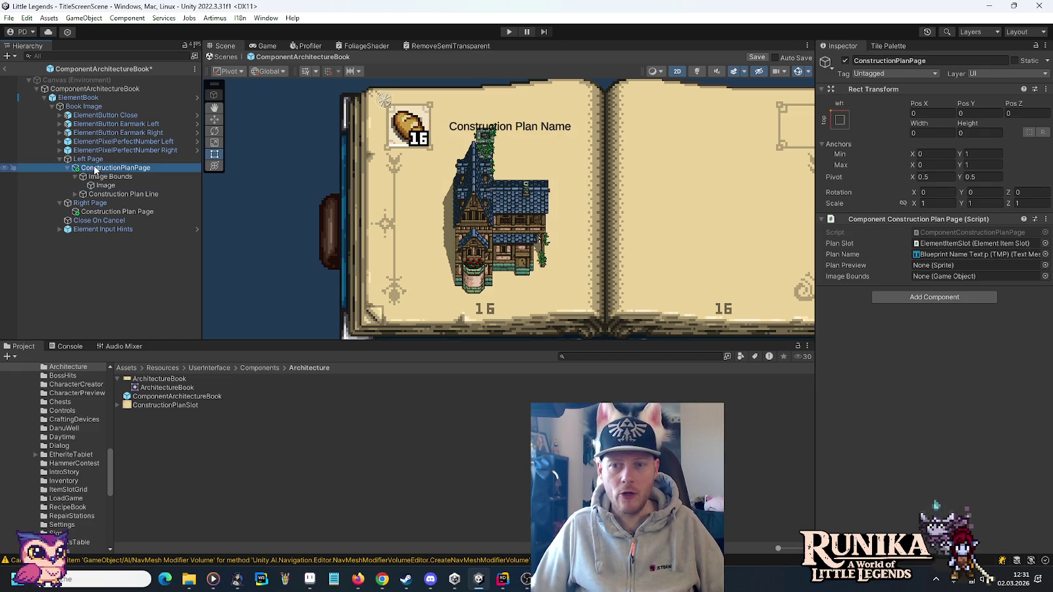
left_click(112, 185)
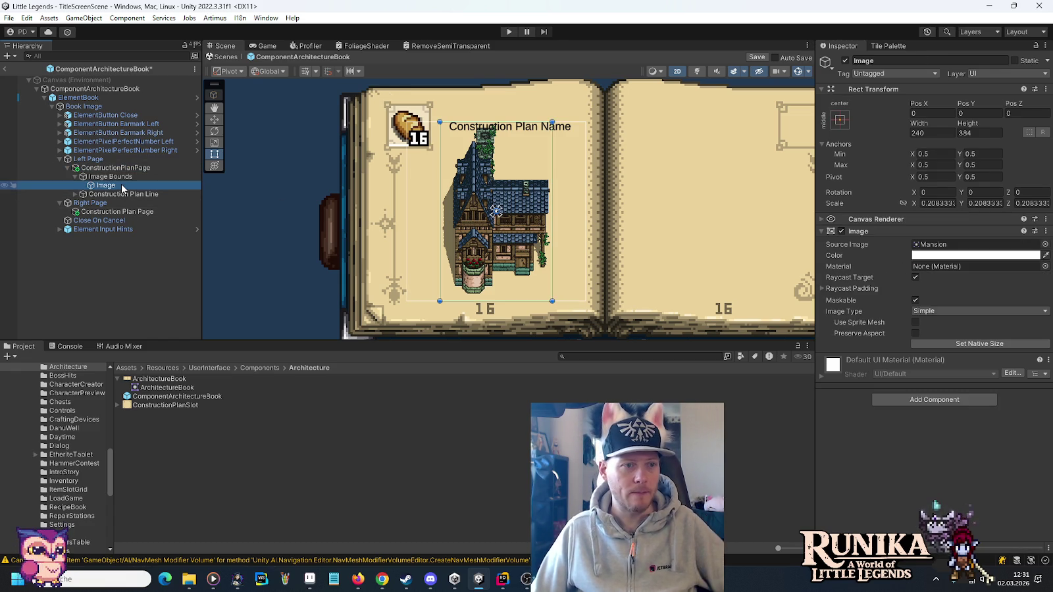
type("Preview")
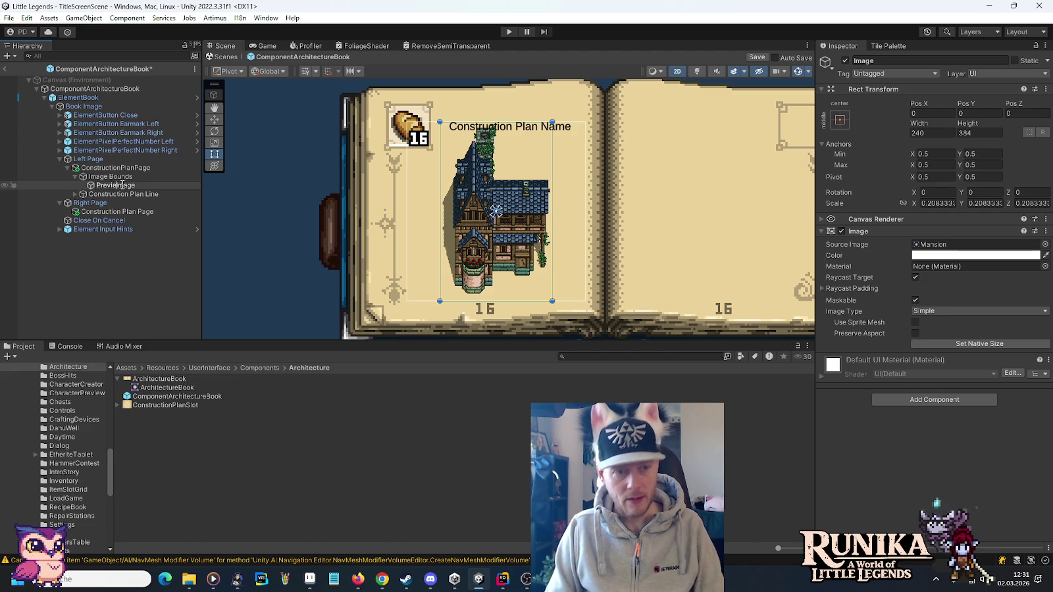
key("Return")
Assign Image Bounds to the ConstructionPlanPage's Image Bounds field and save the prefab.
left_click(113, 167)
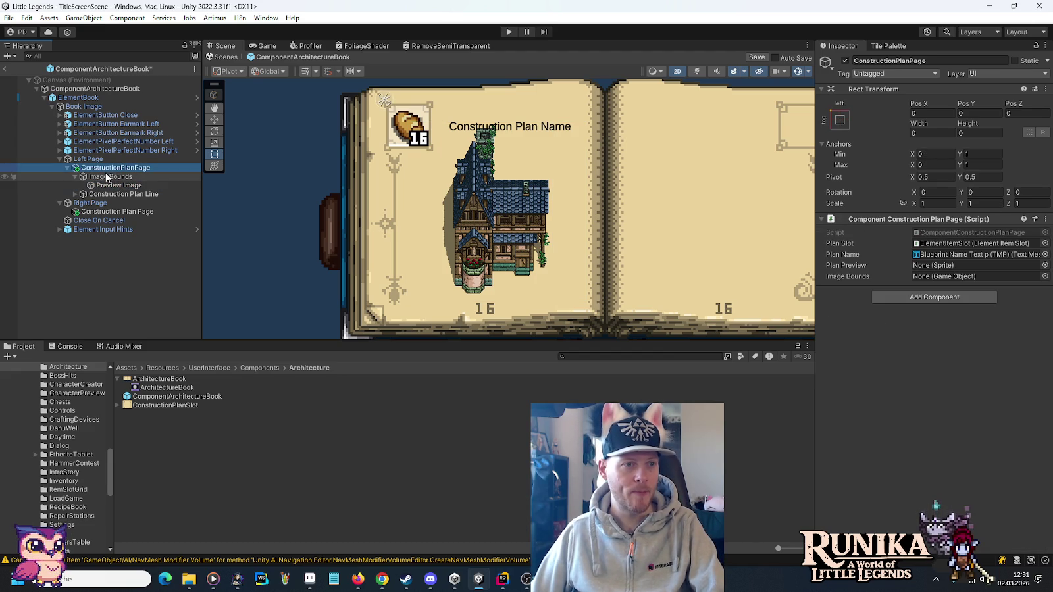
left_click_drag(913, 265, 947, 277)
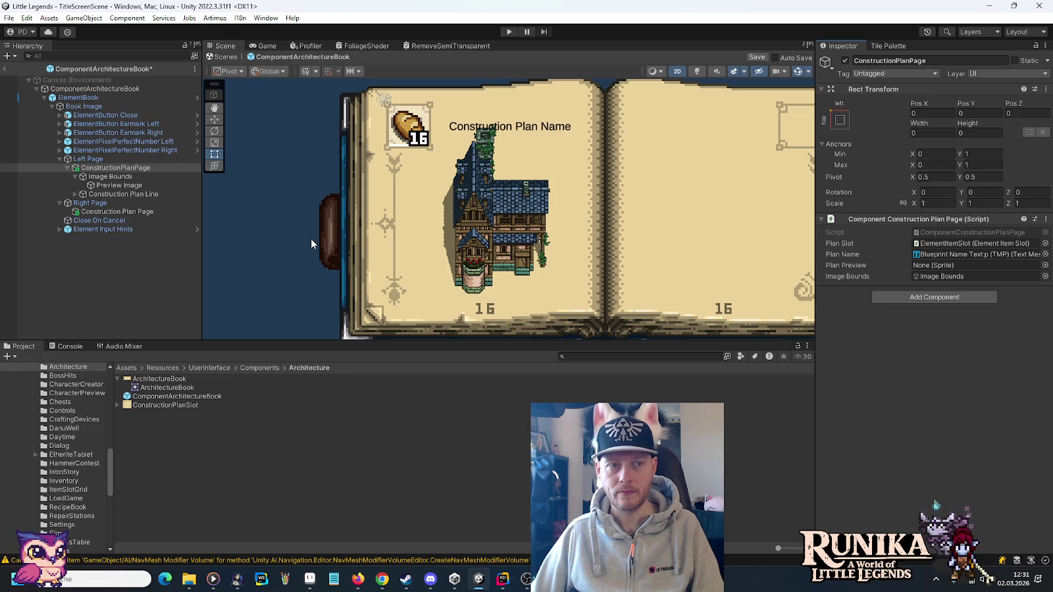
key("ctrl+s")
key("alt+Tab")
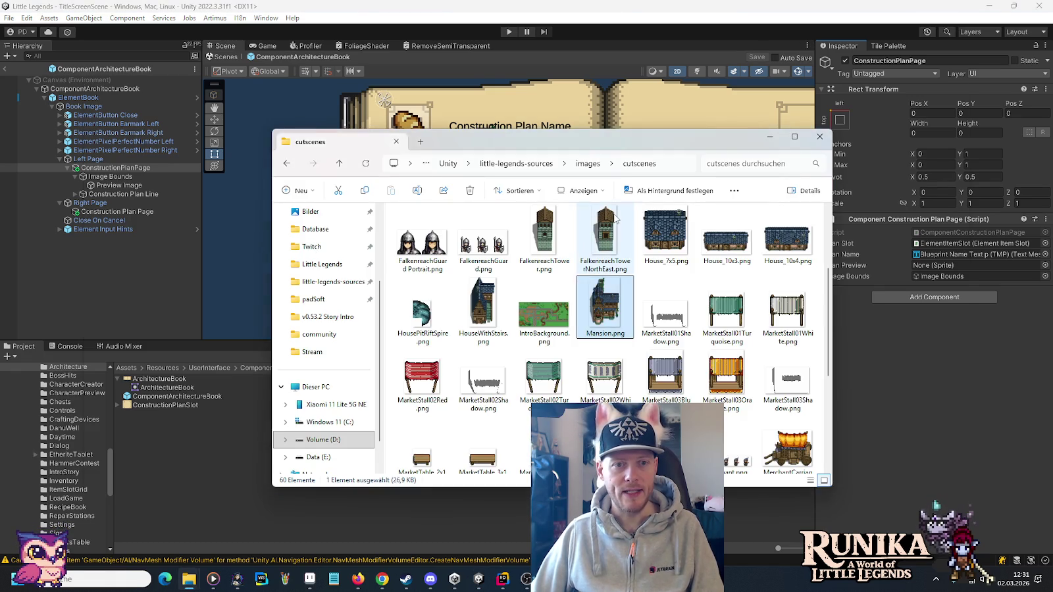
key("alt+Tab")
key("Tab")
Change _planPreview's type from Sprite to UnityEngine.UI Image, adding using UnityEngine.UI.
double_click(350, 188)
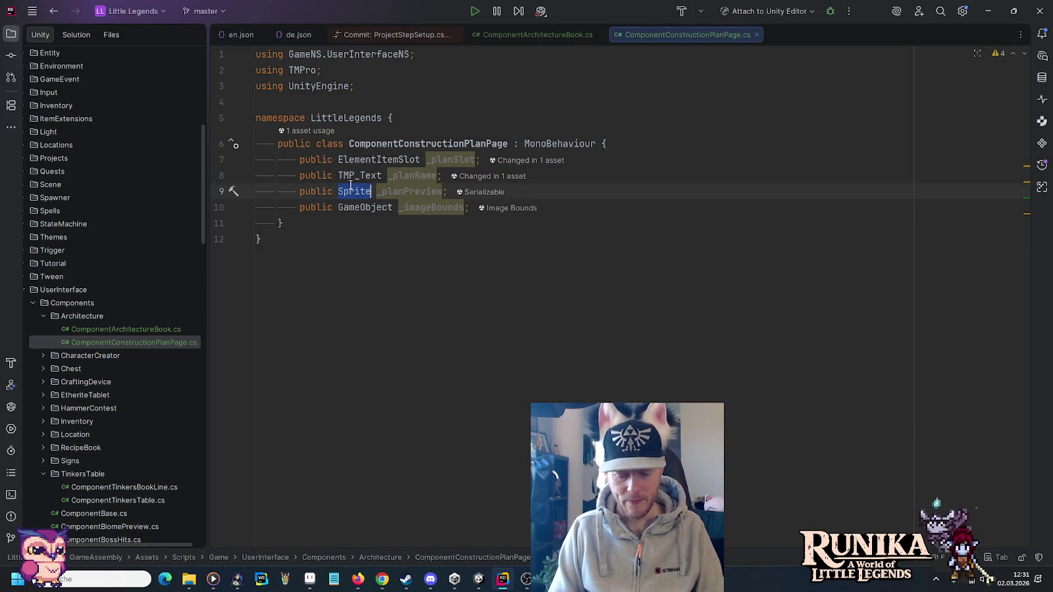
type("Image")
key("Down")
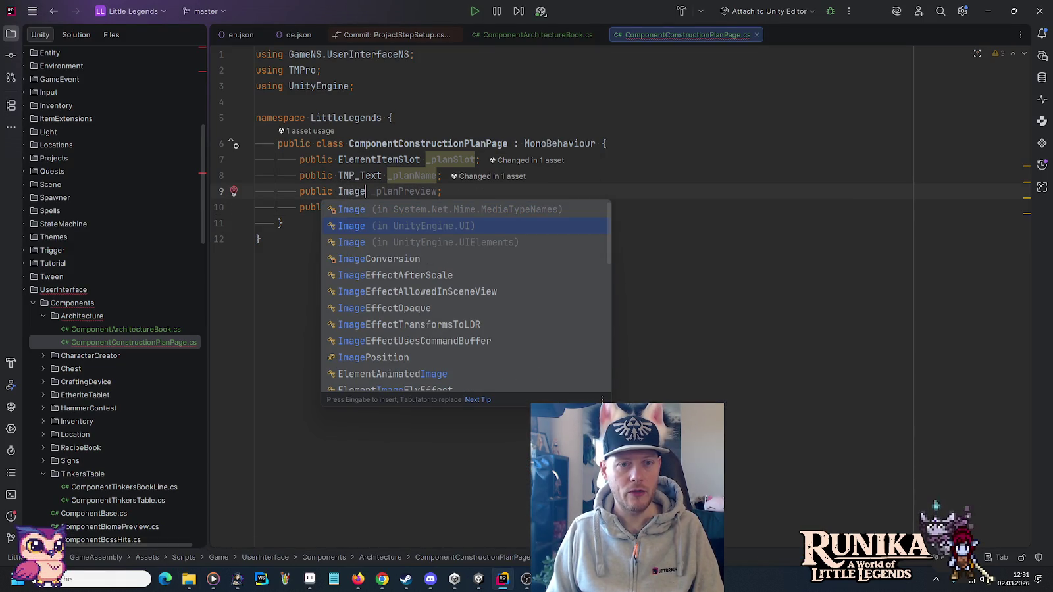
key("Return")
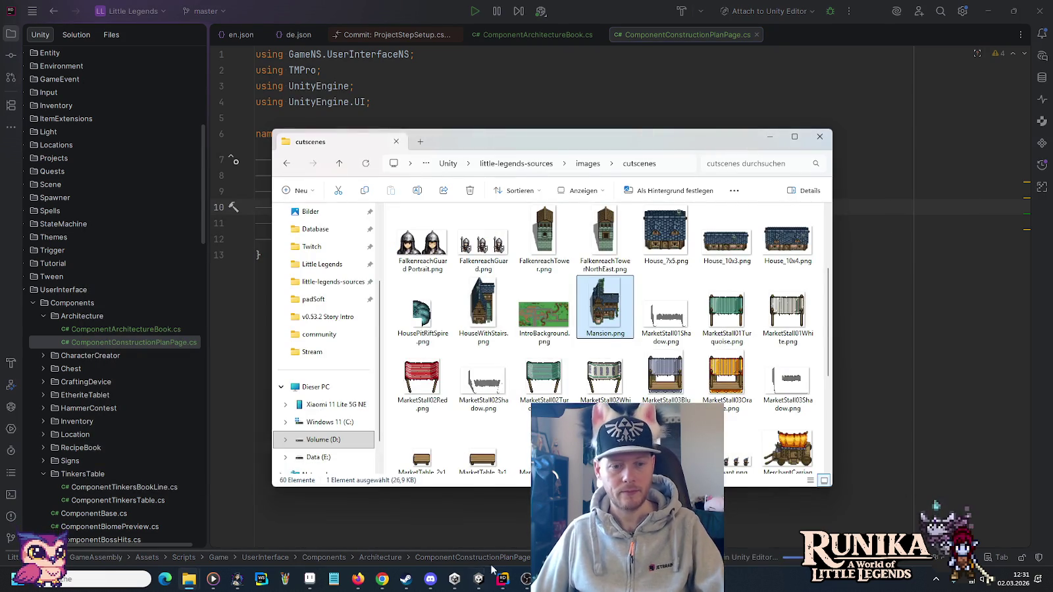
left_click(479, 584)
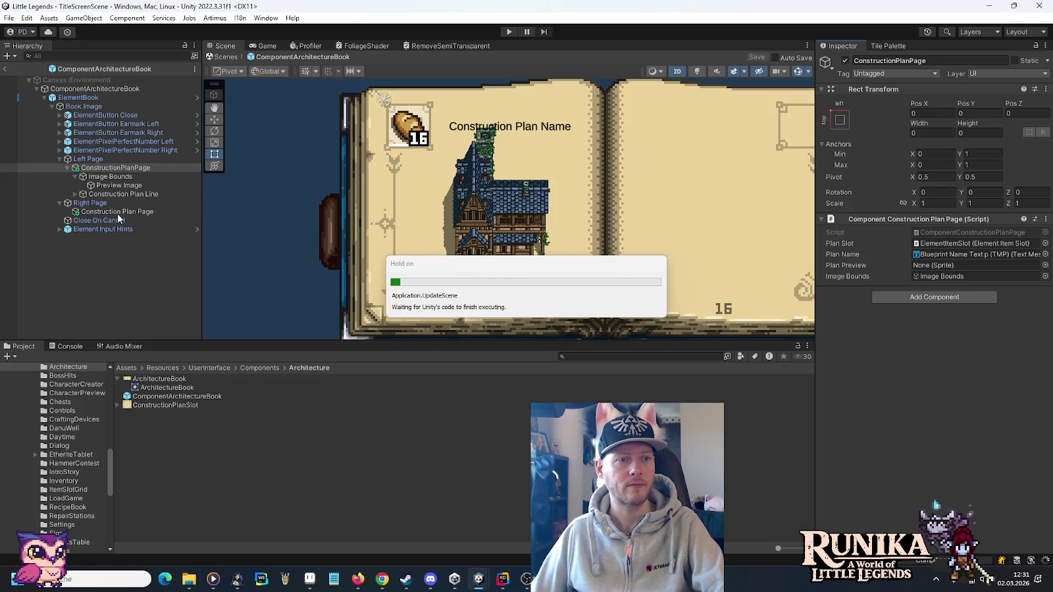
Assign Preview Image to Plan Preview and save ConstructionPlanPage as prefab 'ComponentConstructionPlanPage' in Architecture.
left_click_drag(119, 185, 934, 268)
key("ctrl+s")
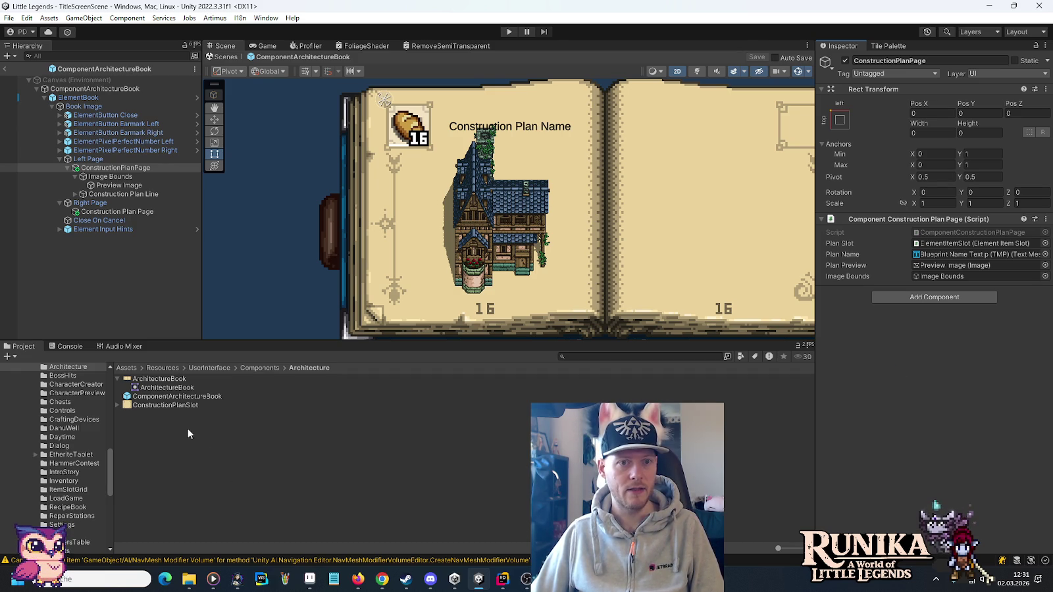
left_click(100, 169)
left_click_drag(138, 280, 169, 451)
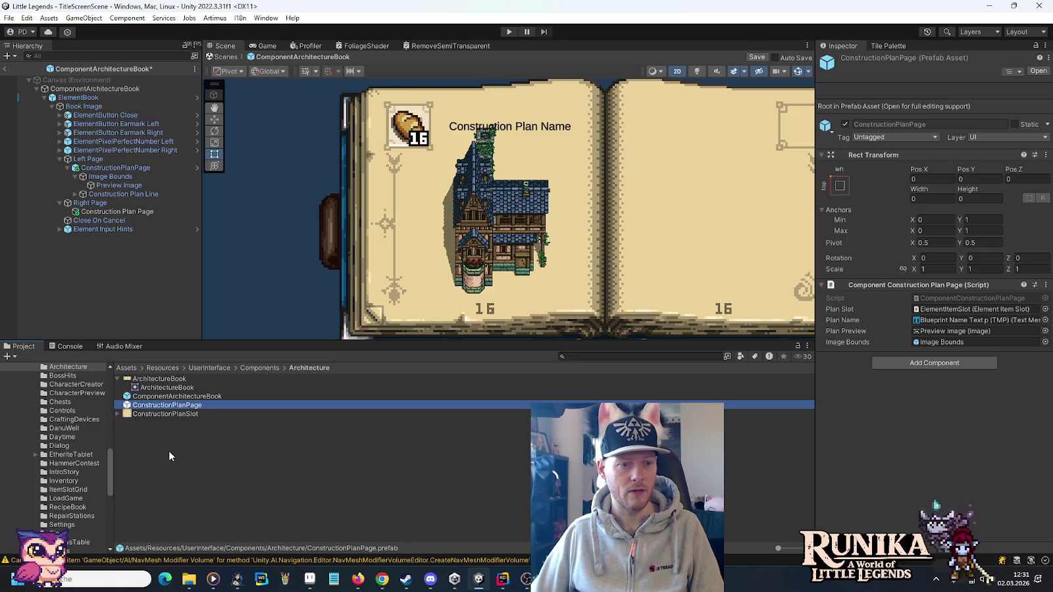
key("F2")
key("Home")
type("Component")
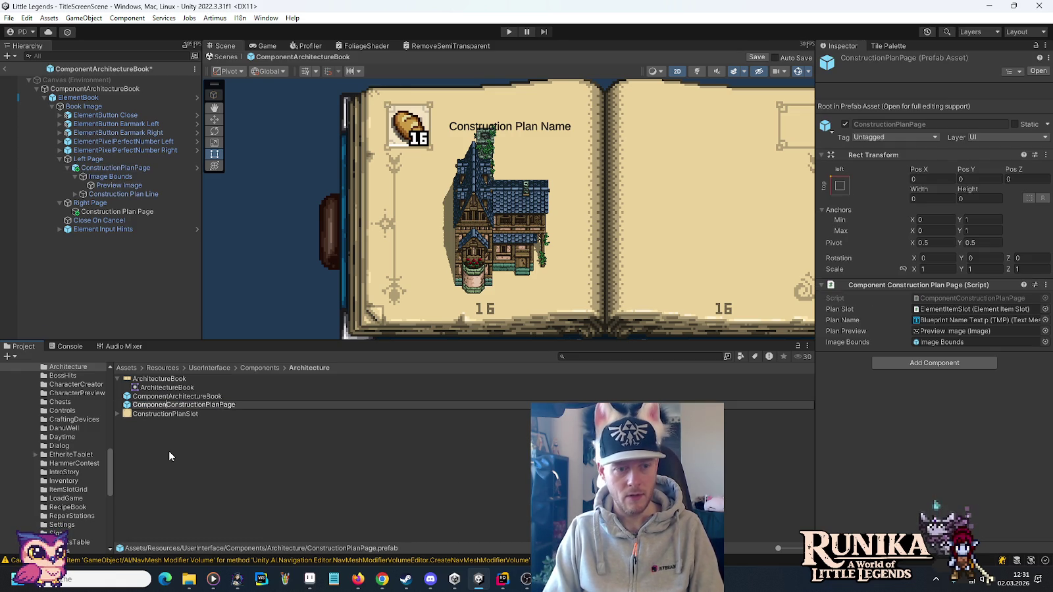
key("Return")
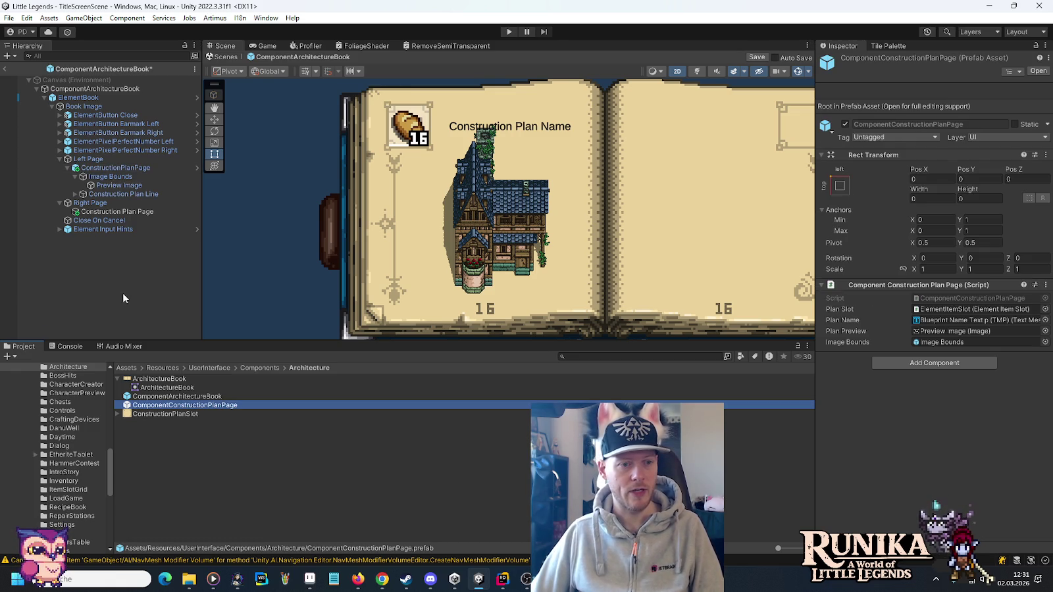
Replace Right Page's old plan page with a copy of the left ConstructionPlanPage, named ConstructionPlanPage.
left_click(104, 168)
key("ctrl+d")
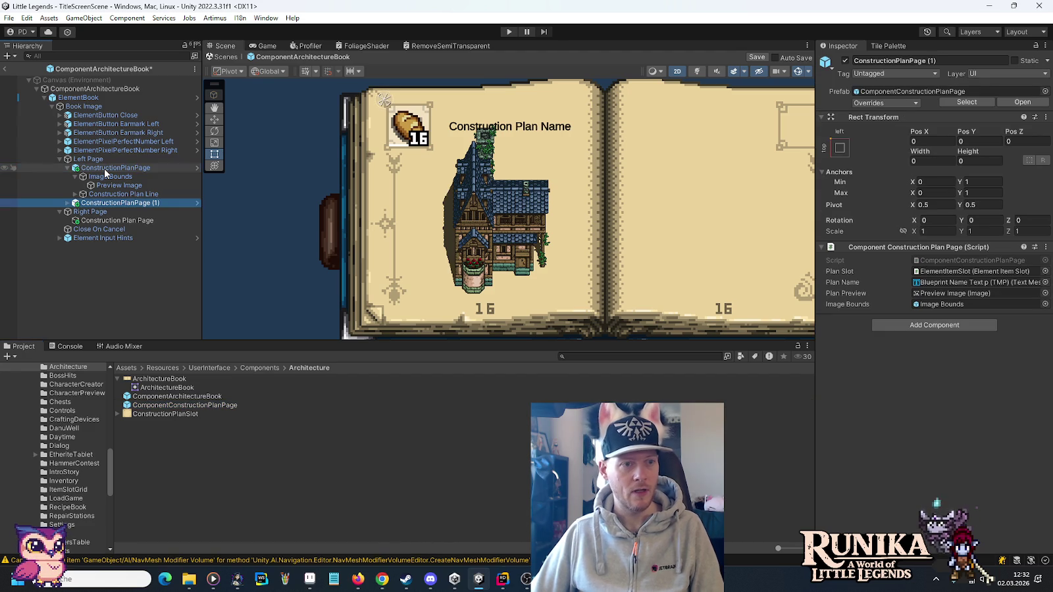
left_click_drag(98, 204, 100, 219)
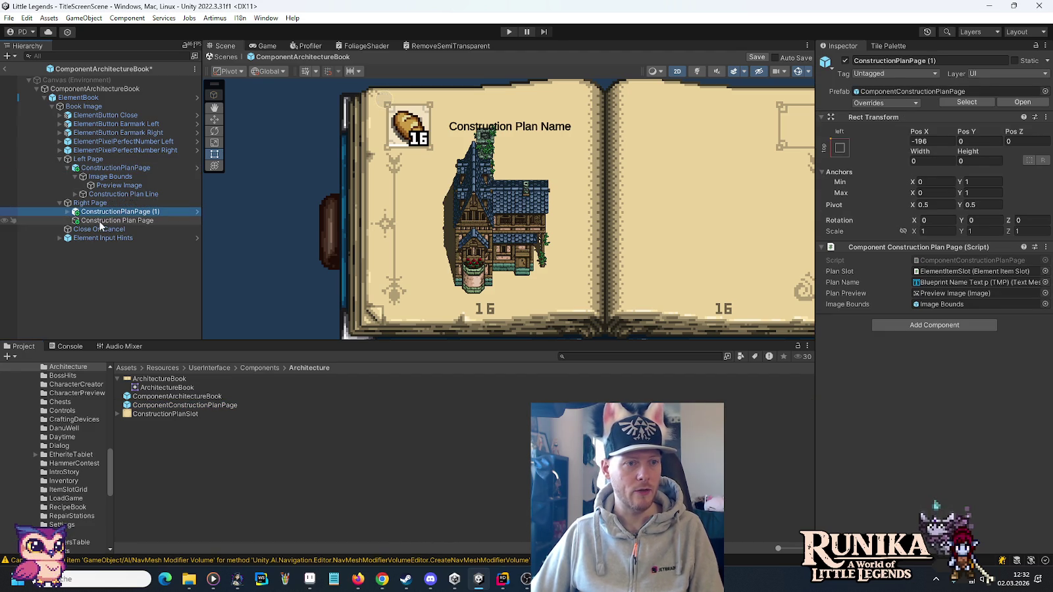
left_click(100, 220)
key("Delete")
left_click(101, 211)
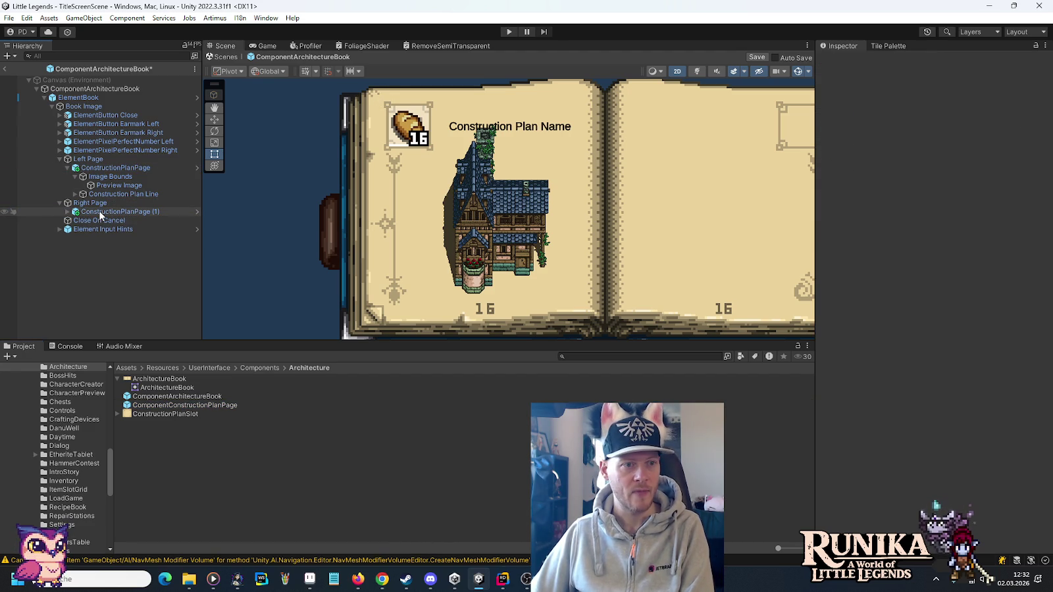
left_click(101, 211)
key("End")
key("BackSpace")
key("BackSpace")
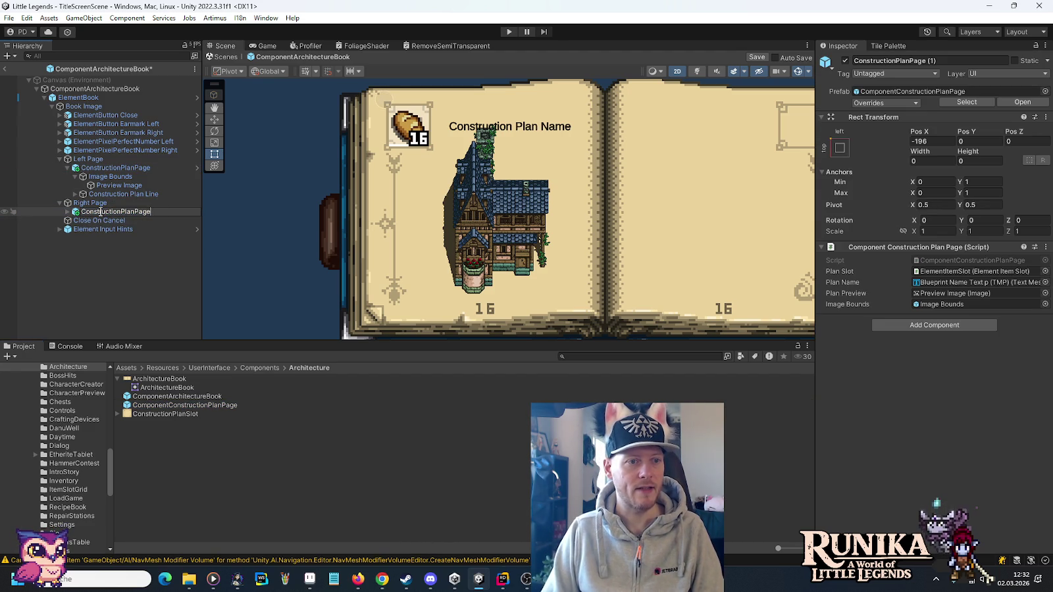
key("Return")
key("Up")
Anchor the right page's ConstructionPlanPage top-right and compare it with the left page's.
left_click(92, 213)
key("f")
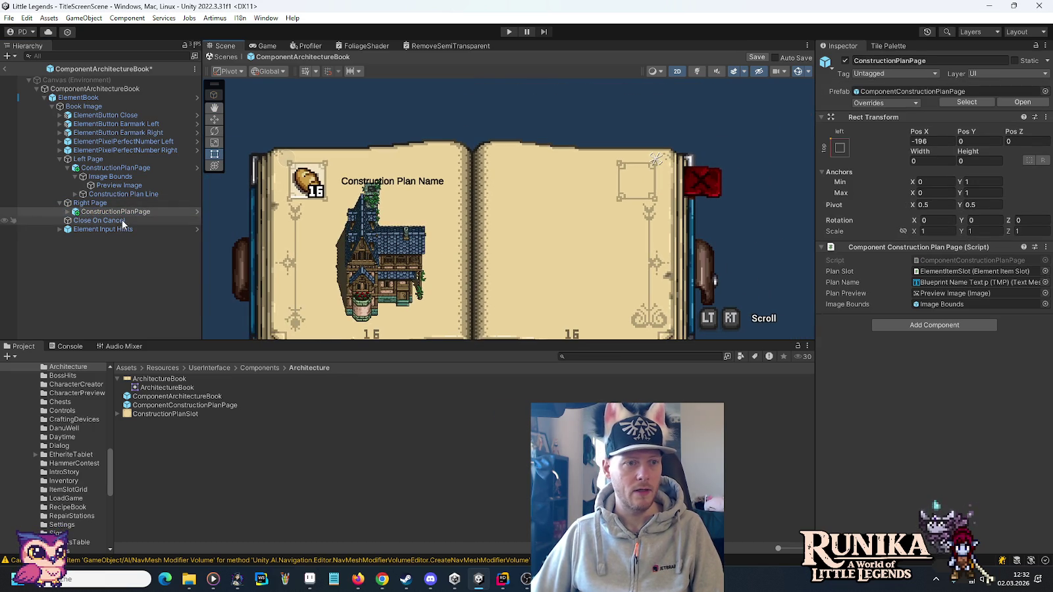
key("w")
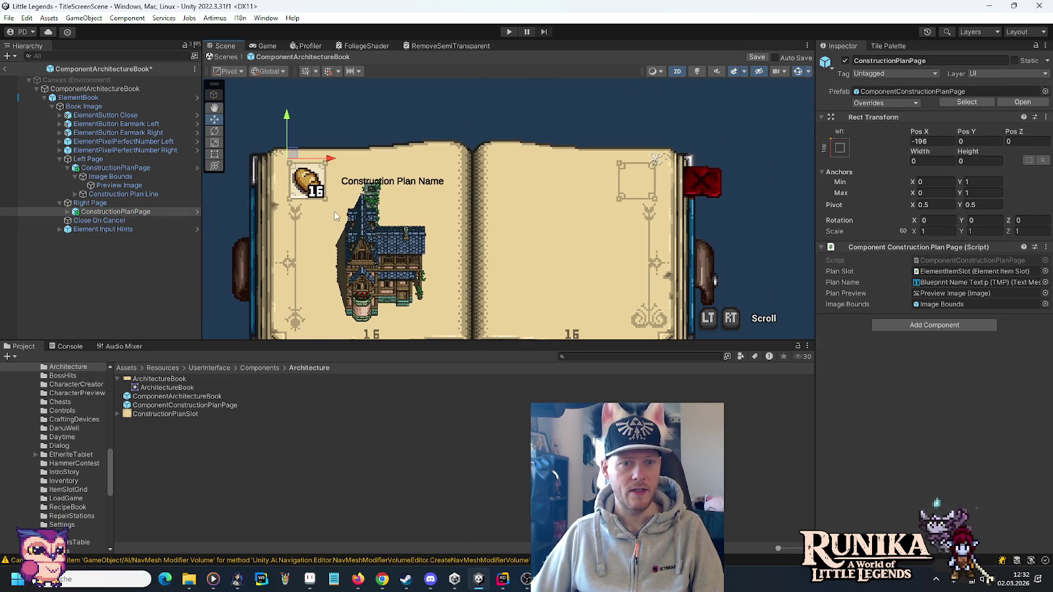
left_click(839, 147)
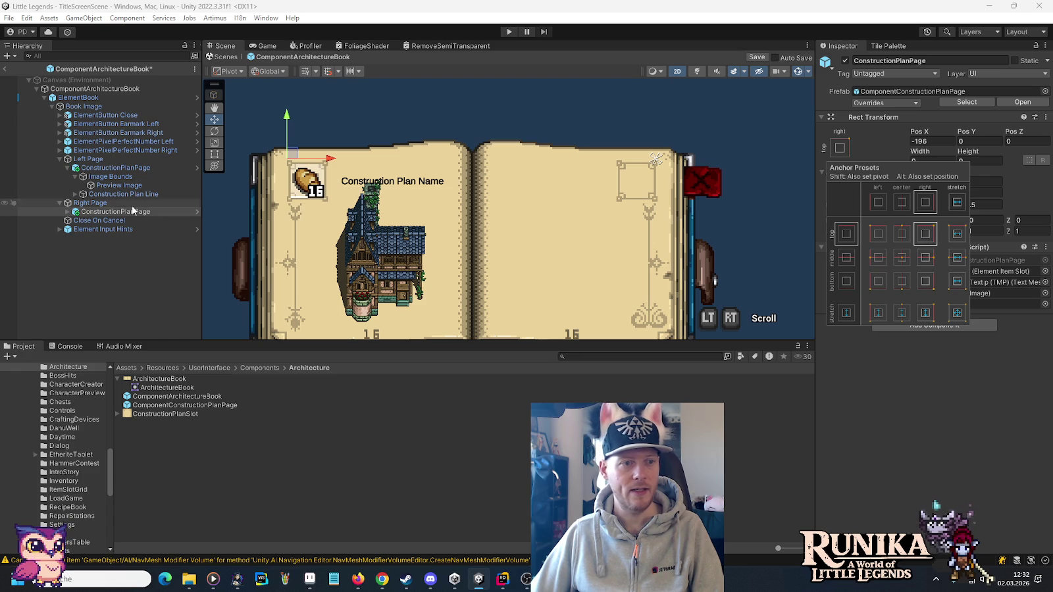
left_click(105, 168)
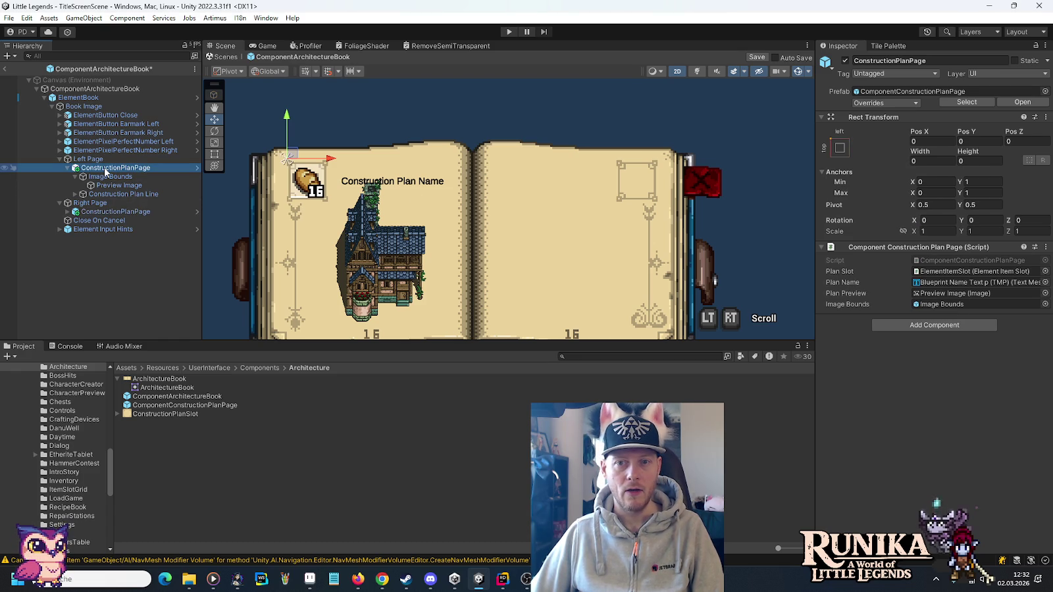
left_click(105, 211)
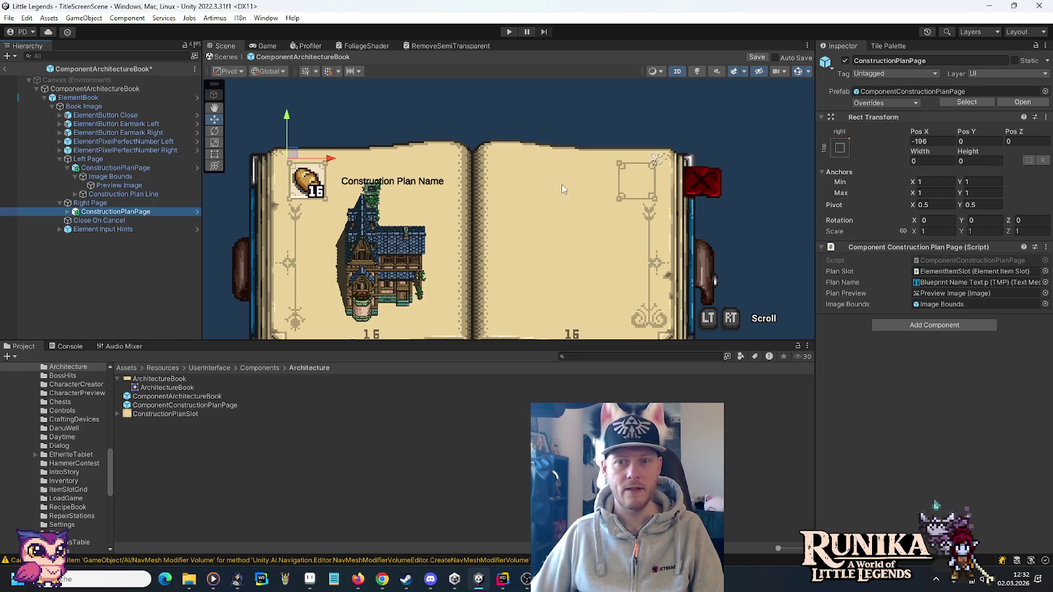
Revert the right ConstructionPlanPage's Pos X to its prefab value and pan to show the whole book.
right_click(918, 132)
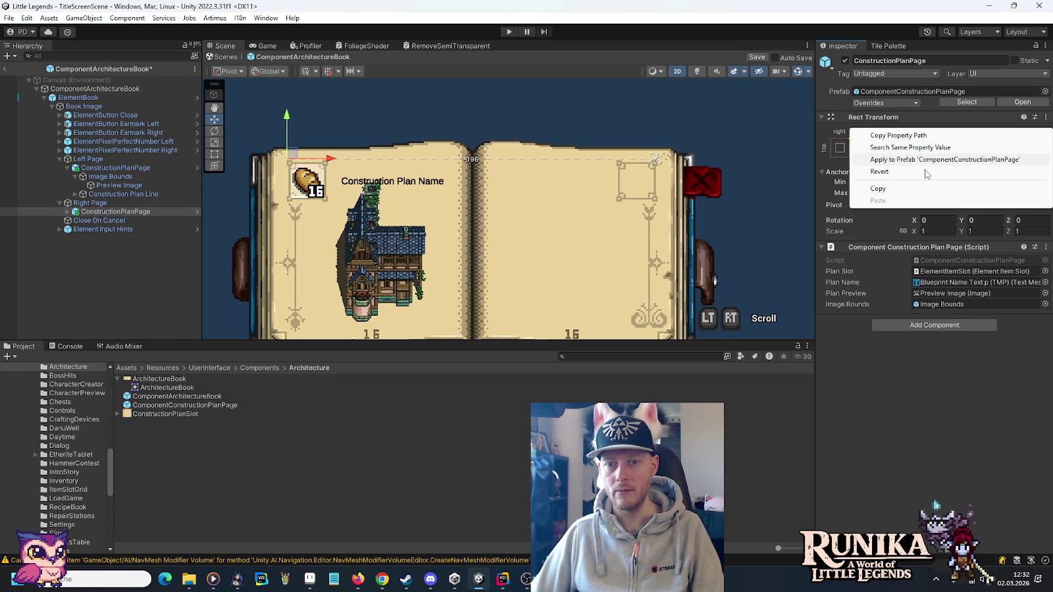
left_click(924, 175)
right_click(935, 135)
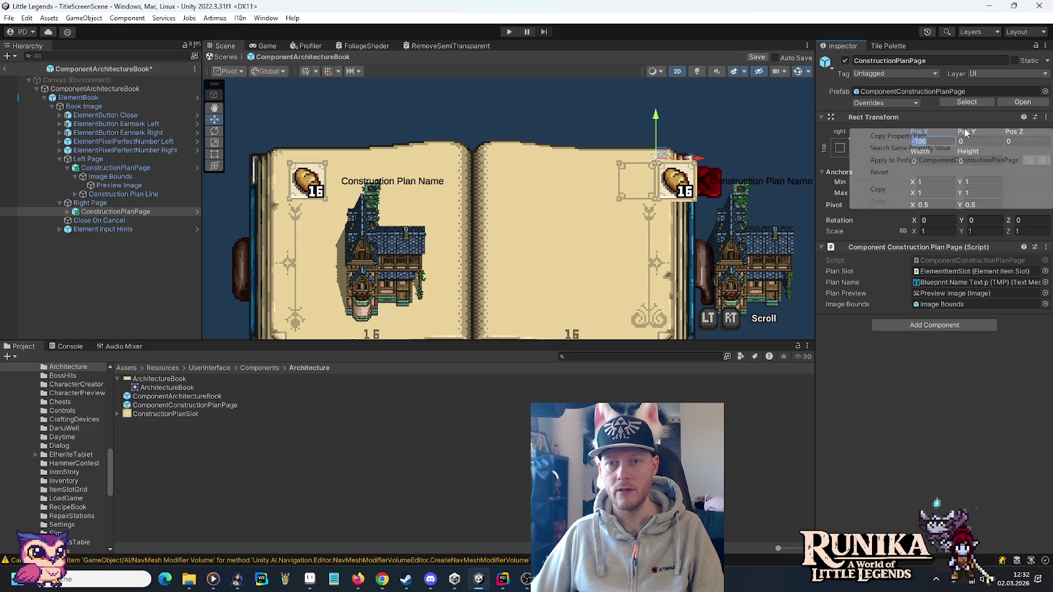
left_click(955, 172)
mouse_move(703, 216)
left_mouse_down()
mouse_move(667, 164)
mouse_move(671, 196)
left_mouse_up()
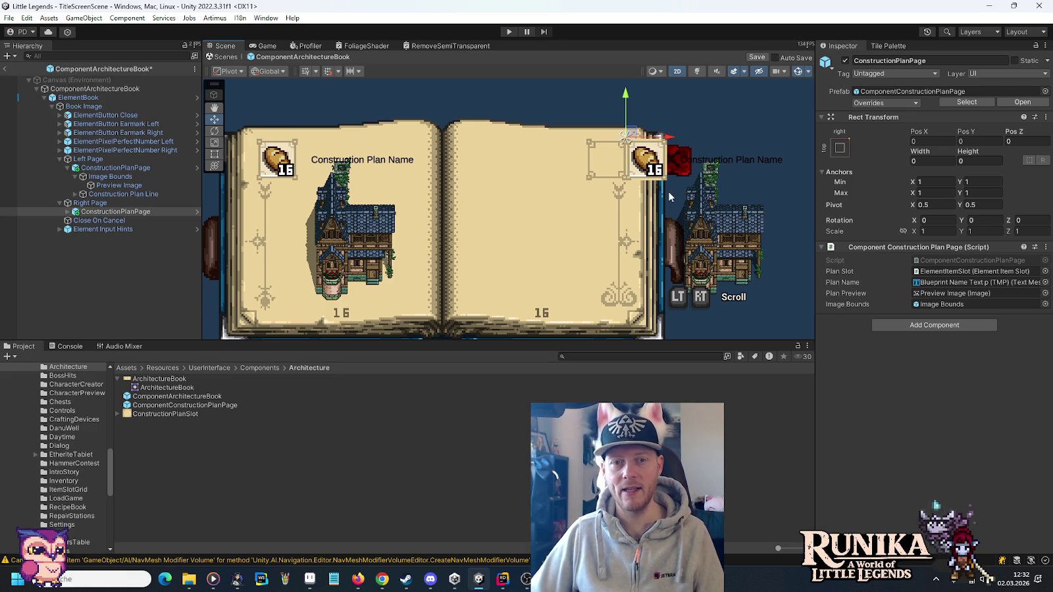
left_click(69, 211)
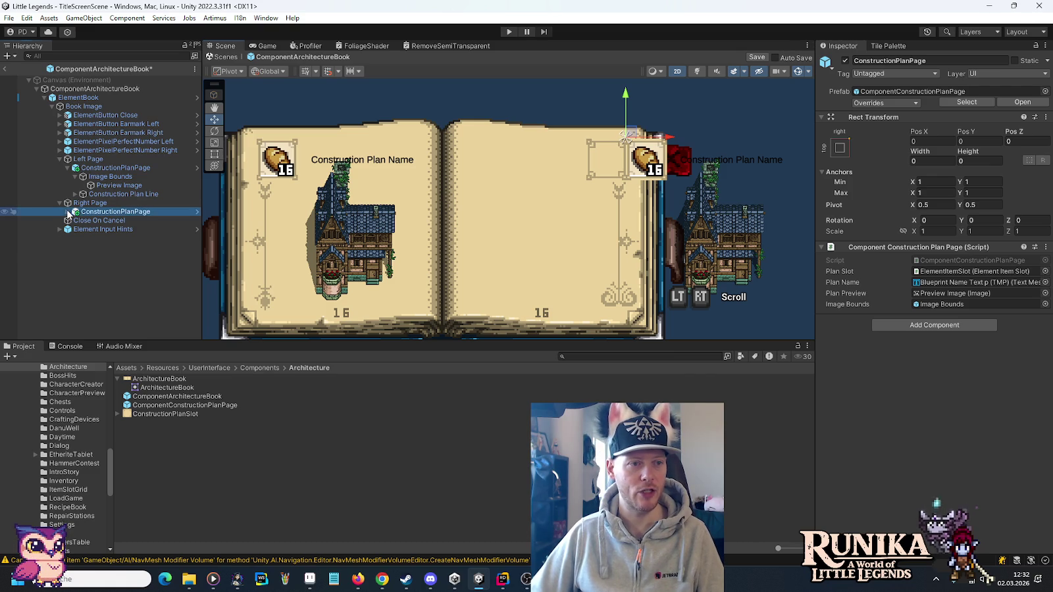
Move the right page's ElementItemSlot left to X -21 along the X-axis gizmo.
left_click(91, 221)
scroll(662, 146, "up", 5)
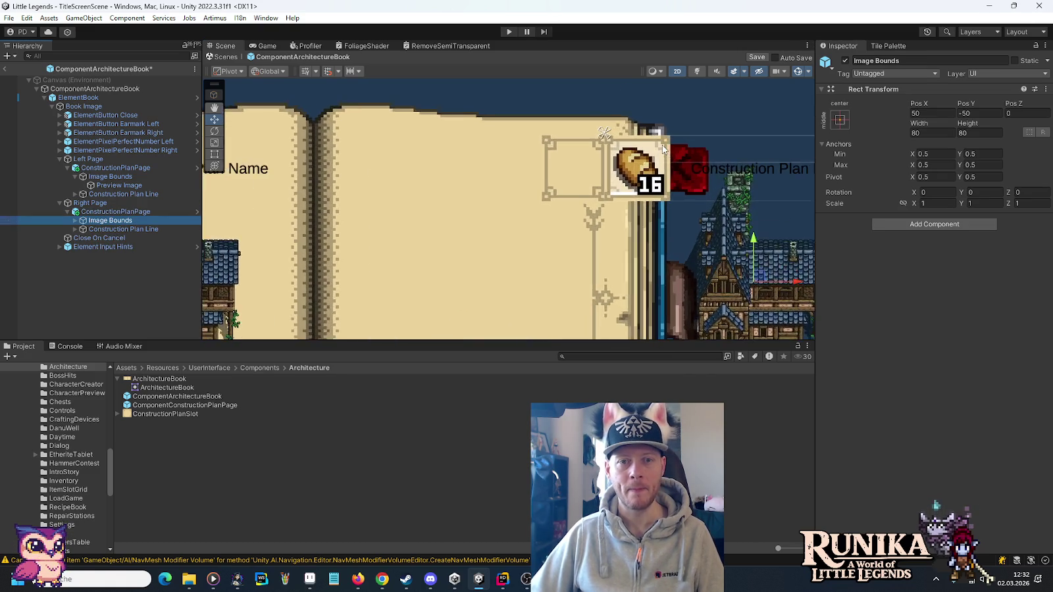
left_click(75, 220)
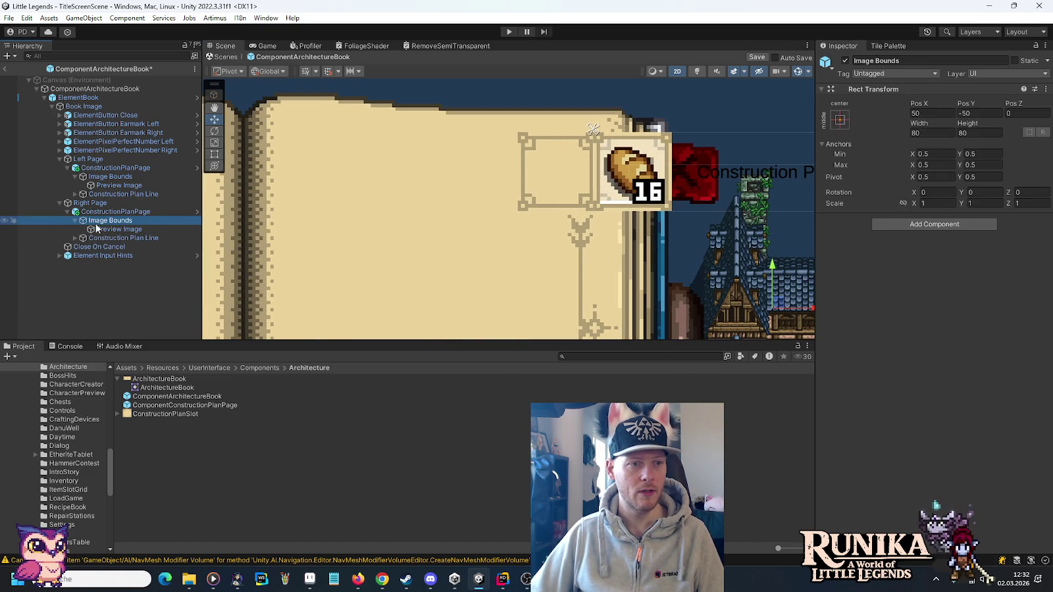
left_click(100, 230)
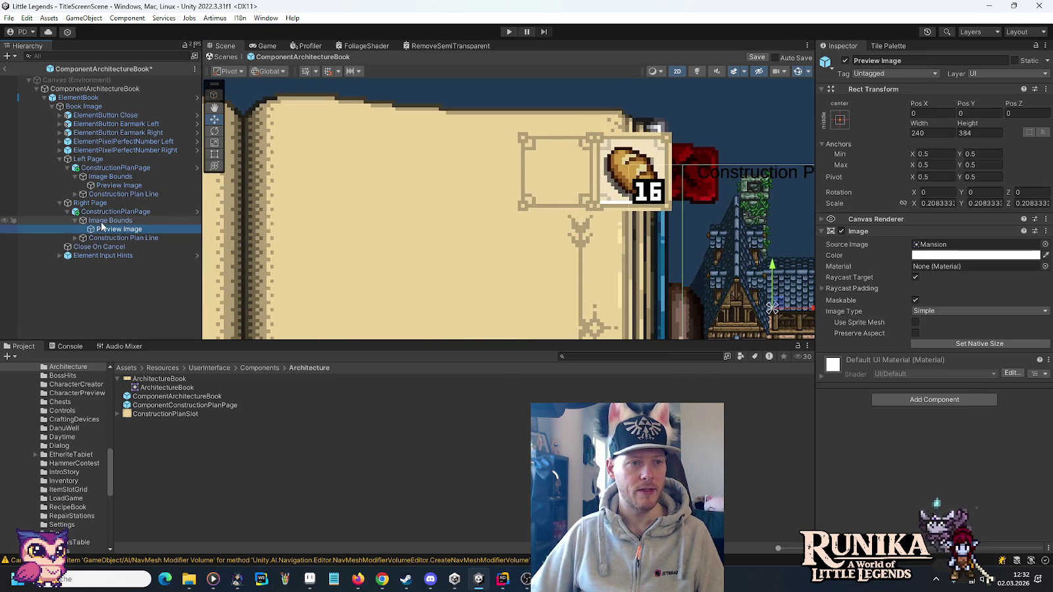
left_click(102, 223)
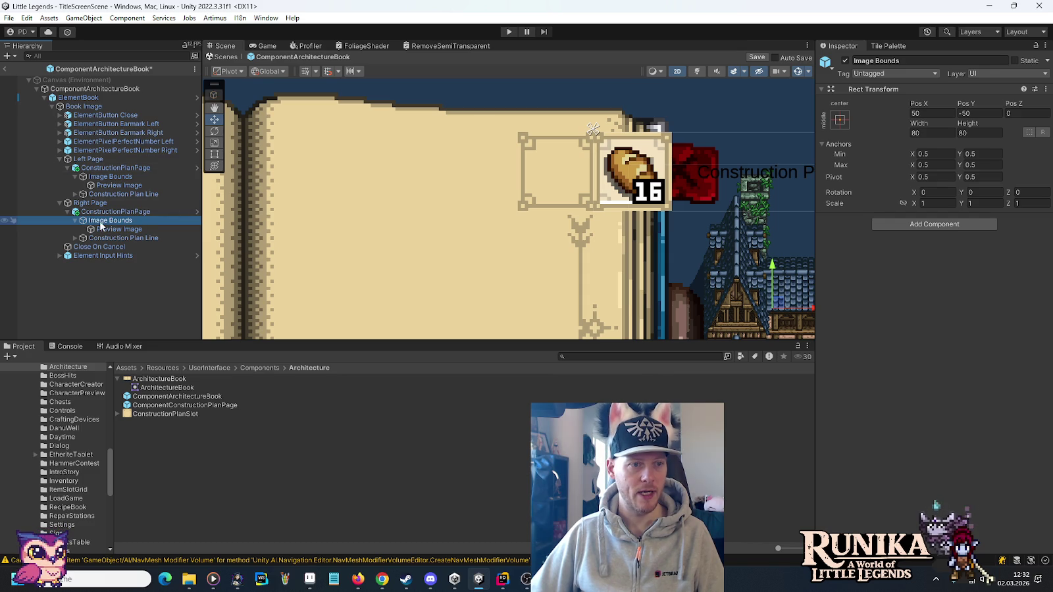
left_click(75, 238)
left_click(121, 247)
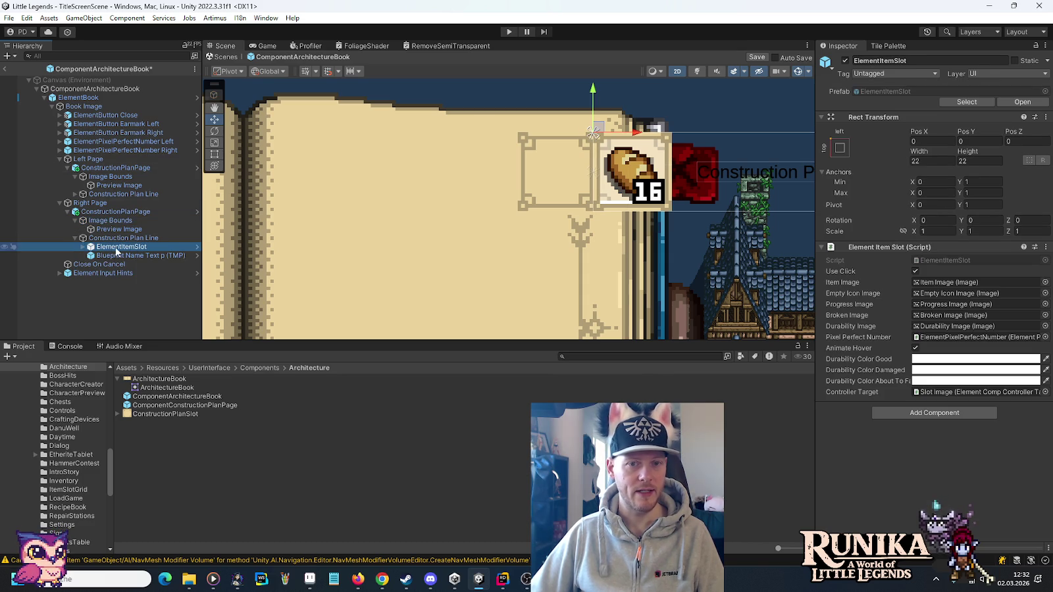
left_click_drag(635, 133, 561, 136)
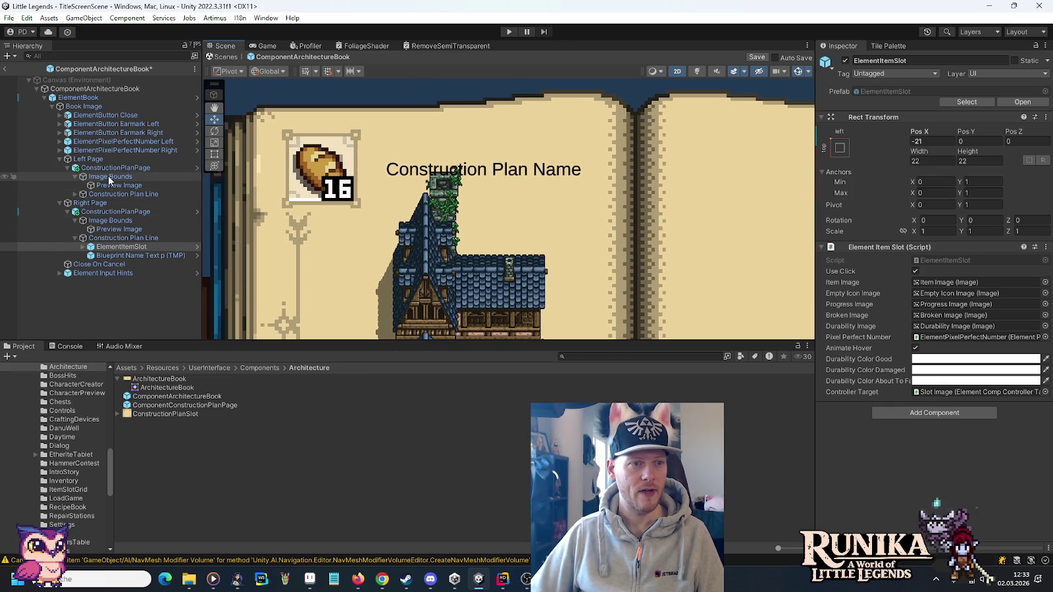
Inspect the left page's ElementItemSlot and Blueprint Name text, then switch to the Rect Tool.
left_click(75, 176)
left_click(75, 185)
left_click(113, 195)
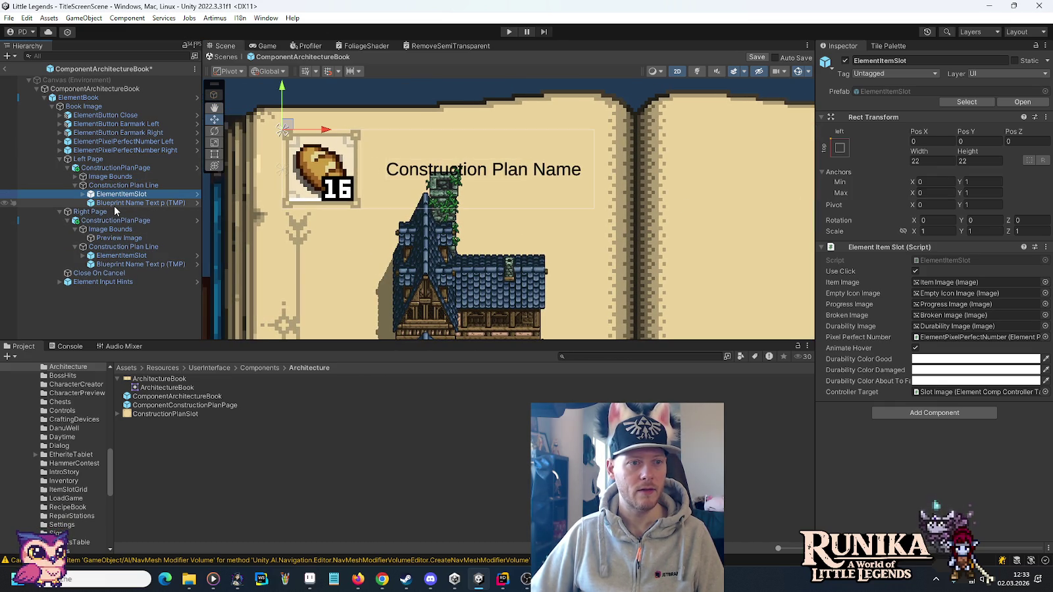
left_click(113, 204)
left_click(216, 153)
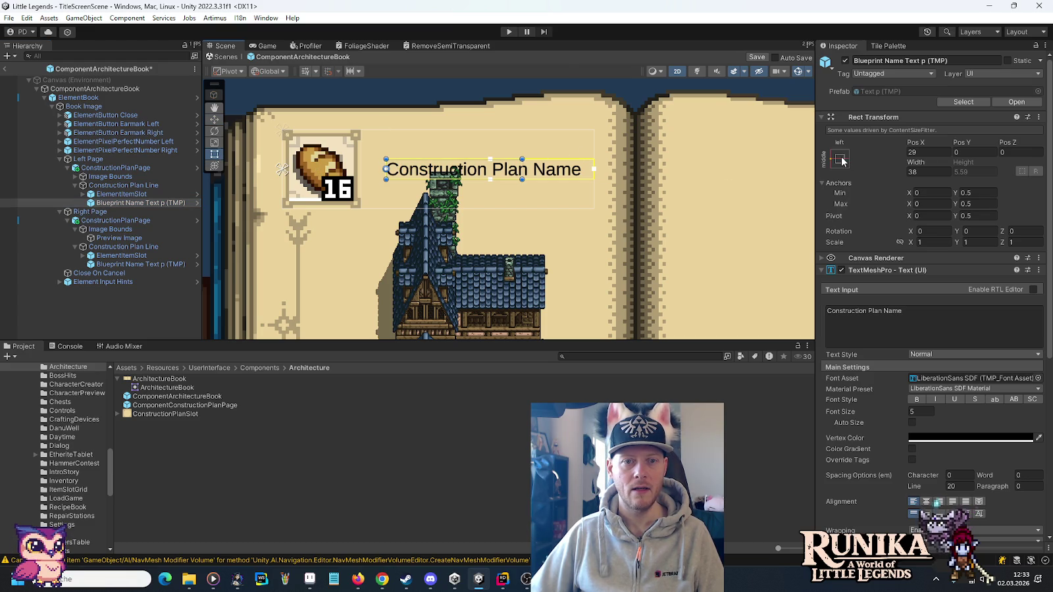
Center the view on the right plan slot and compare the left and right Construction Plan Lines.
left_click(111, 195)
left_click(112, 186)
scroll(313, 222, "down", 2)
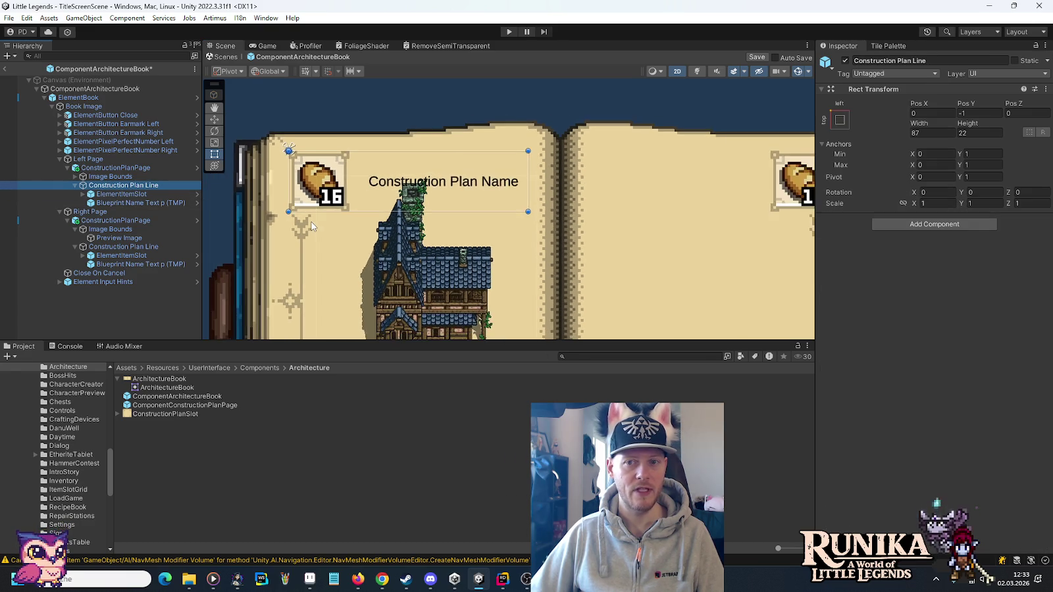
left_click_drag(536, 258, 408, 230)
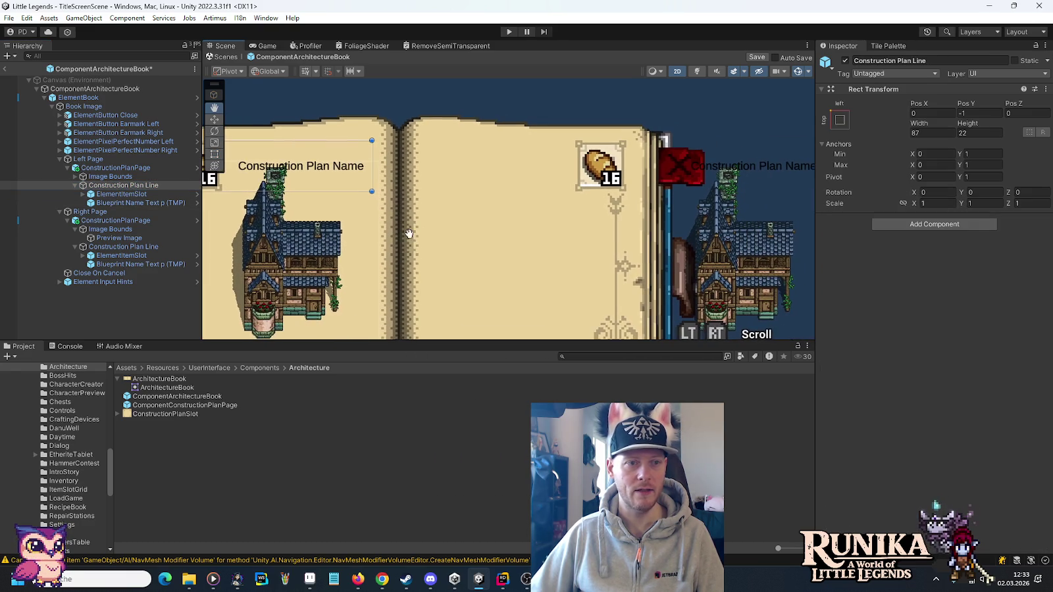
left_click(118, 248)
key("ctrl+z")
key("ctrl+z")
key("ctrl+y")
key("ctrl+y")
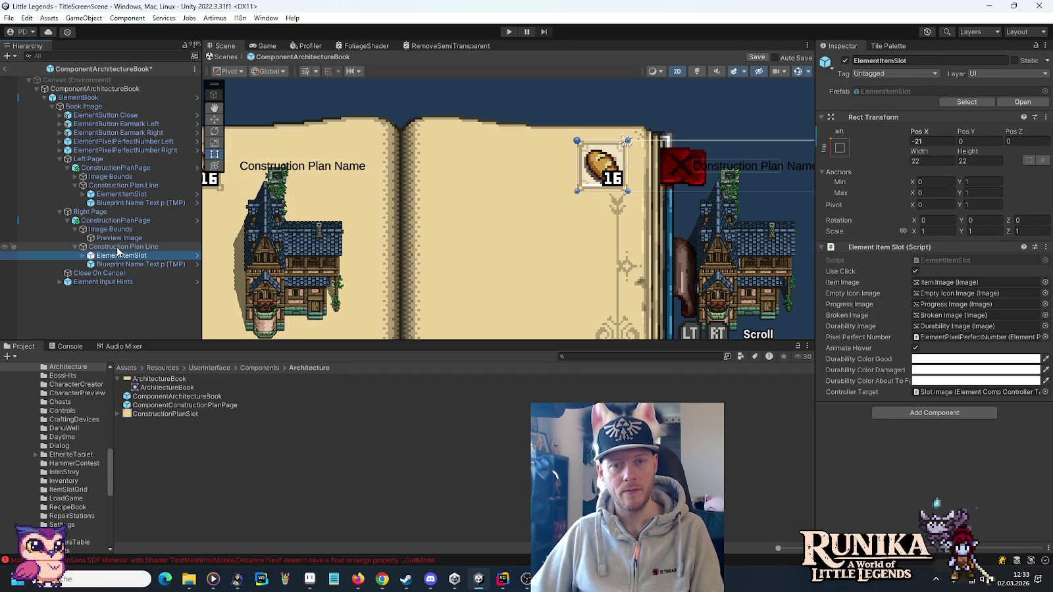
Check the left line's Y position, then show the right Construction Plan Line's anchor presets.
left_click(114, 248)
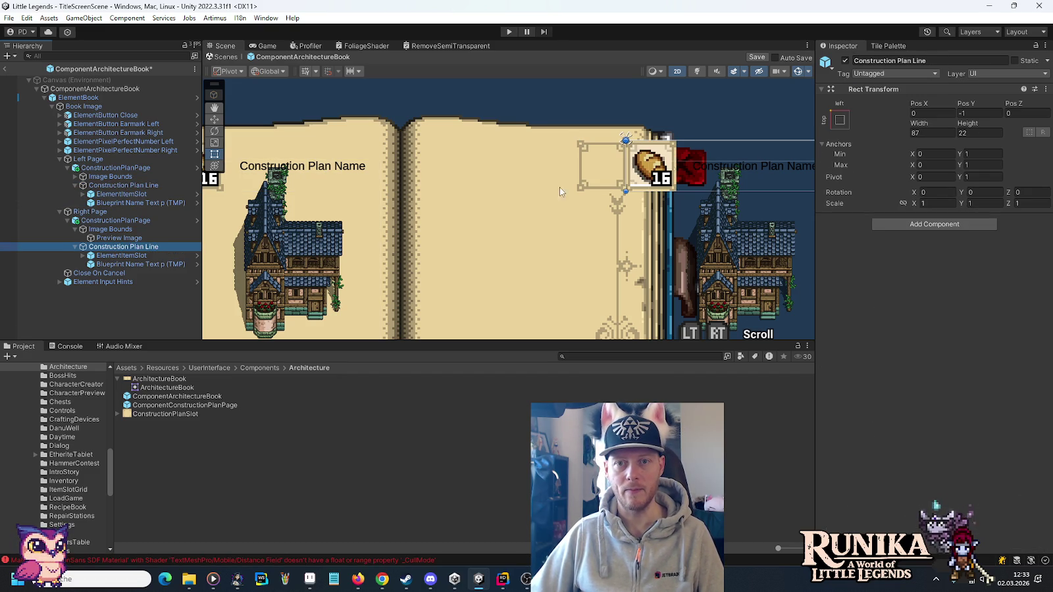
left_click(123, 186)
left_click(970, 113)
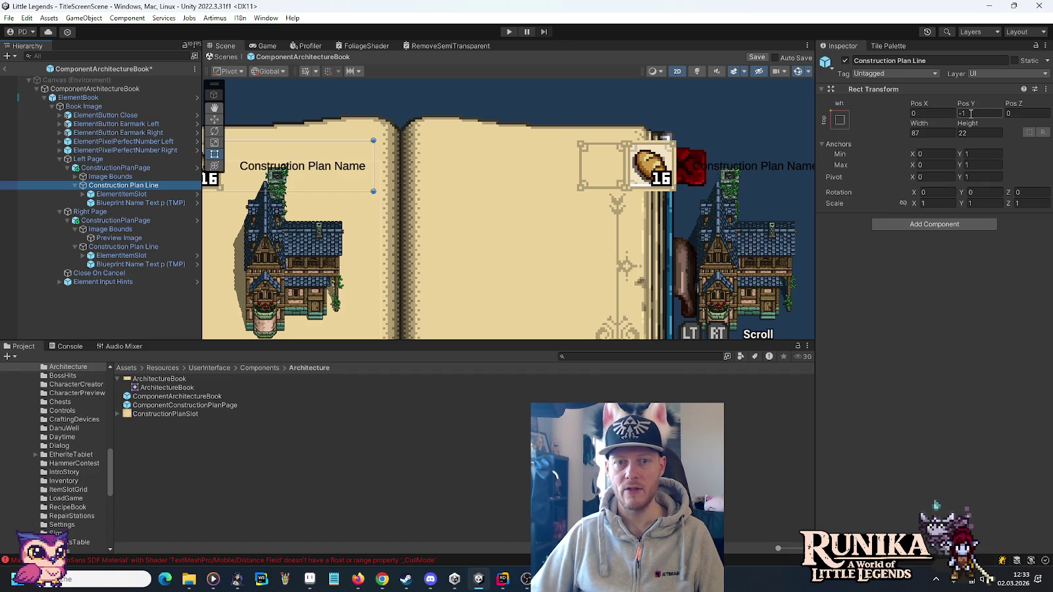
left_click(139, 250)
left_click(841, 120)
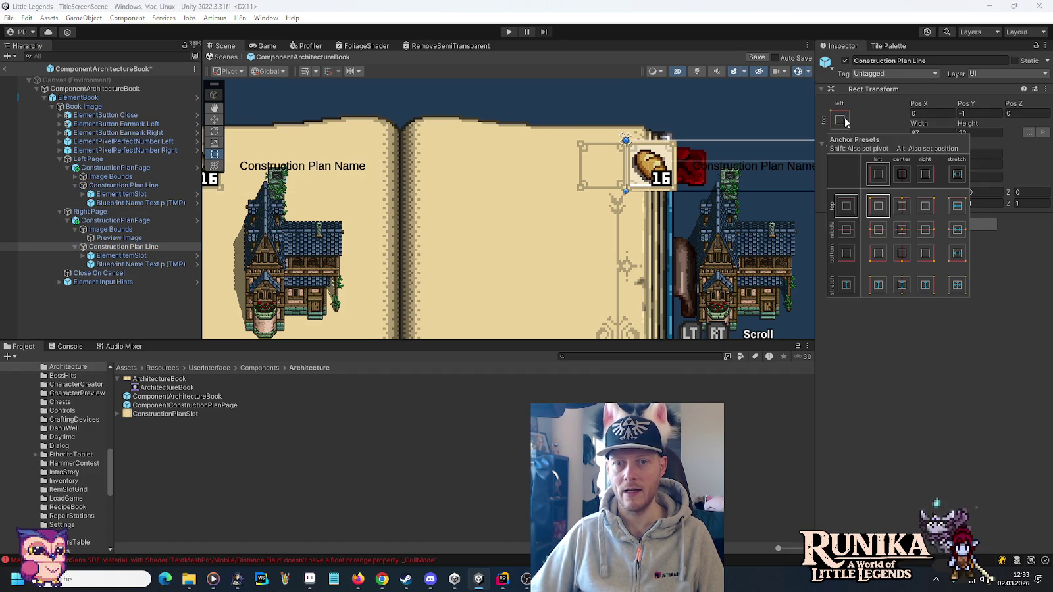
Anchor the right page's Construction Plan Line top-right and set its pivot X to 1.
left_click(926, 205)
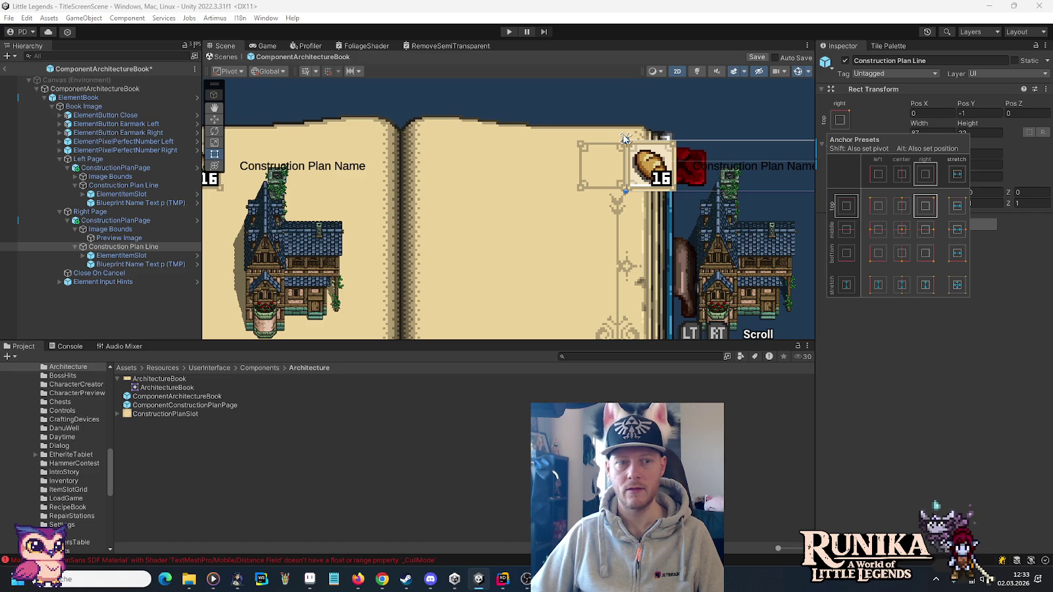
left_click(117, 238)
left_click(118, 247)
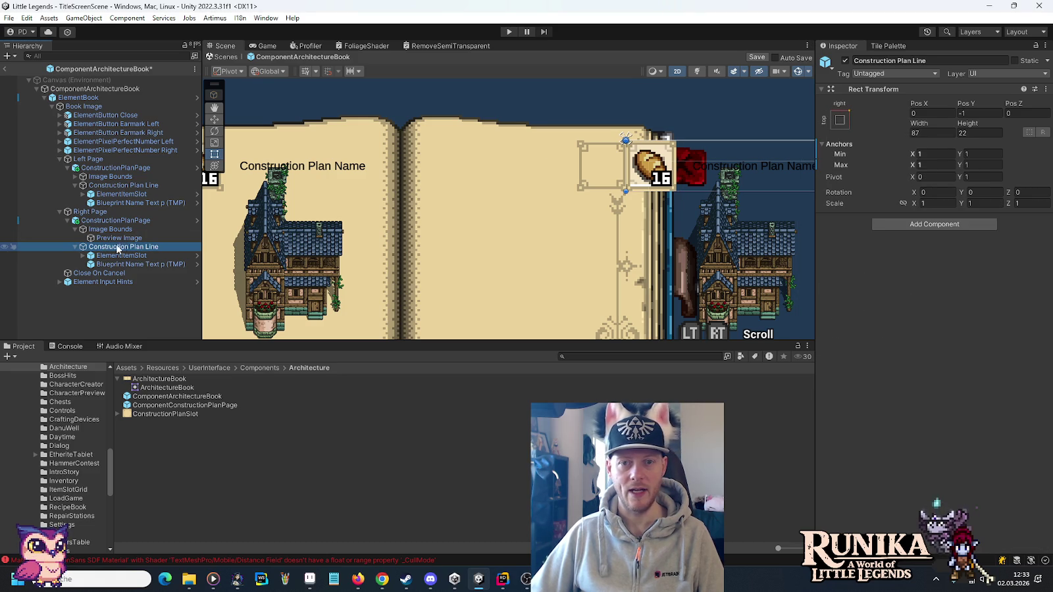
left_click(917, 114)
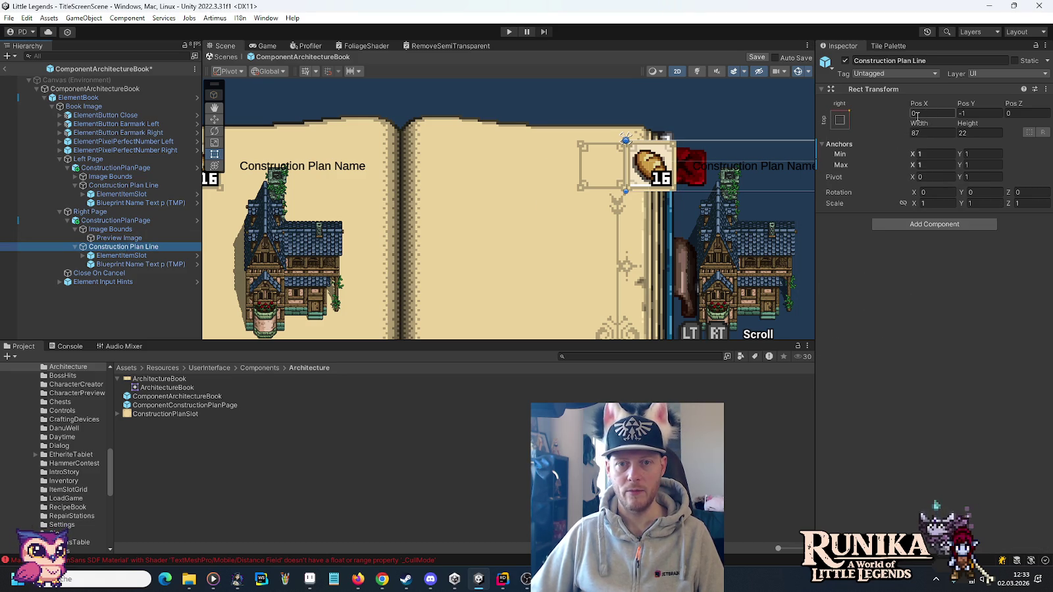
left_click(928, 179)
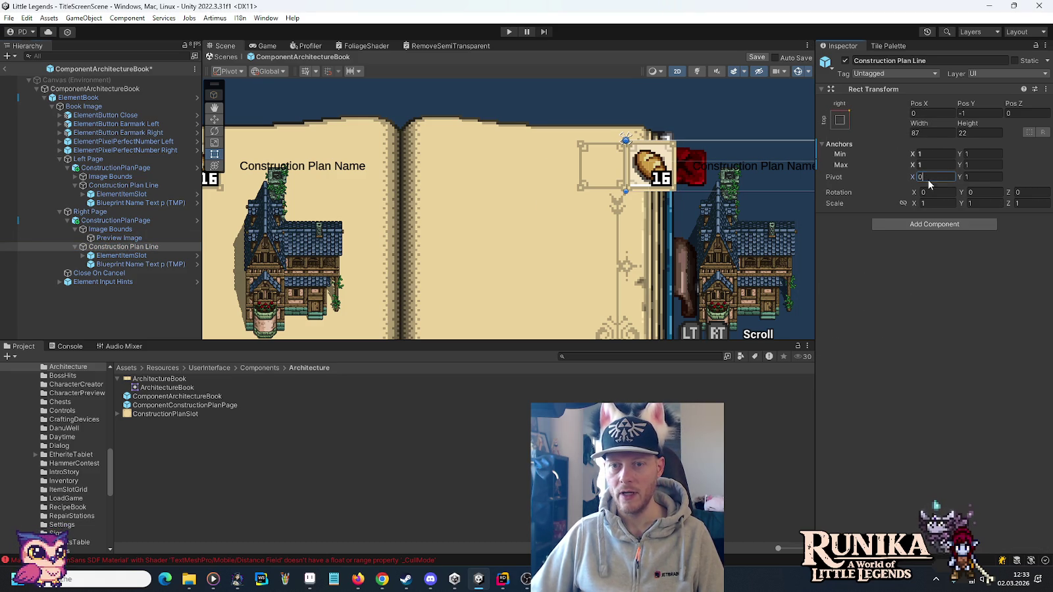
type("1")
Set the line's Pos X to 0 and check its ElementItemSlot and Blueprint Name text fit the page.
left_click(925, 113)
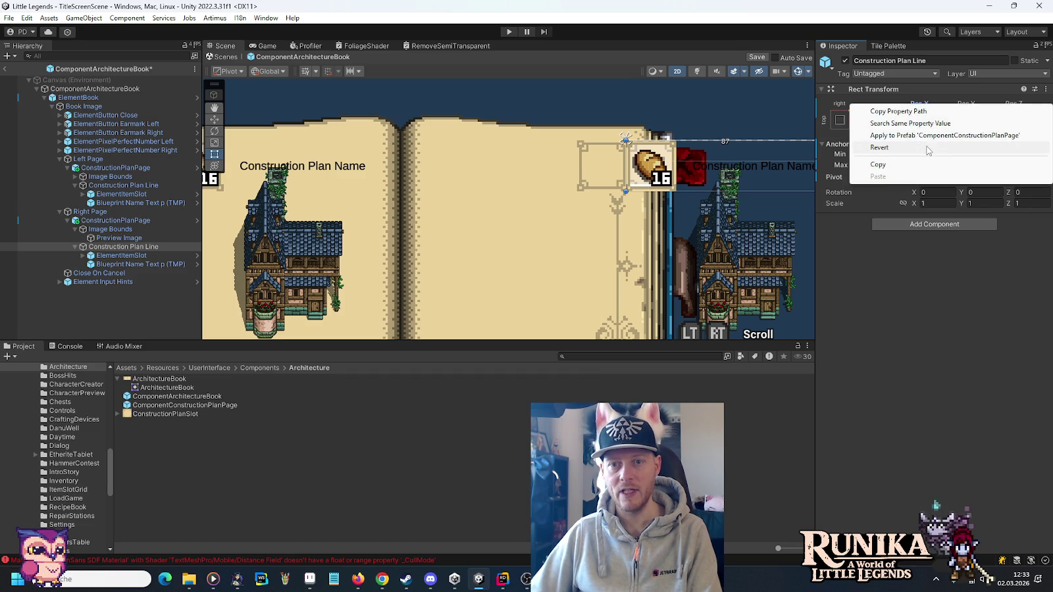
left_click(879, 147)
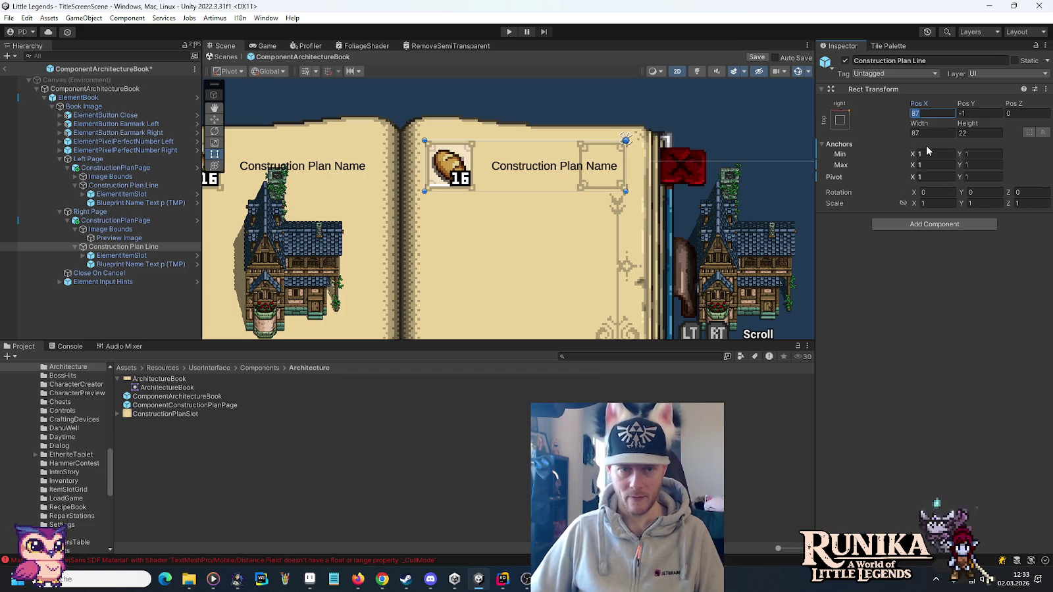
scroll(546, 155, "up", 2)
scroll(546, 155, "up", 2)
type("0")
key("Return")
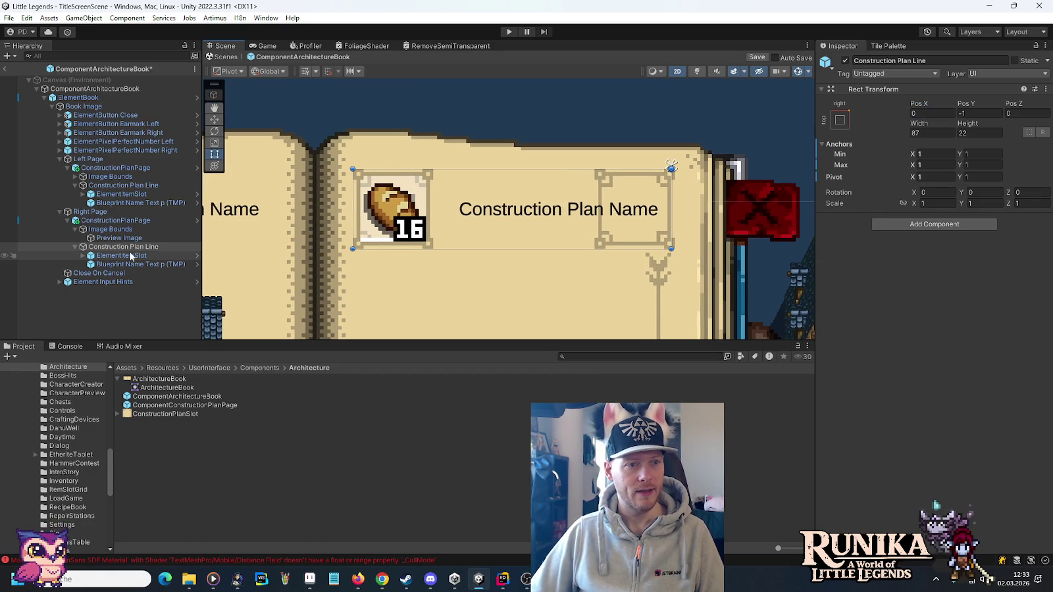
left_click(116, 257)
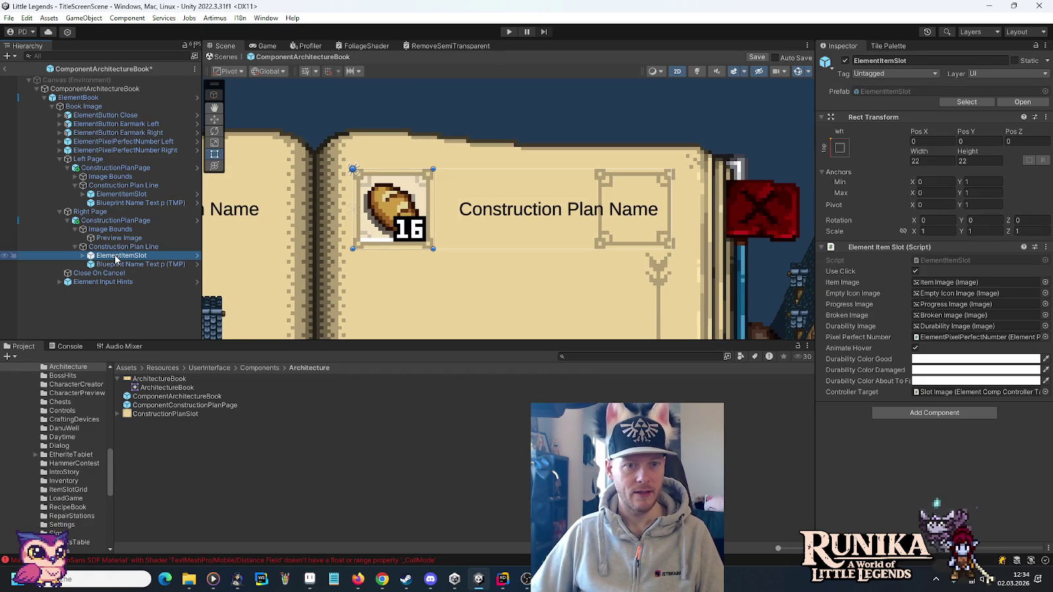
left_click(115, 264)
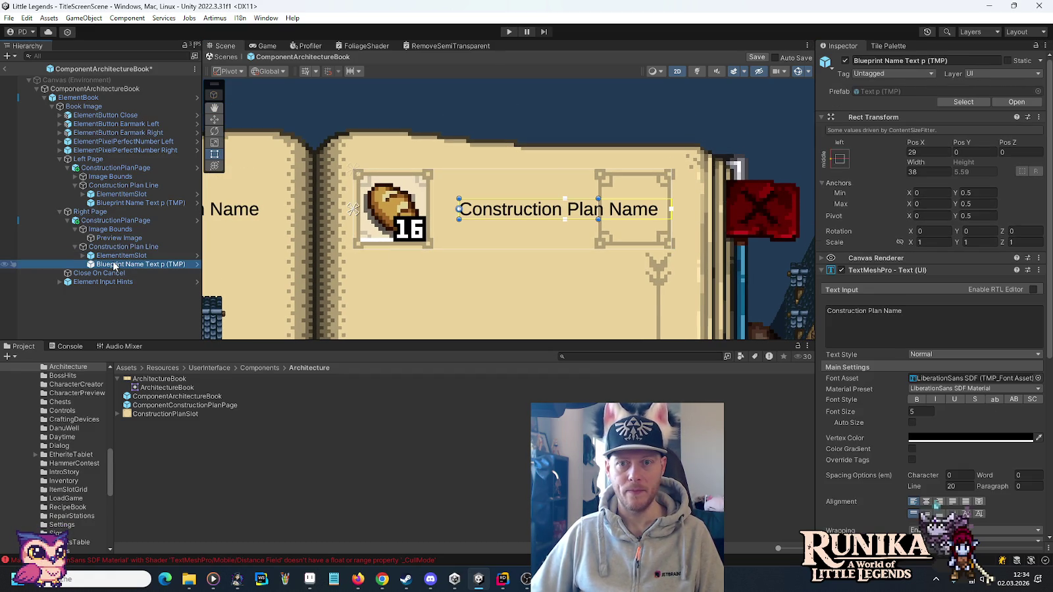
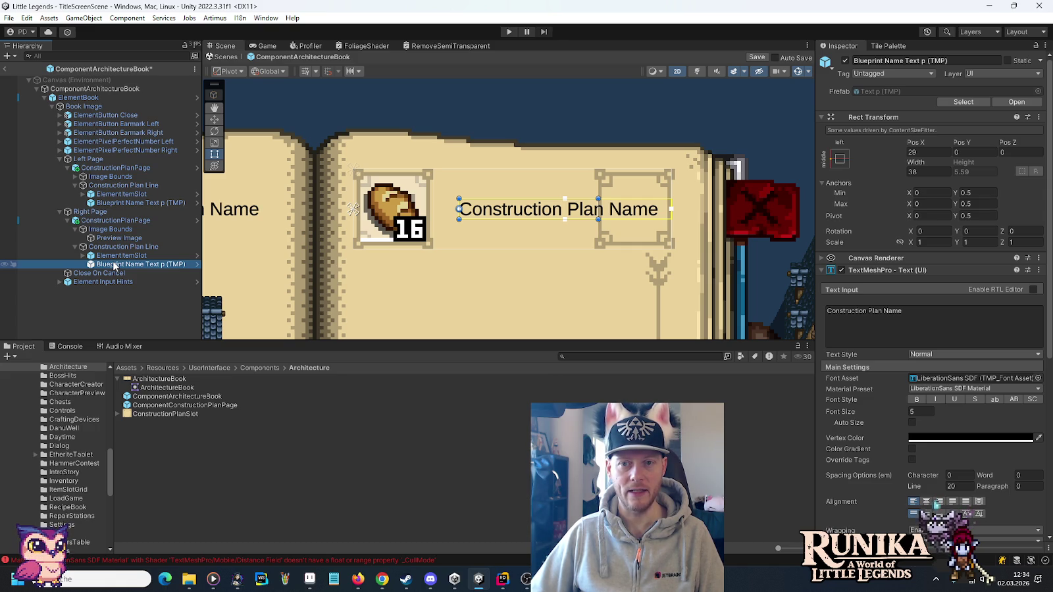
Anchor the right page's title text to middle-right and right-align it.
left_click(838, 160)
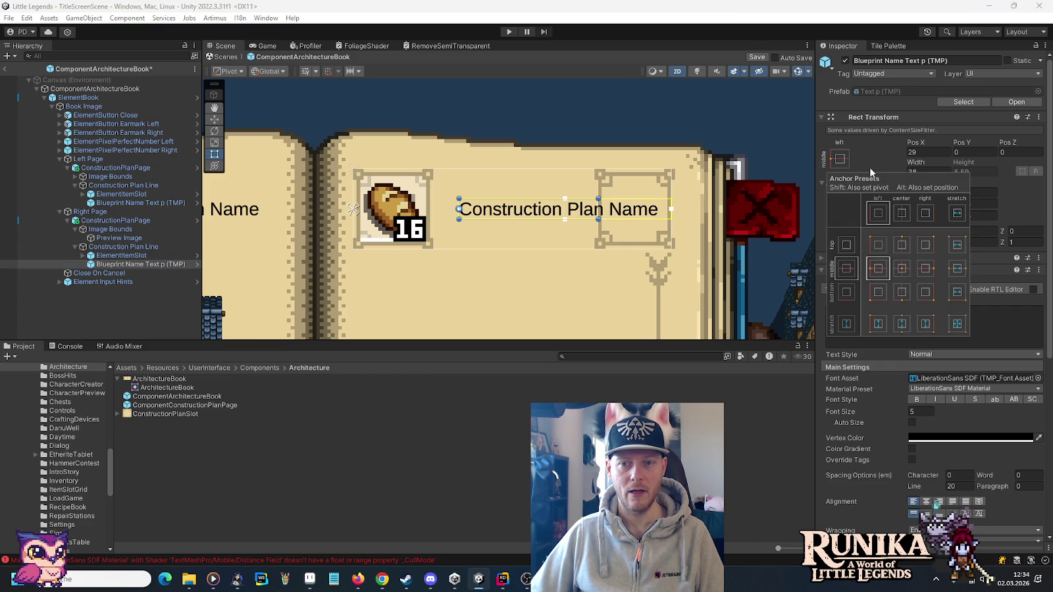
left_click(923, 270)
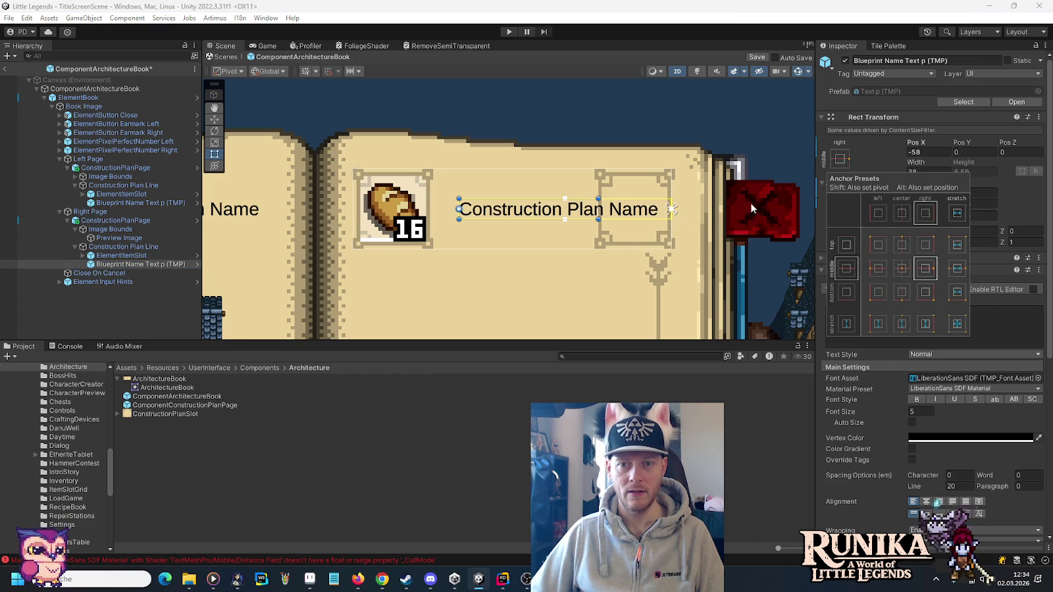
mouse_move(769, 153)
left_mouse_down()
mouse_move(722, 136)
mouse_move(732, 112)
left_mouse_up()
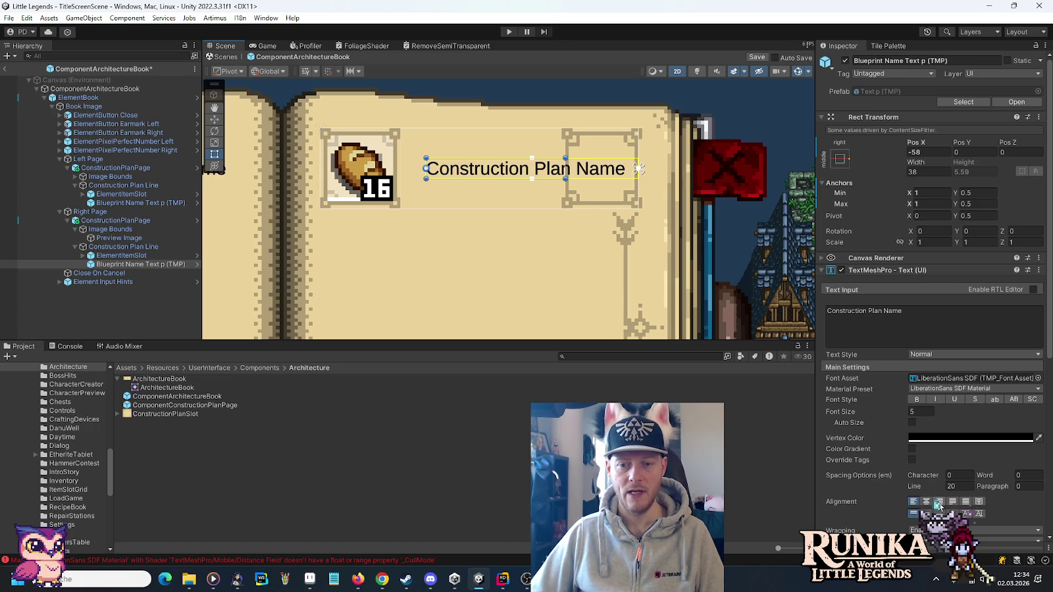
left_click(939, 502)
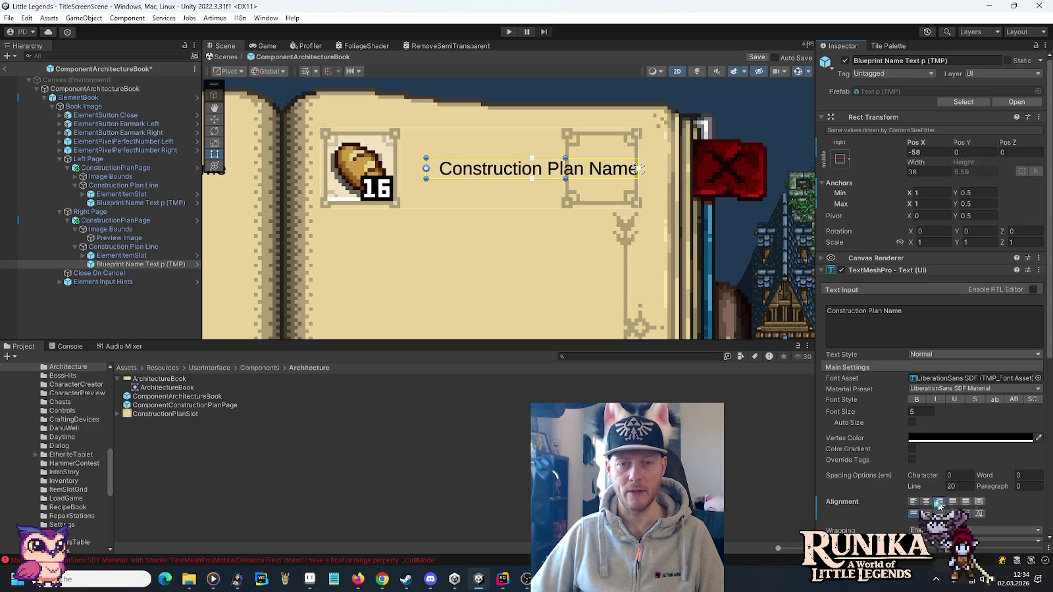
left_click(132, 203)
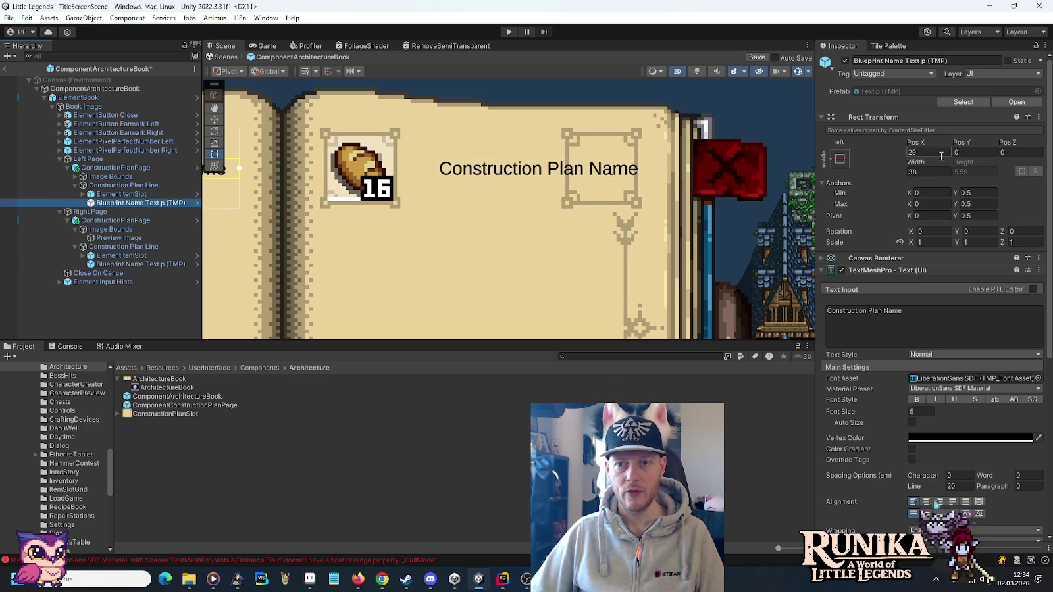
left_click(141, 265)
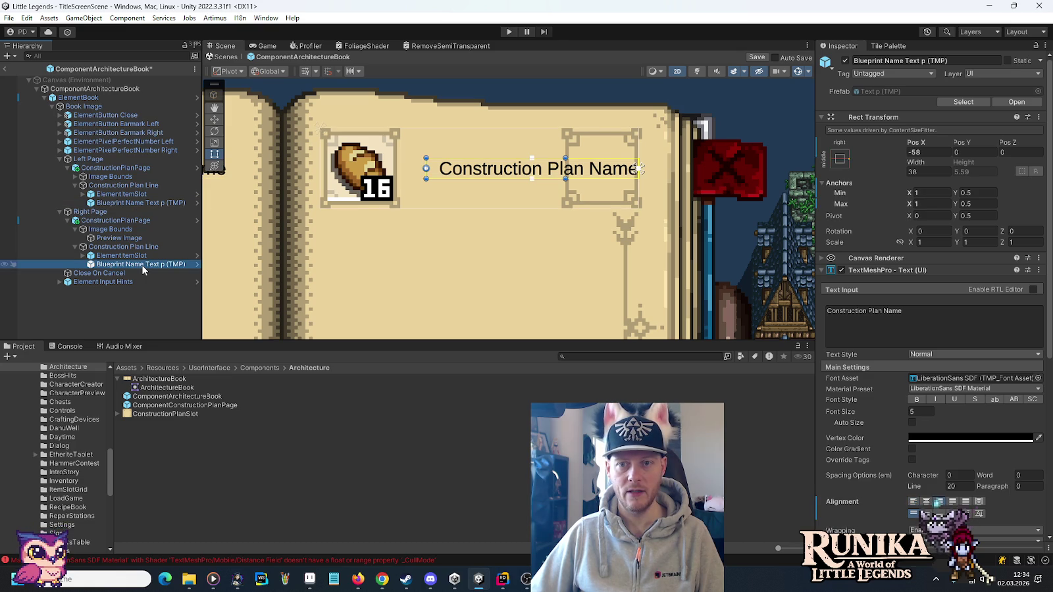
Set the title's Pos X to -49 and drag it left over the icon slot.
left_click(933, 150)
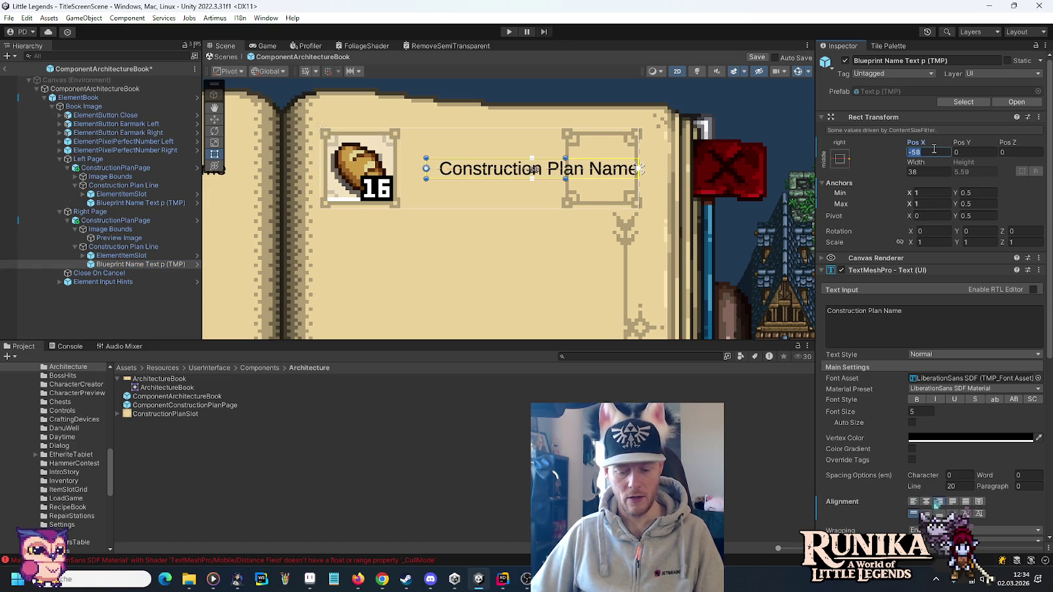
type("29")
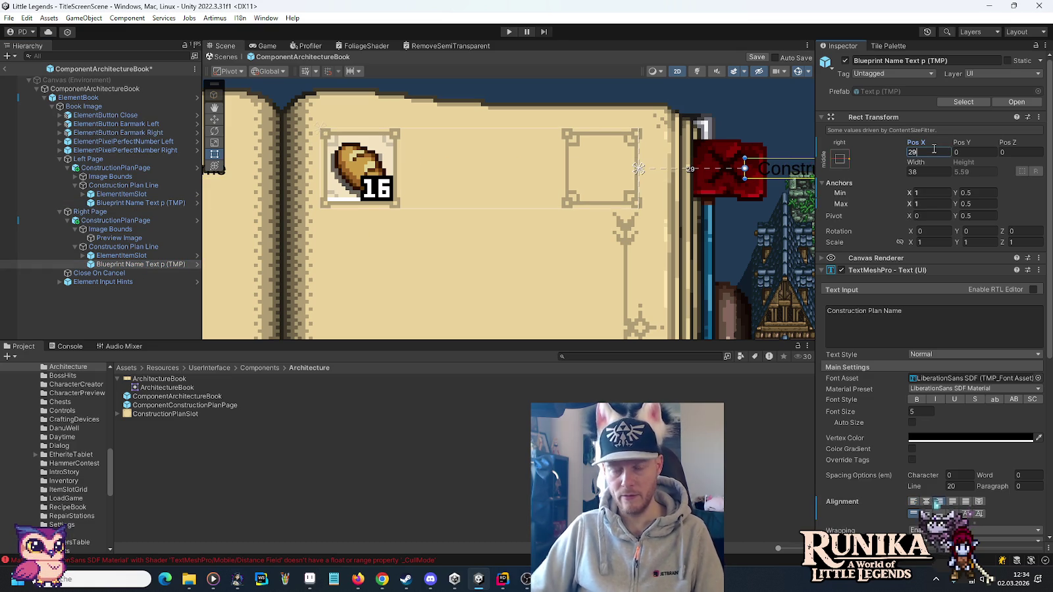
key("Home")
type("-")
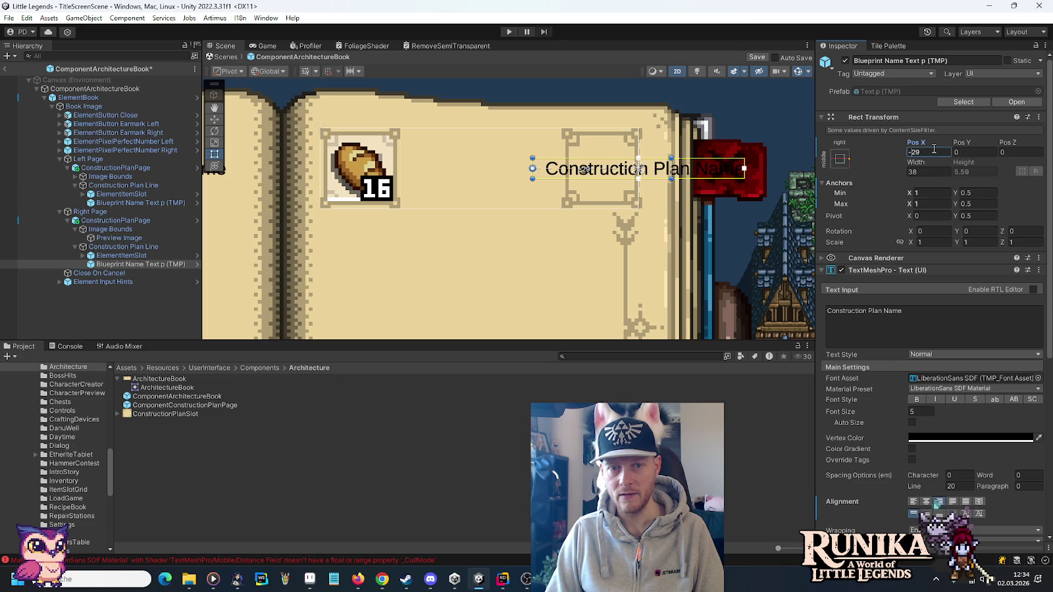
type("w")
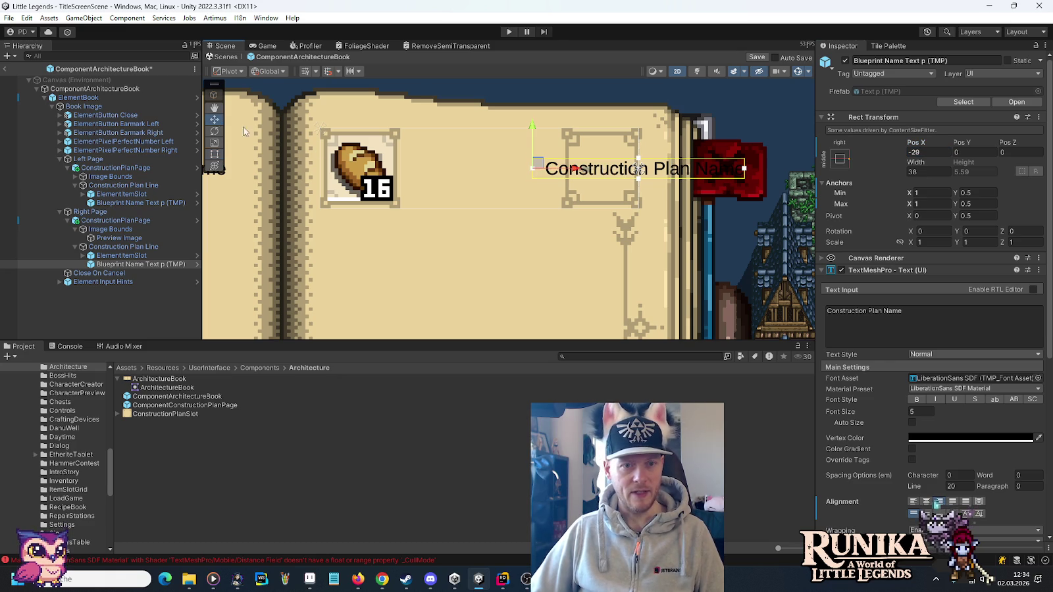
left_click_drag(571, 169, 361, 164)
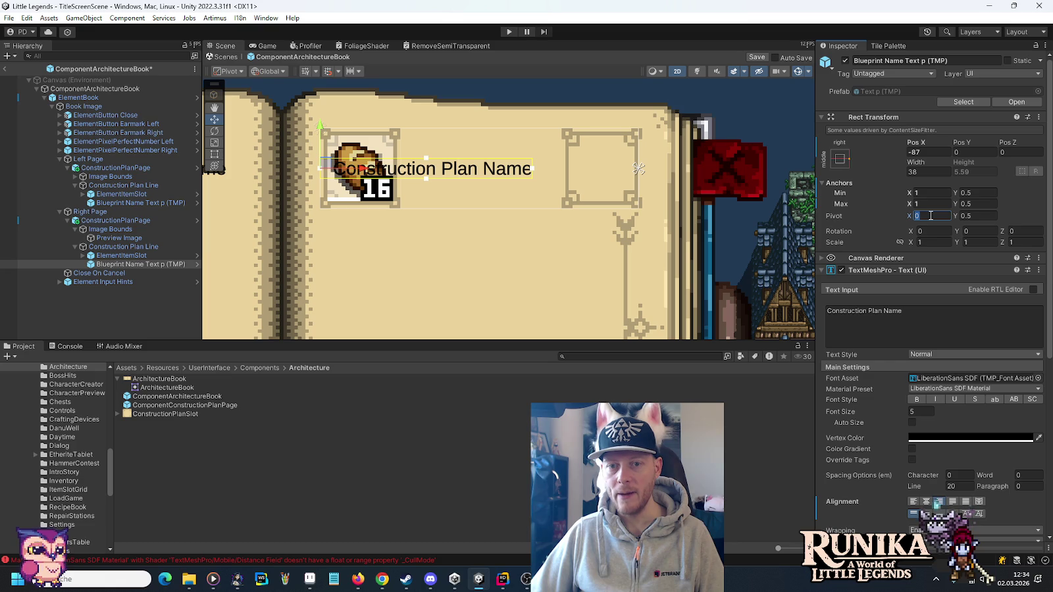
type("1")
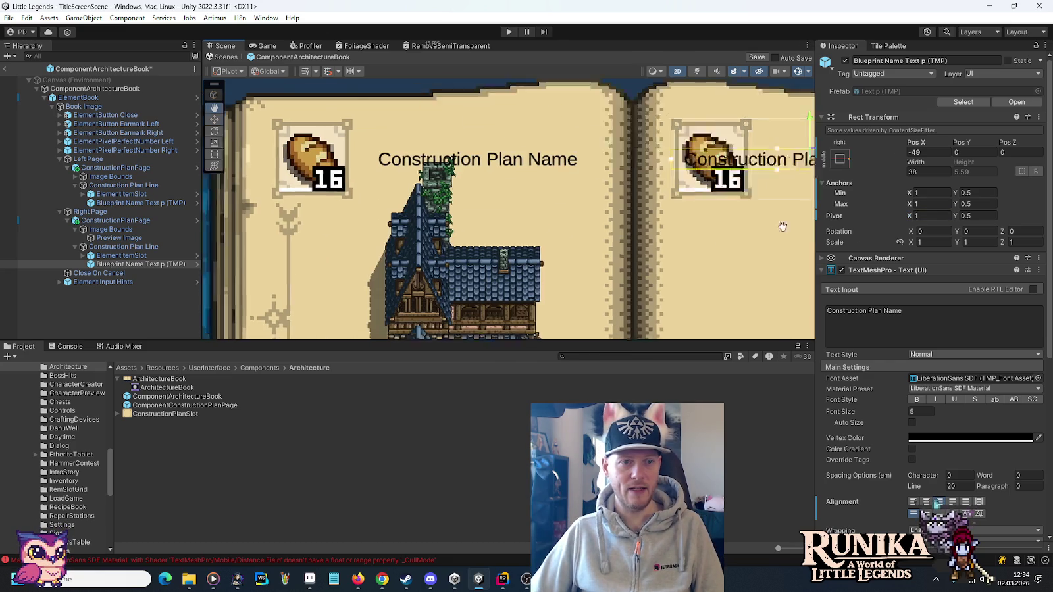
Compare the left and right pages' title text settings with both pages in view.
left_click(141, 204)
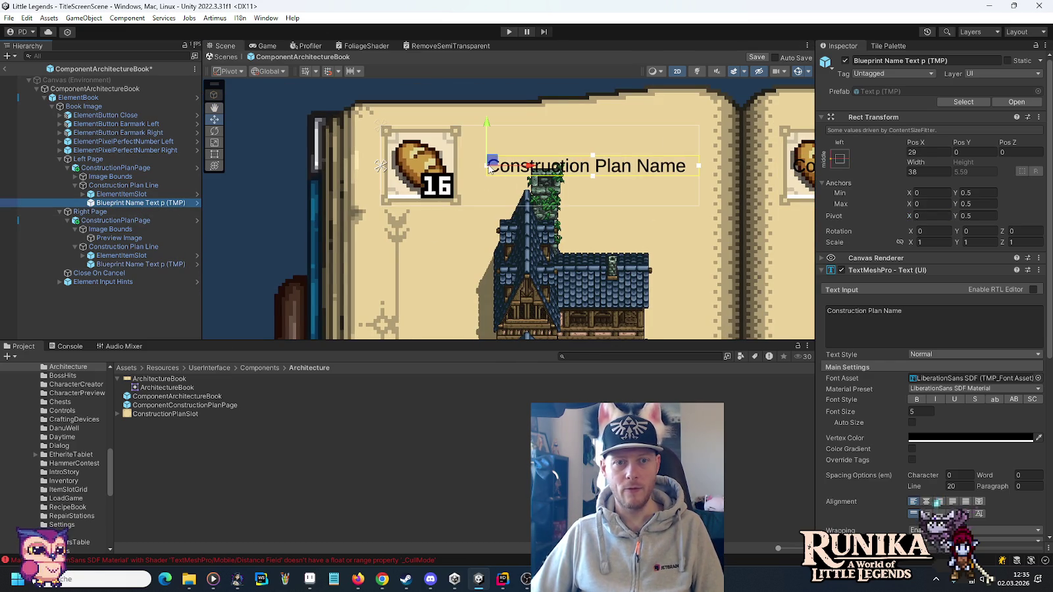
left_click(159, 263)
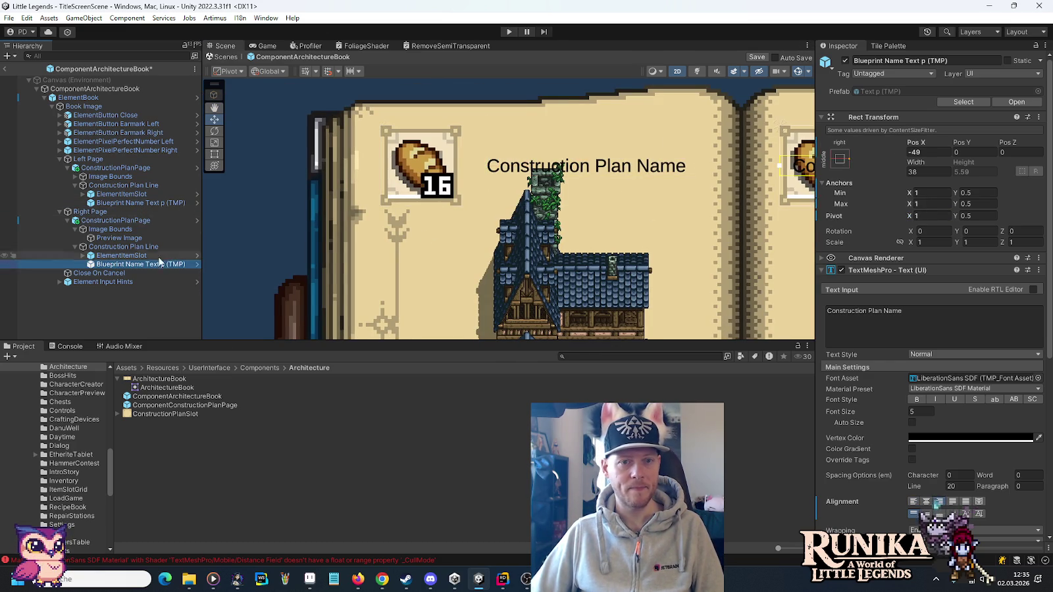
double_click(160, 263)
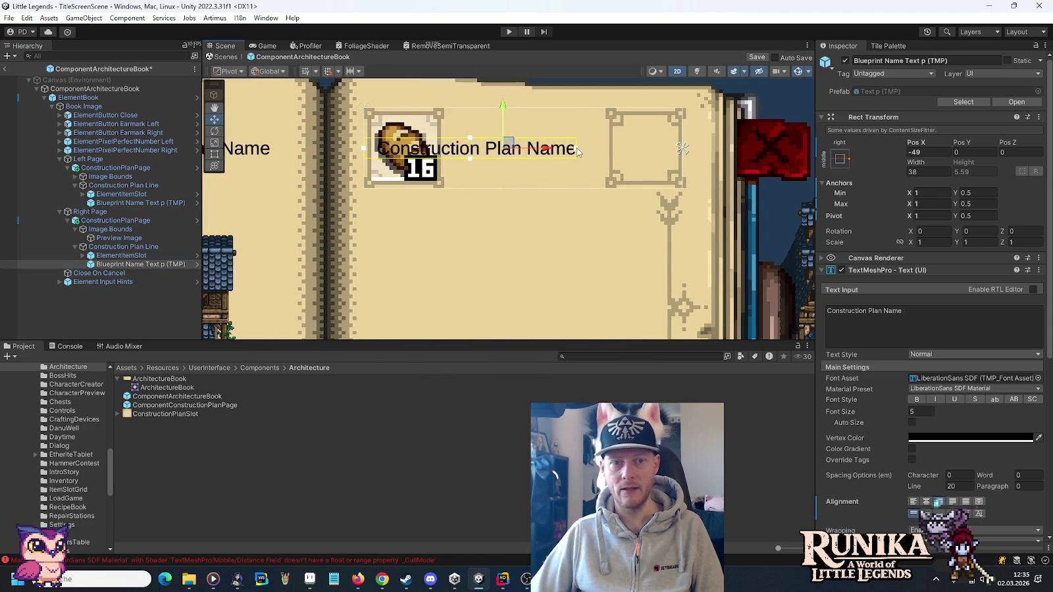
left_click(125, 203)
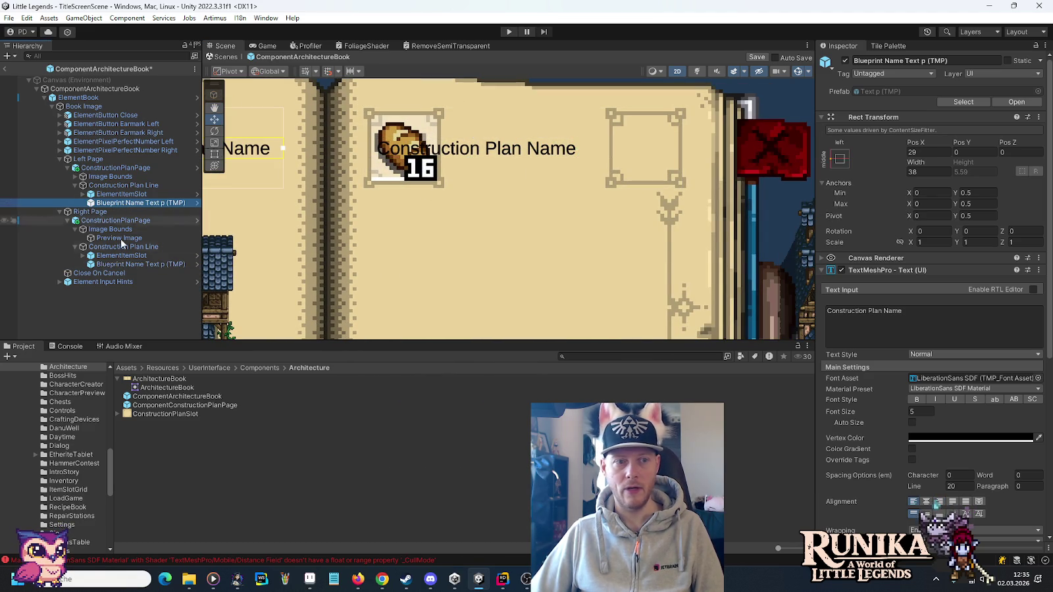
left_click(121, 264)
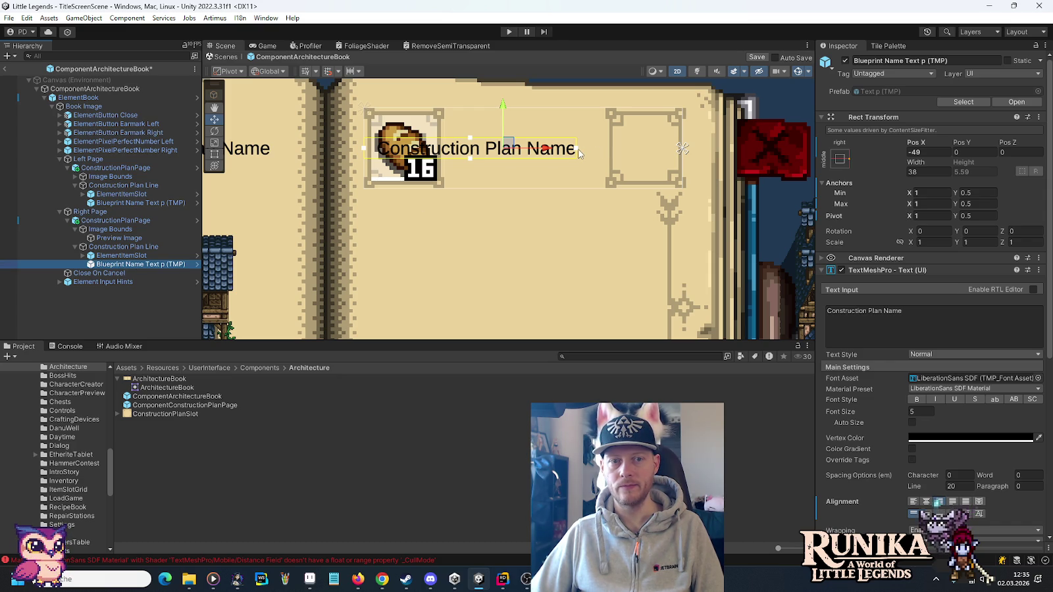
left_click_drag(500, 197, 756, 214)
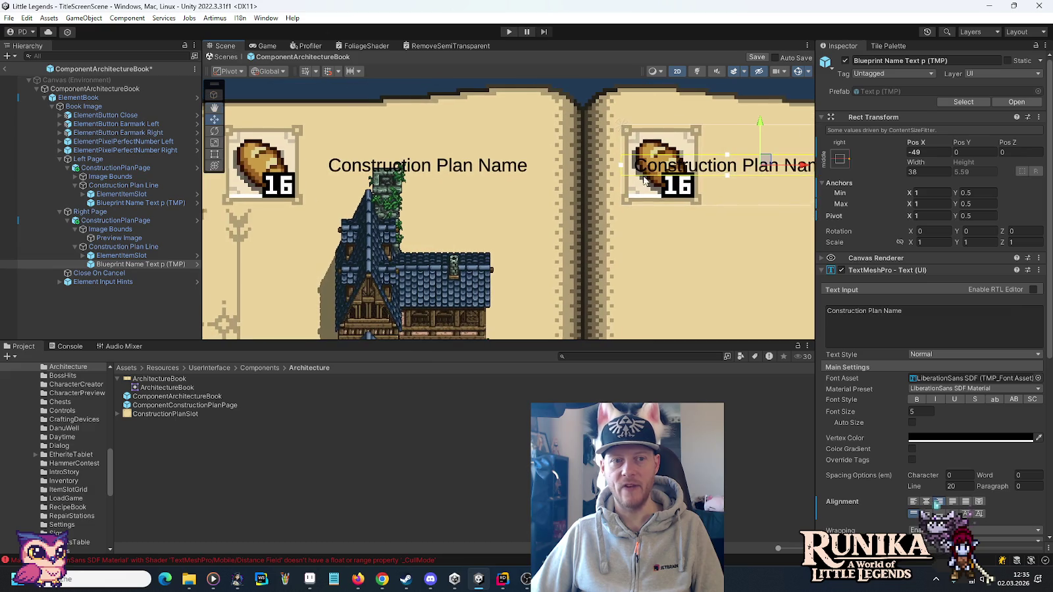
Widen the left page's title box and keep the right title's width at 38.
left_click(138, 204)
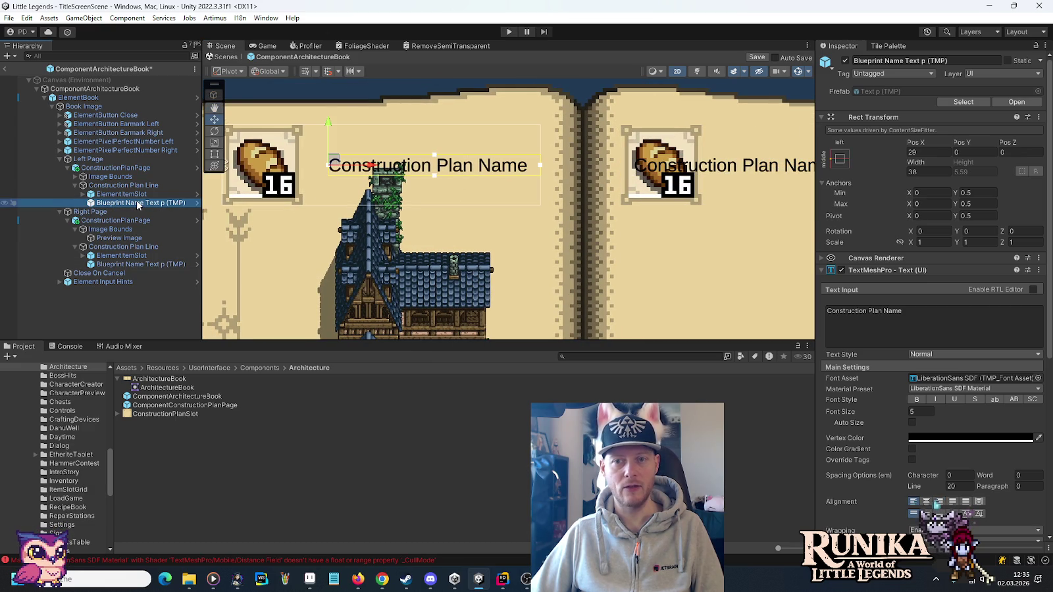
left_click_drag(915, 166, 908, 165)
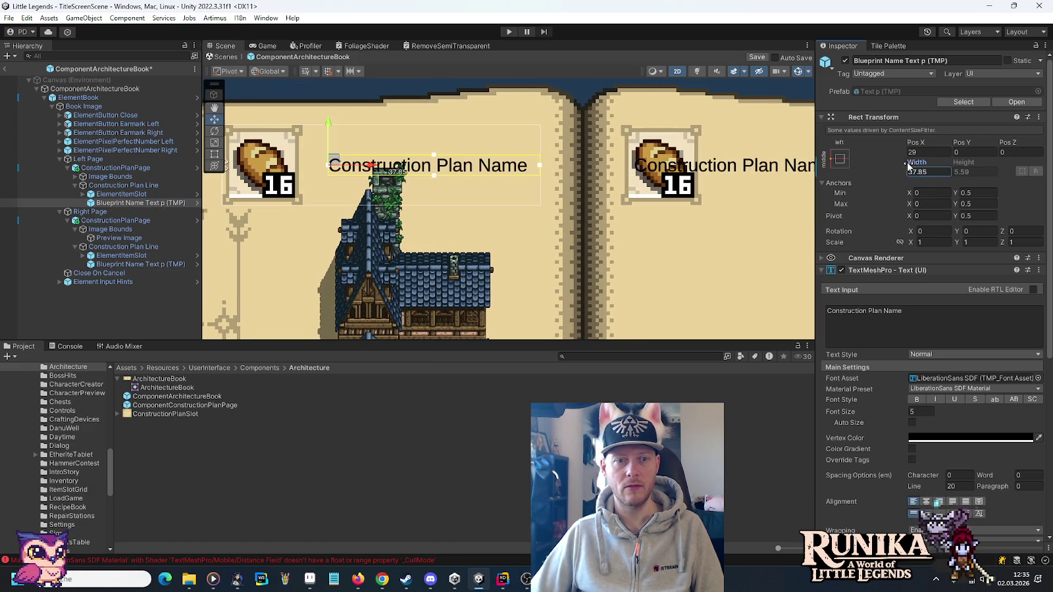
left_click_drag(831, 161, 942, 167)
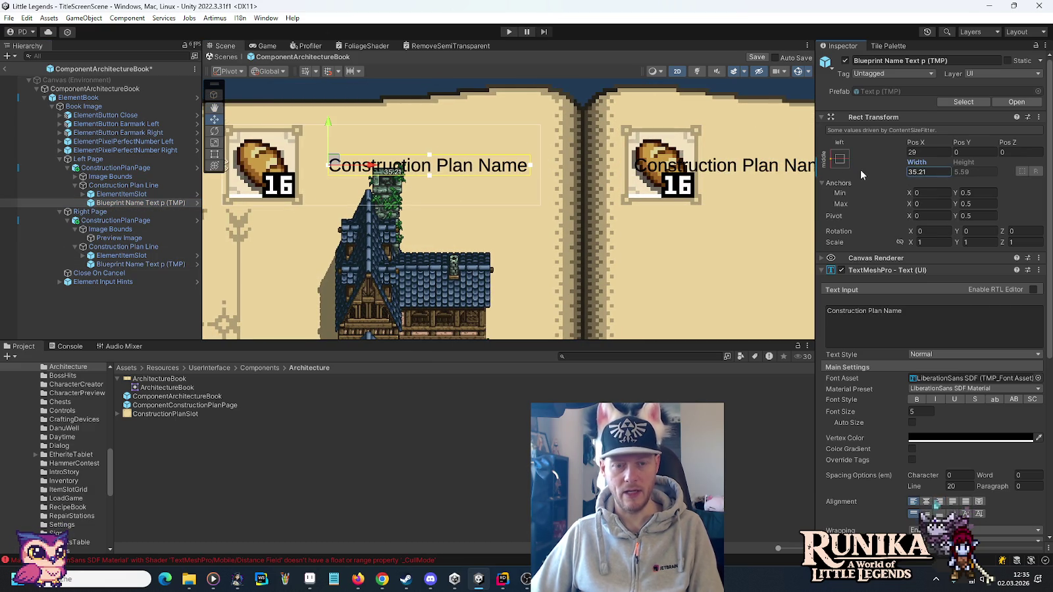
left_click(124, 264)
key("f")
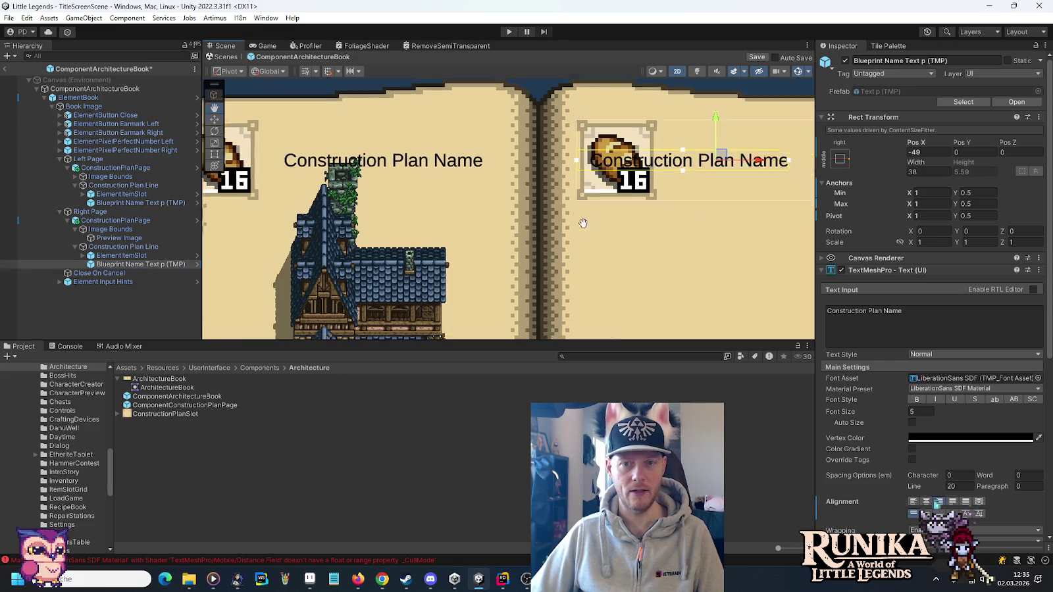
mouse_move(915, 162)
left_mouse_down()
mouse_move(875, 164)
mouse_move(905, 159)
mouse_move(893, 160)
left_mouse_up()
key("ctrl+z")
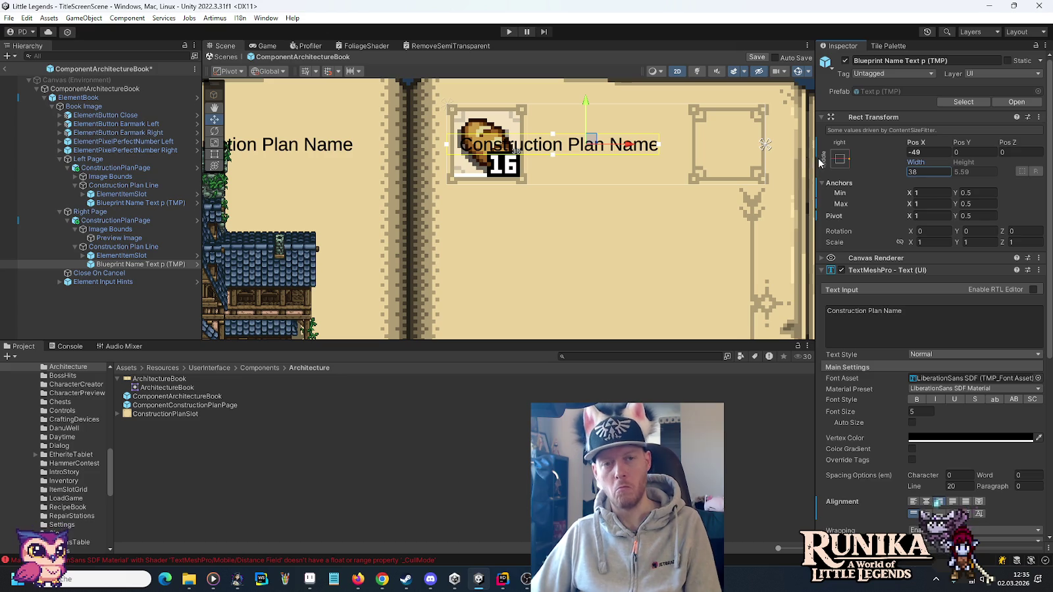
Undo the accidentally doubled Construction Plan Name text in the right title.
left_click(927, 334)
key("End")
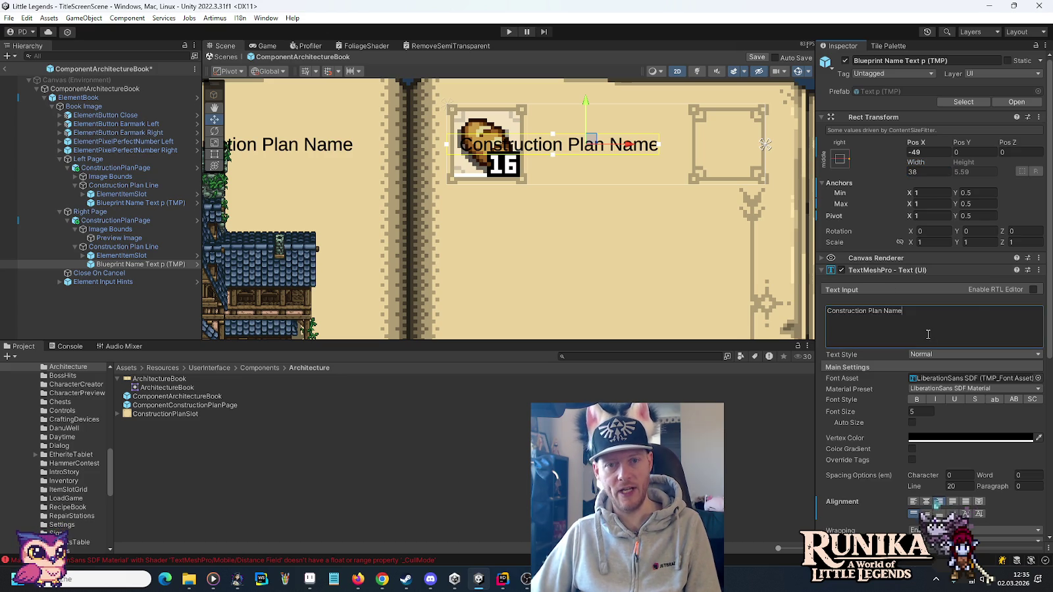
key("ctrl+v")
key("ctrl+z")
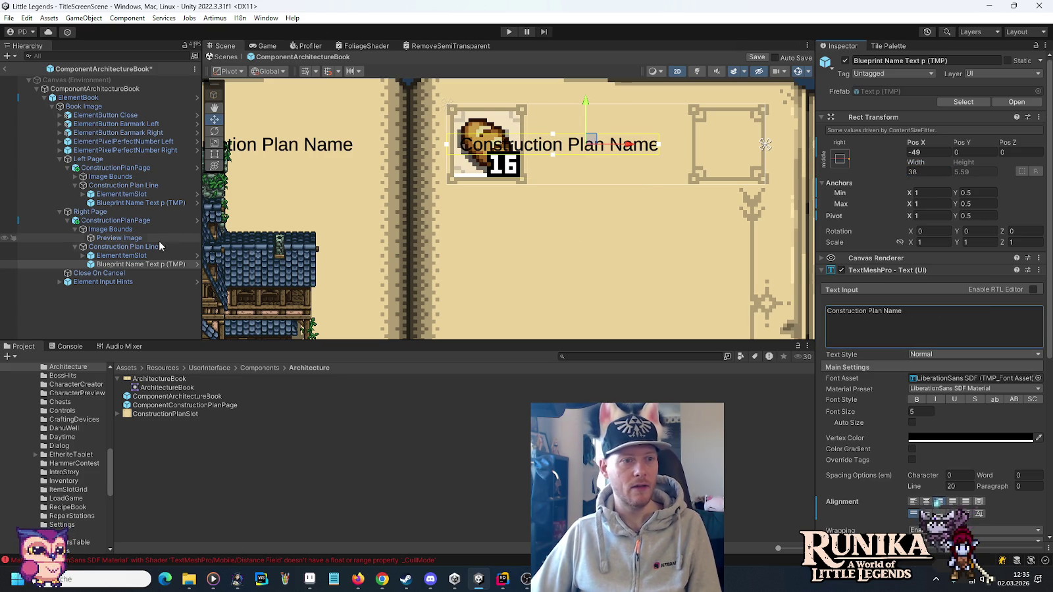
left_click(129, 255)
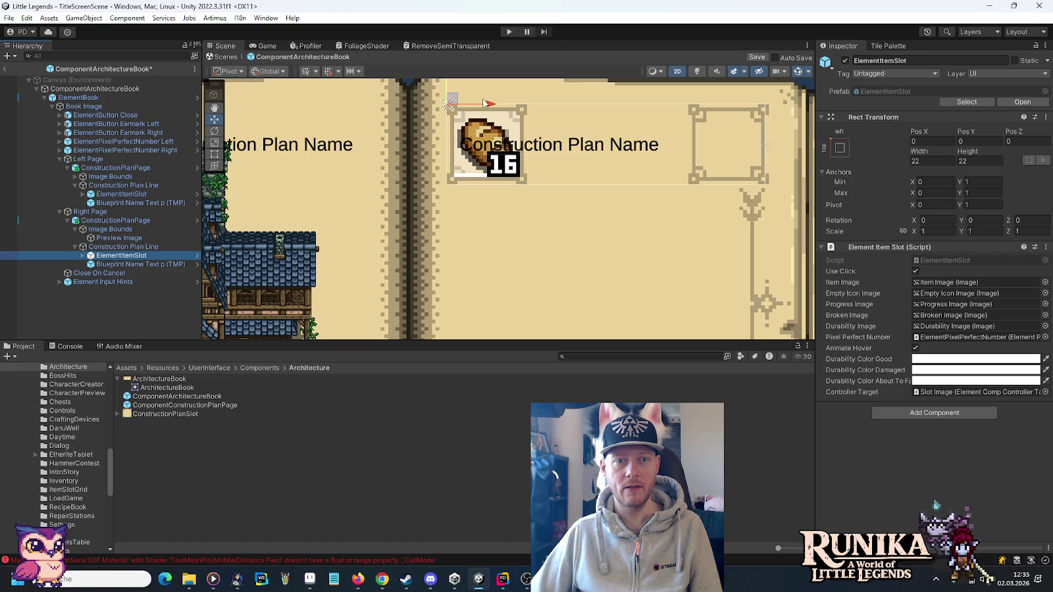
Move the right page's item slot to Pos X 66 beside the title and frame the whole book.
left_click_drag(488, 105, 730, 106)
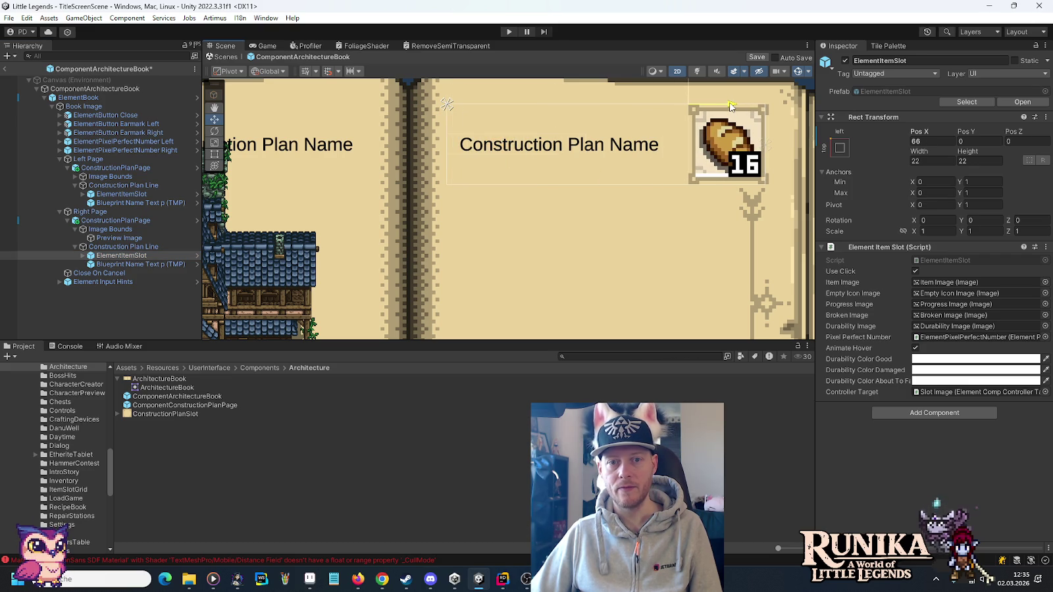
scroll(671, 164, "down", 2)
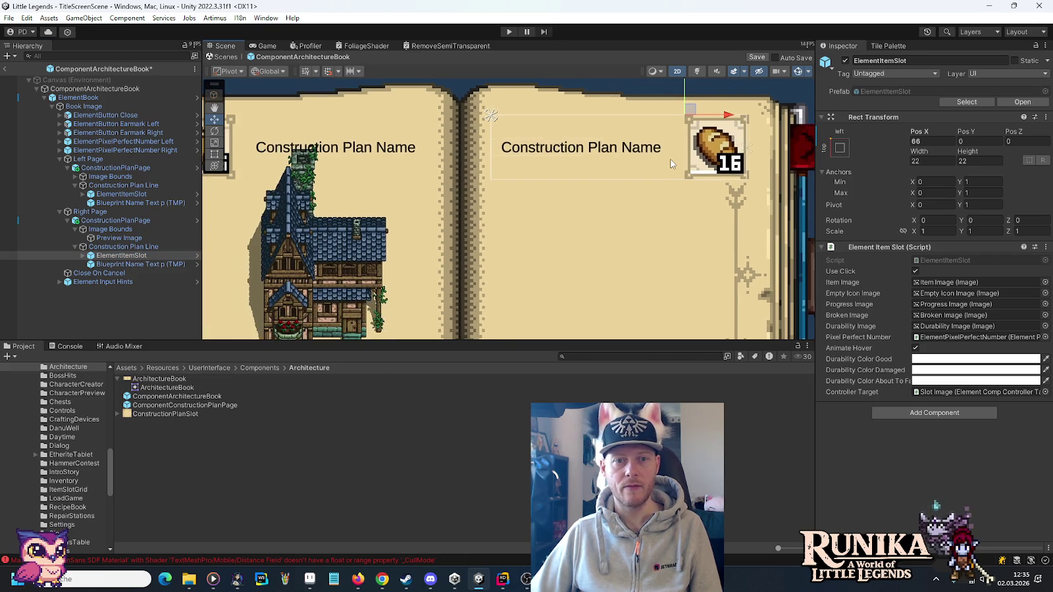
scroll(671, 164, "down", 2)
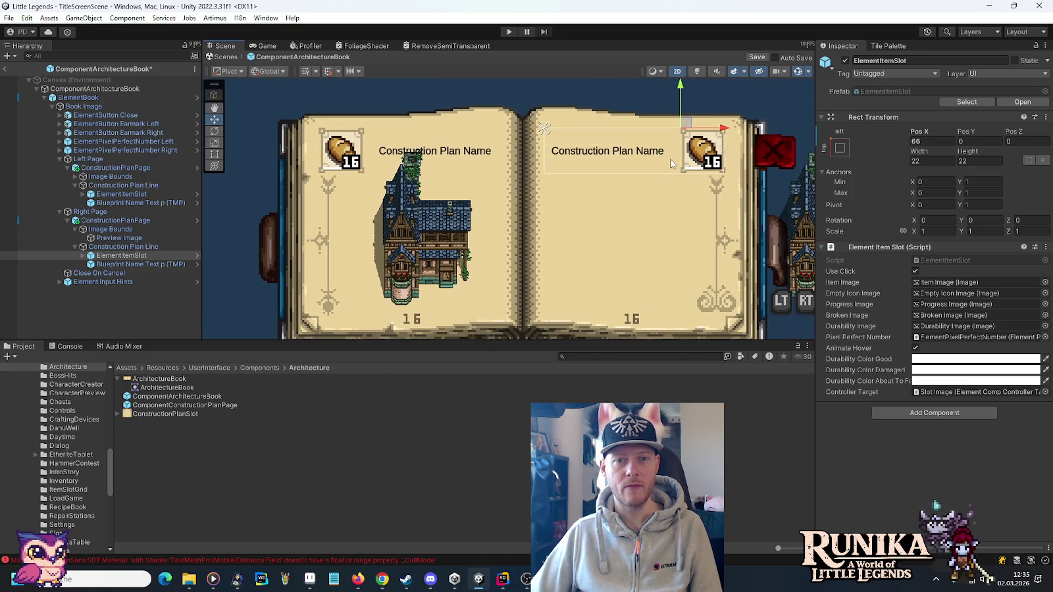
scroll(672, 154, "up", 3)
left_click(663, 178)
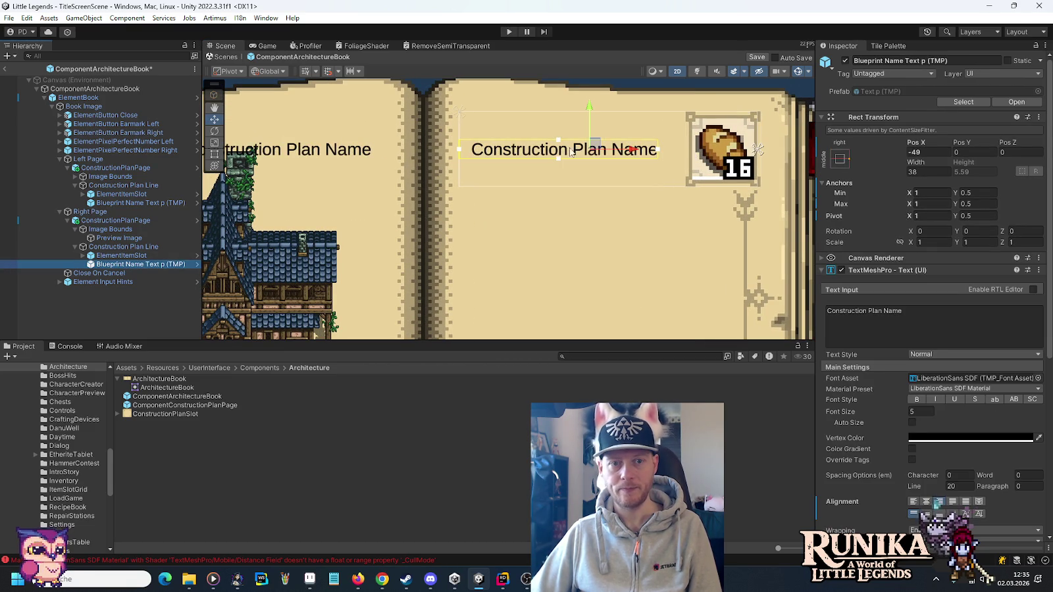
scroll(613, 218, "down", 5)
mouse_move(613, 218)
left_mouse_down()
mouse_move(582, 171)
mouse_move(518, 207)
left_mouse_up()
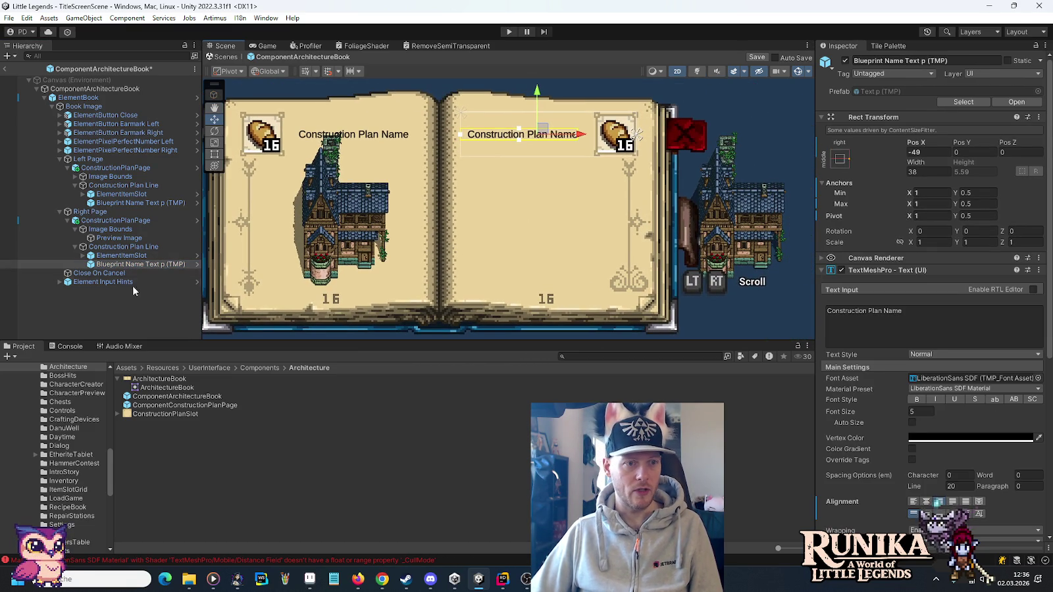
Shift the right page's Image Bounds left to Pos X -50.
left_click(116, 230)
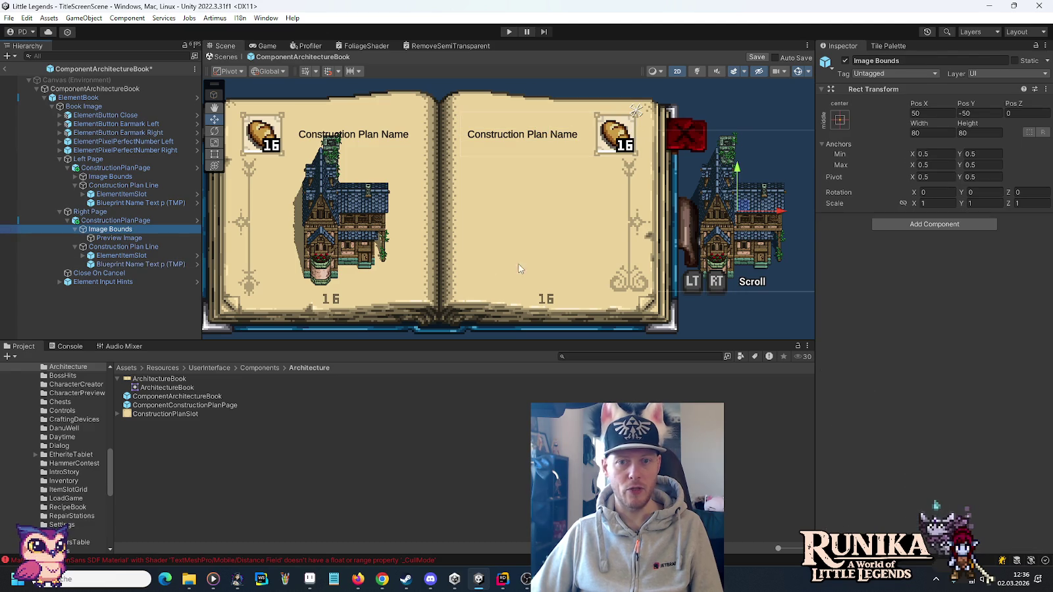
left_click_drag(779, 213, 582, 219)
scroll(473, 229, "up", 5)
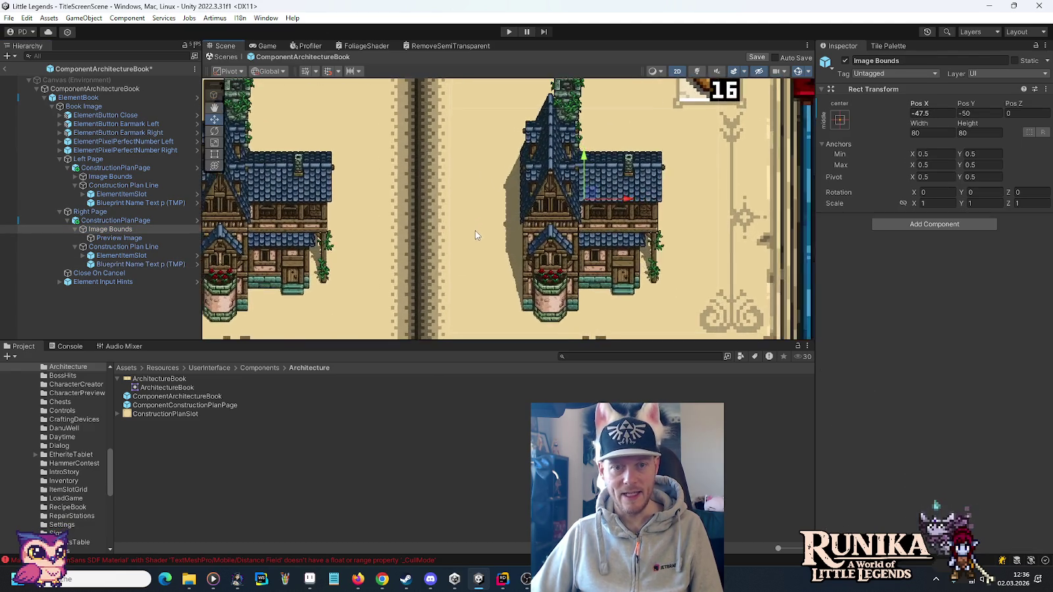
scroll(475, 231, "down", 2)
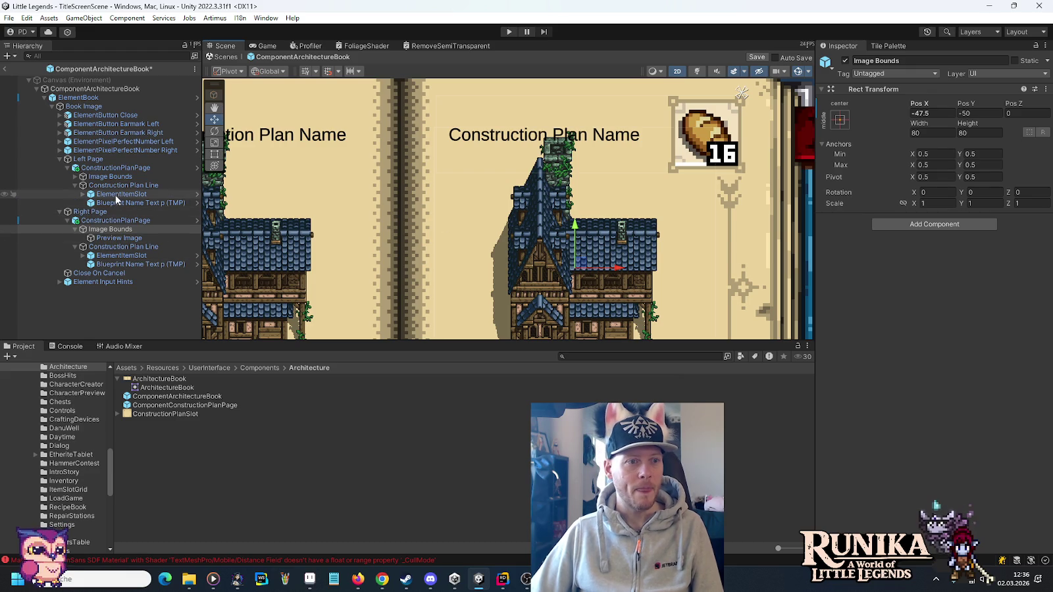
left_click(113, 176)
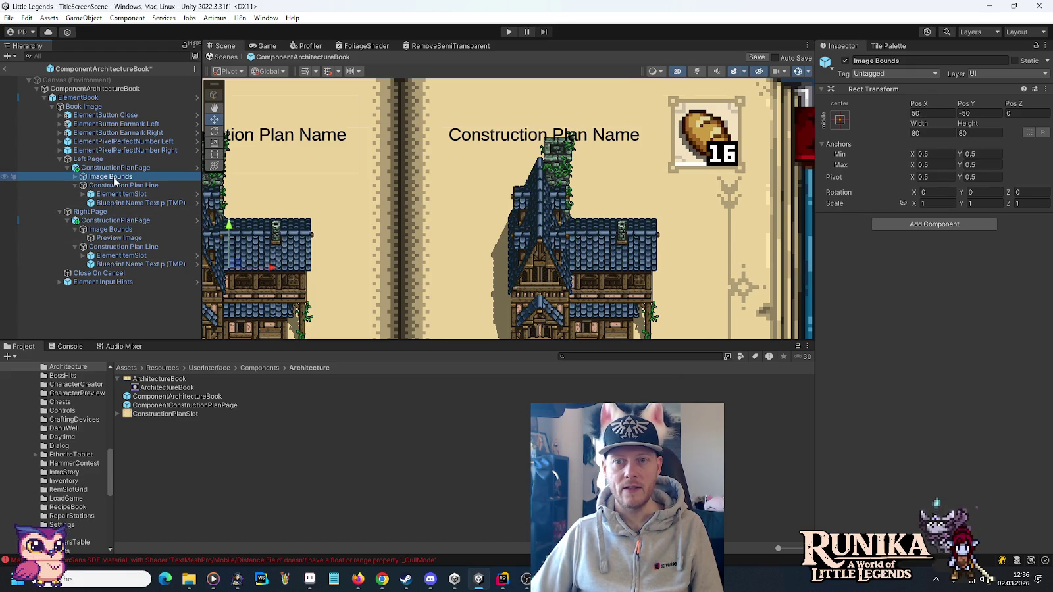
left_click(111, 228)
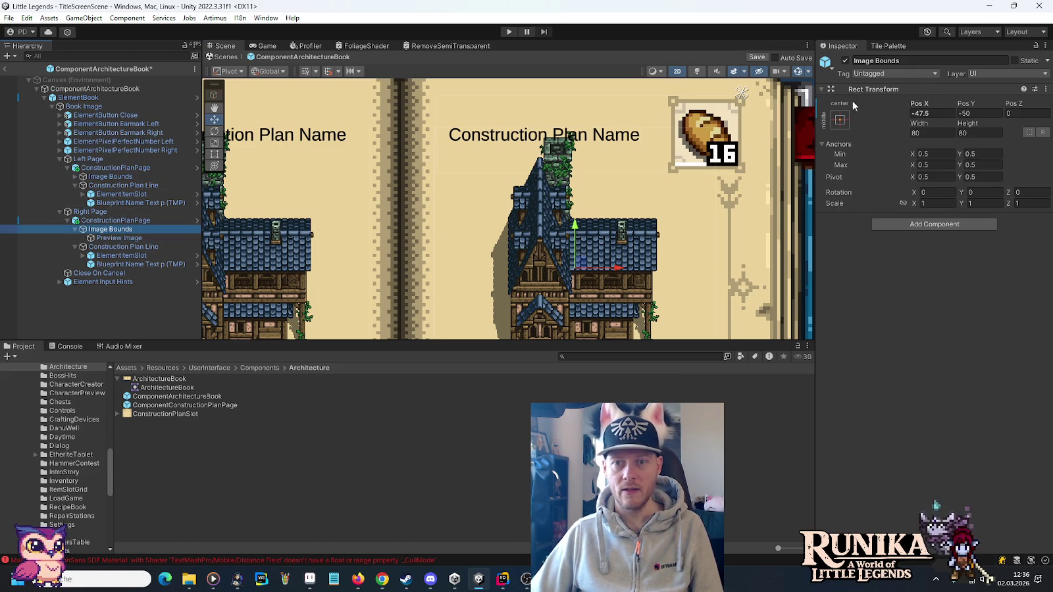
left_click(915, 112)
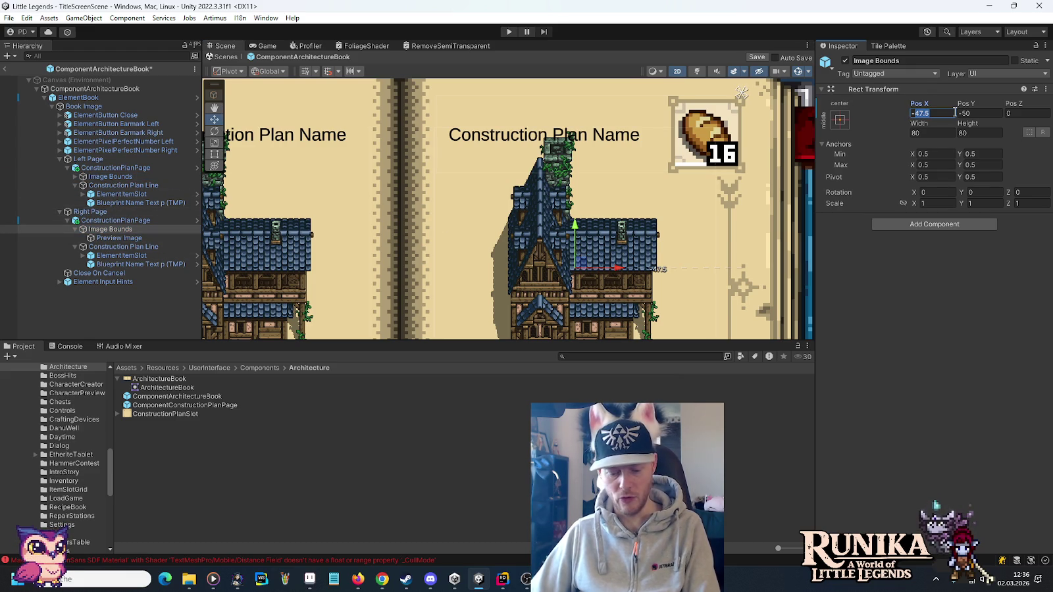
type("-50")
key("Return")
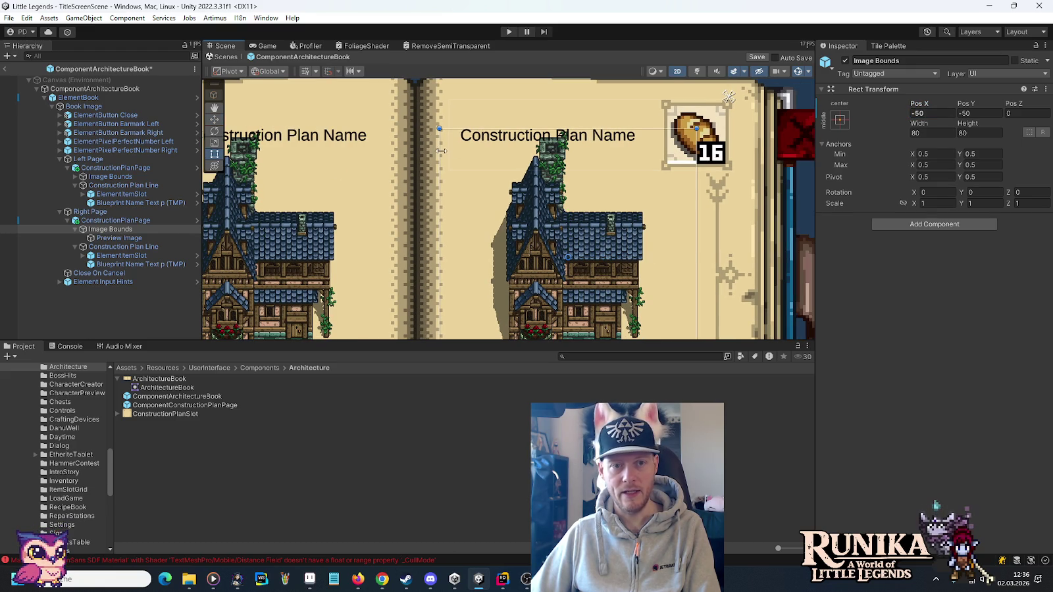
Check the left page's bounds and change the right Image Bounds Pos X to -48.
left_click(124, 177)
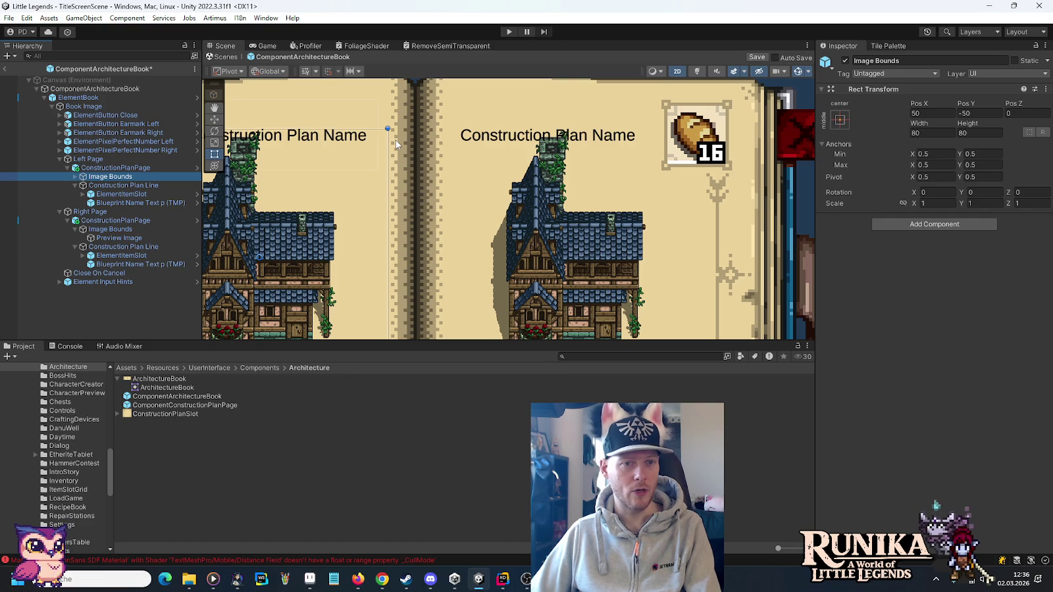
left_click(142, 232)
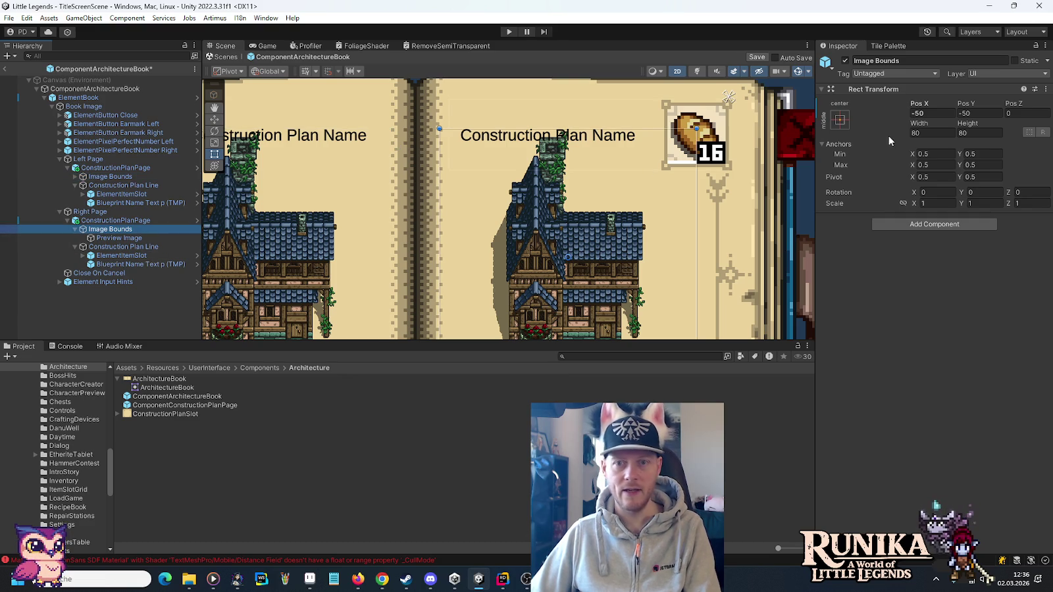
left_click(919, 112)
type("-4")
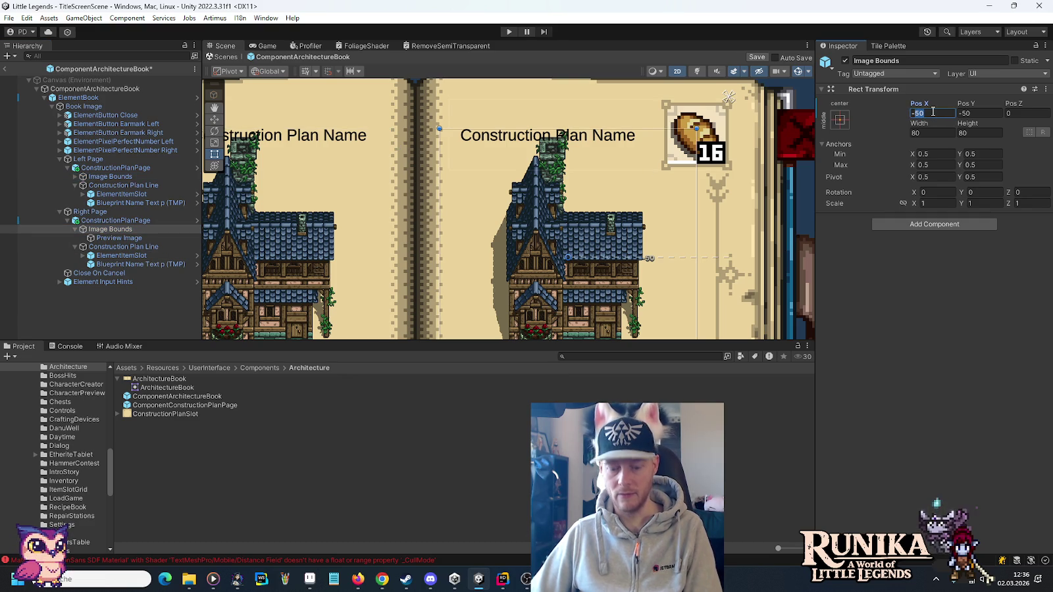
type("8")
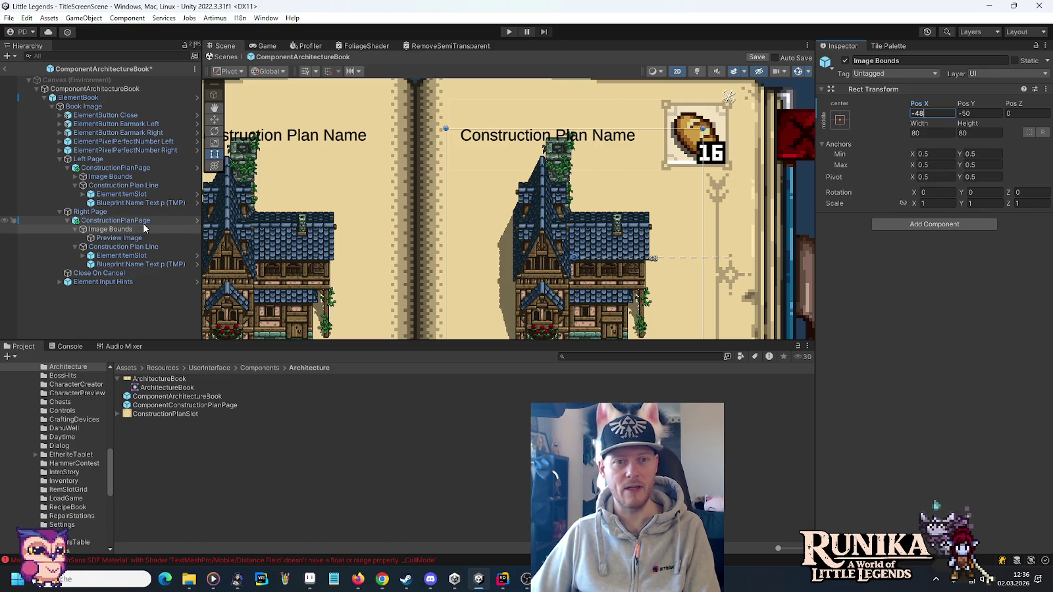
scroll(424, 174, "down", 3)
left_click_drag(450, 211, 487, 141)
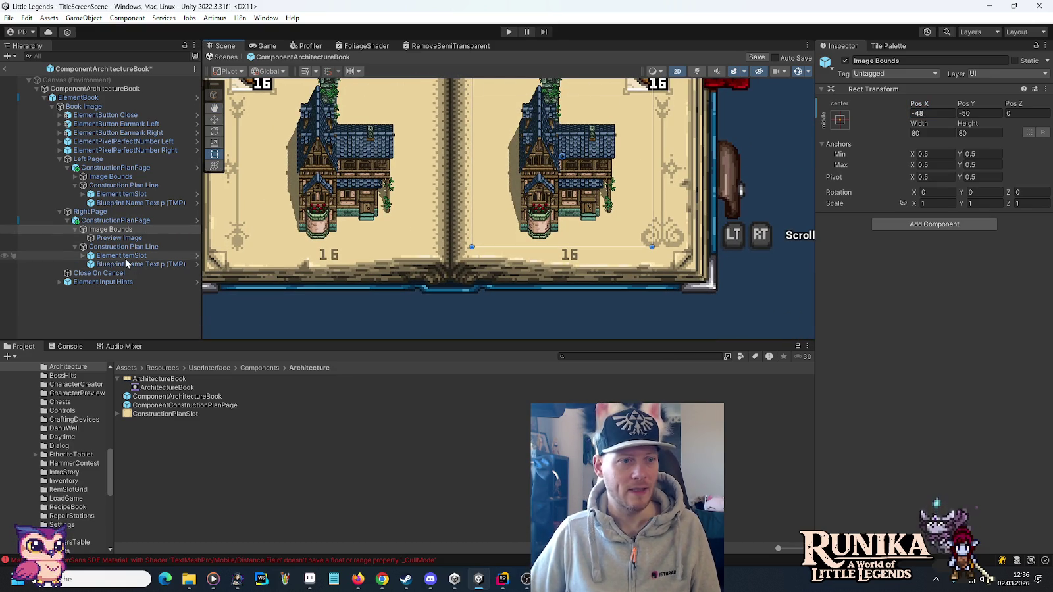
Assign the FalkenreachGate sprite to the right page's Preview Image, after trying FalkenreachTower.
left_click(102, 238)
left_click(941, 244)
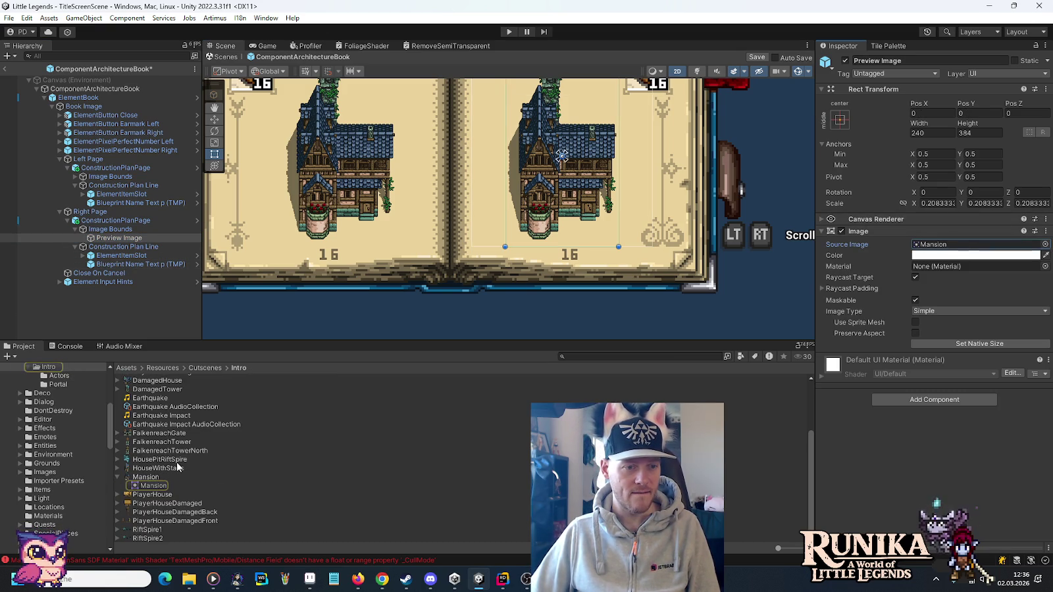
left_click_drag(173, 442, 957, 250)
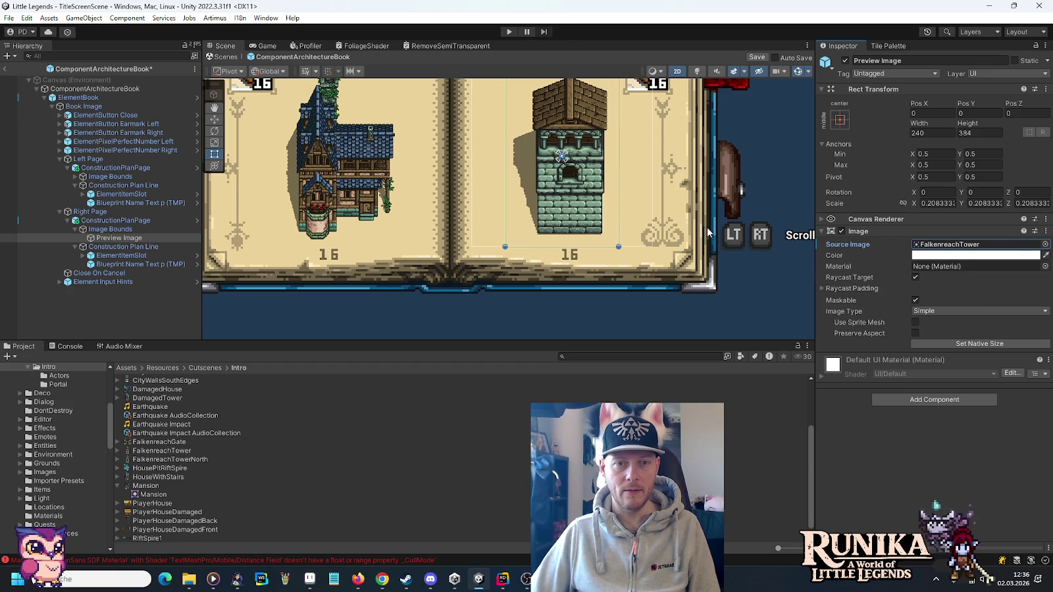
left_click_drag(708, 233, 694, 269)
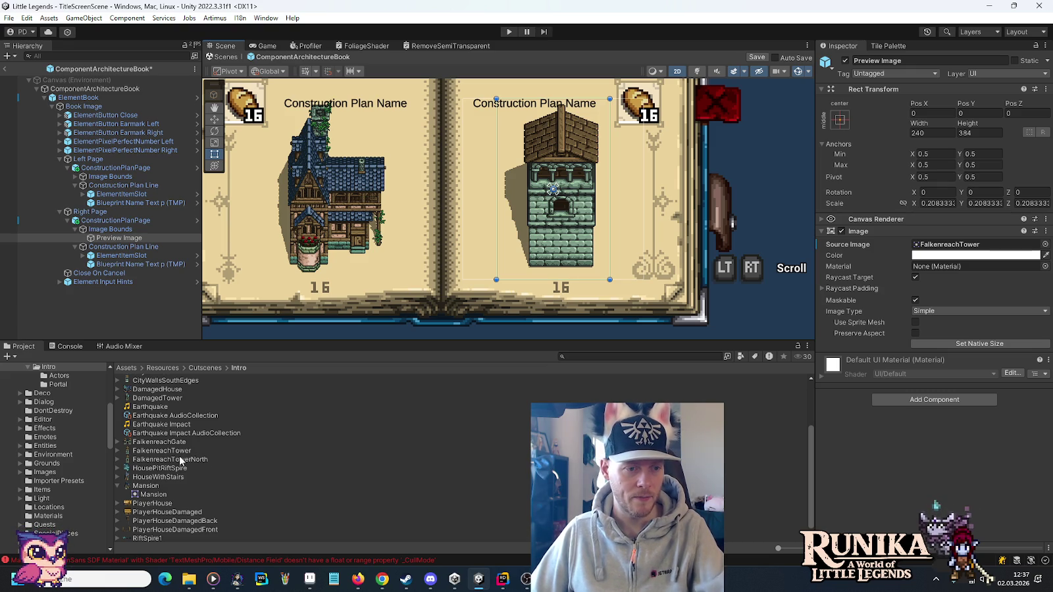
left_click_drag(164, 441, 965, 249)
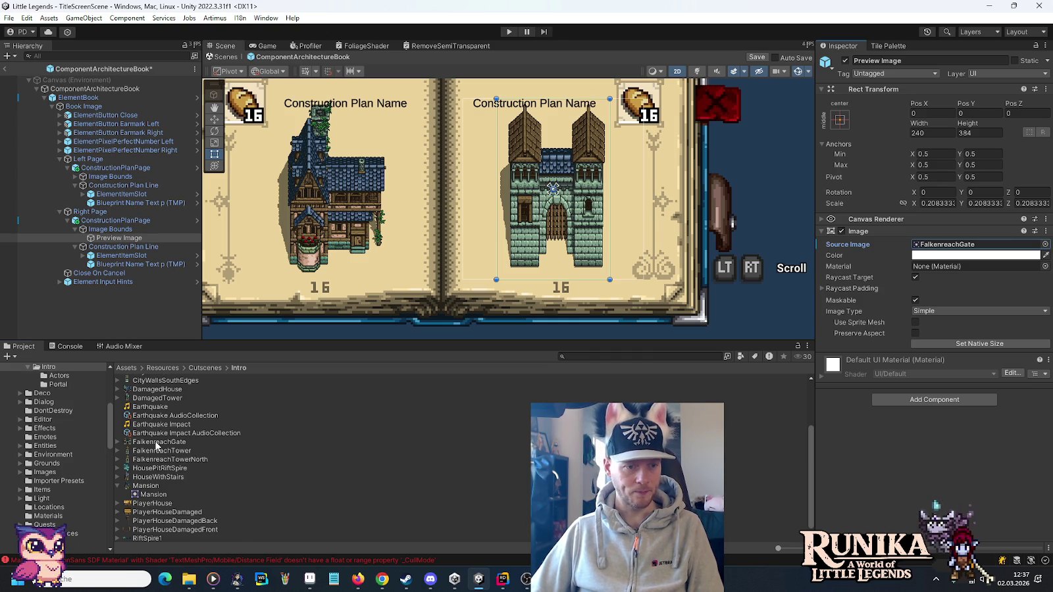
Inspect the FalkenreachGate texture's import settings and its child sprite.
left_click(157, 444)
left_click(114, 440)
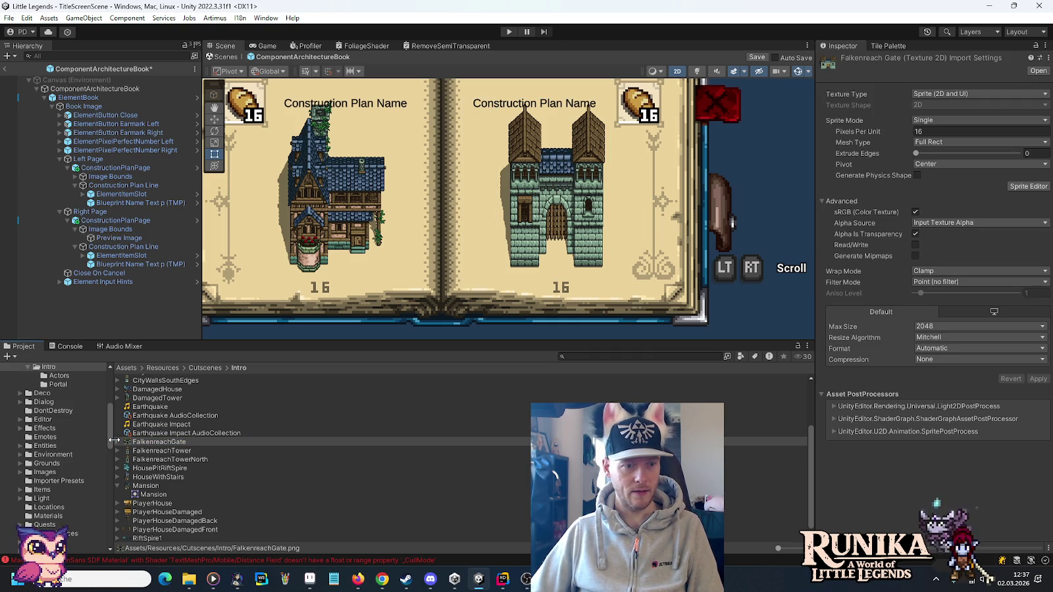
left_click(118, 443)
left_click(157, 451)
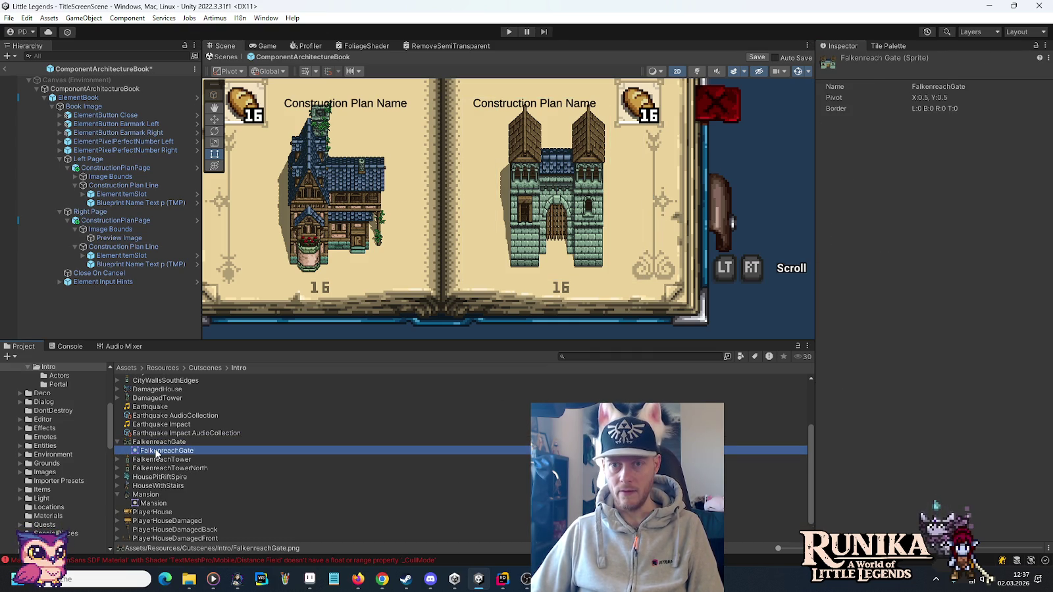
left_click(157, 443)
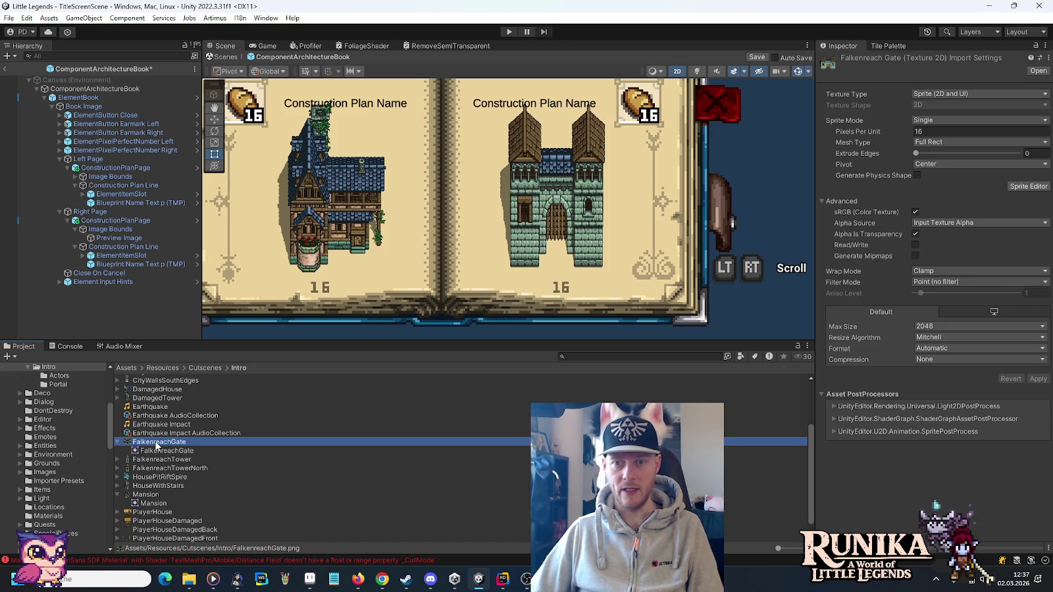
key("alt+Tab")
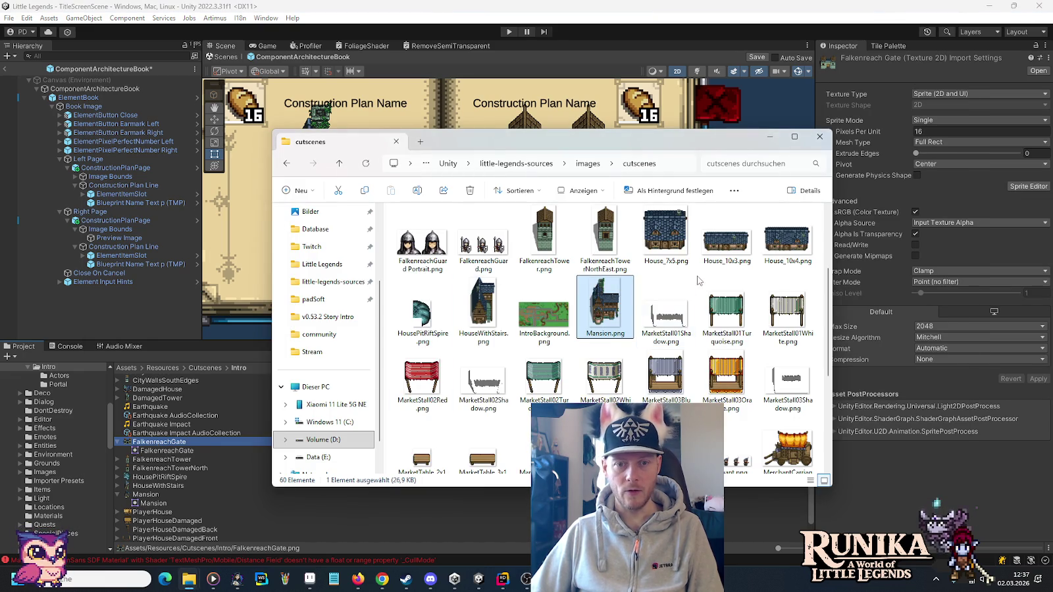
scroll(693, 283, "up", 5)
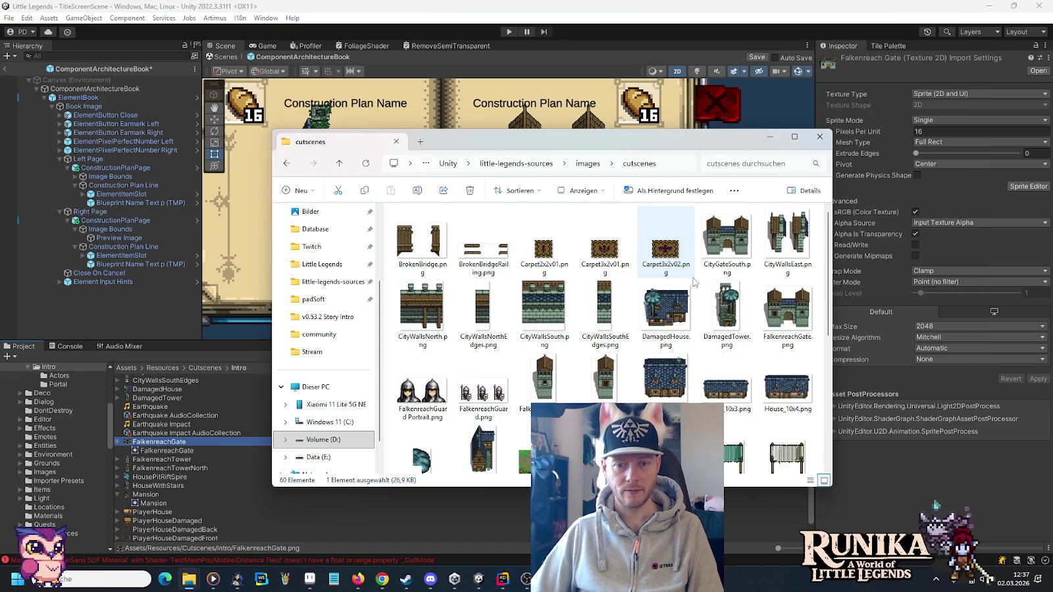
right_click(787, 304)
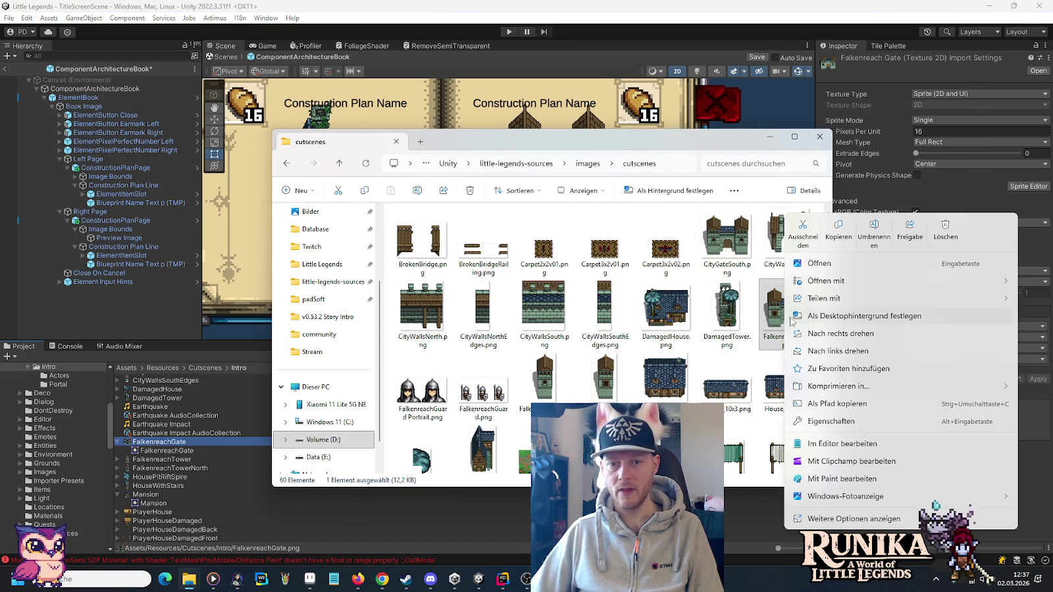
left_click(831, 421)
left_click(923, 308)
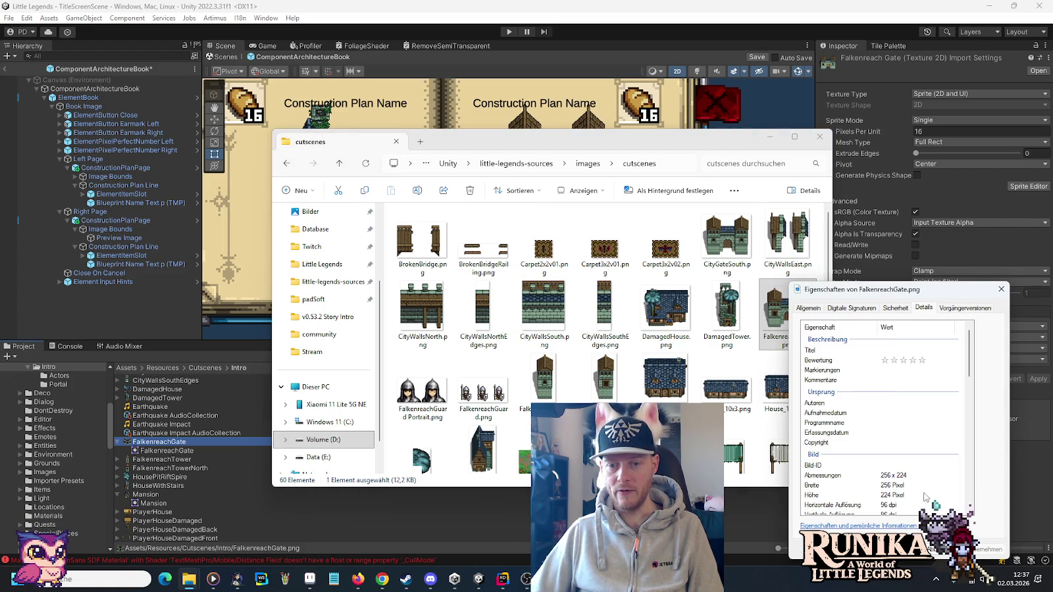
left_click(894, 549)
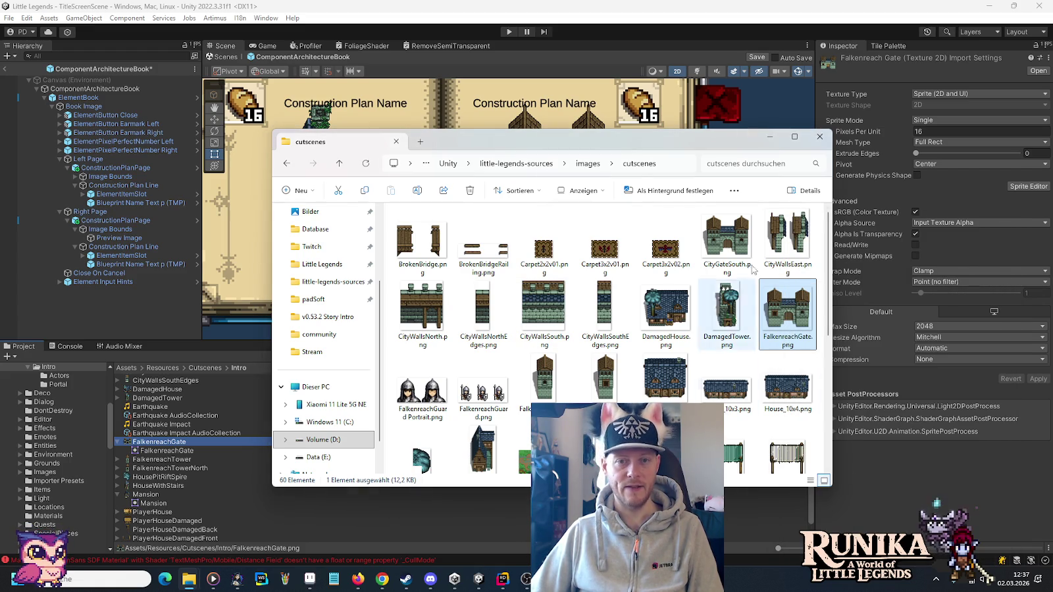
left_click(552, 6)
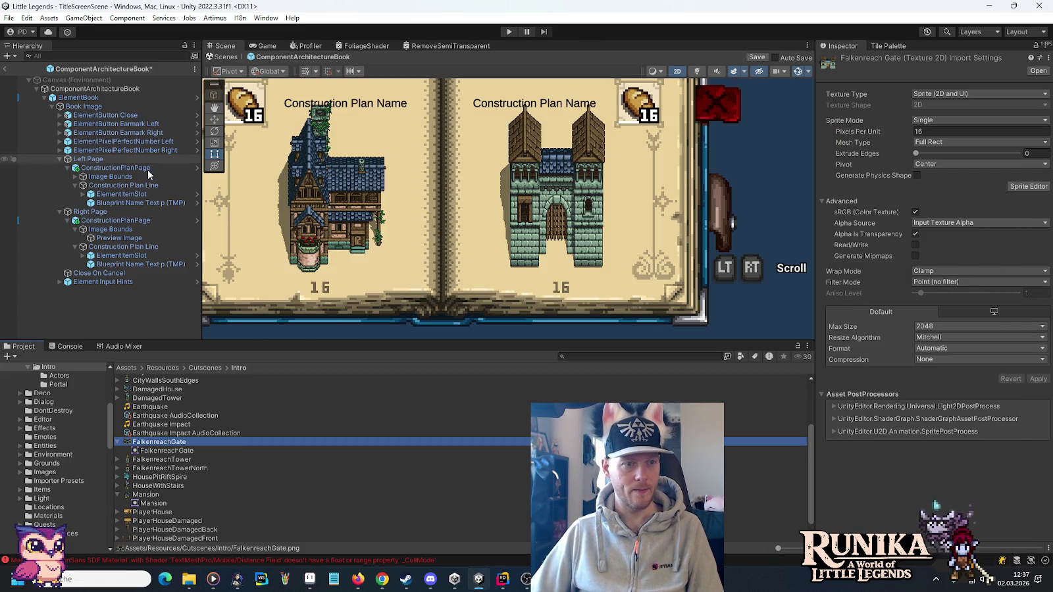
Set the right page's Preview Image size to 256 x 224.
left_click(109, 264)
left_click(118, 237)
left_click(934, 133)
type("256")
left_click(983, 132)
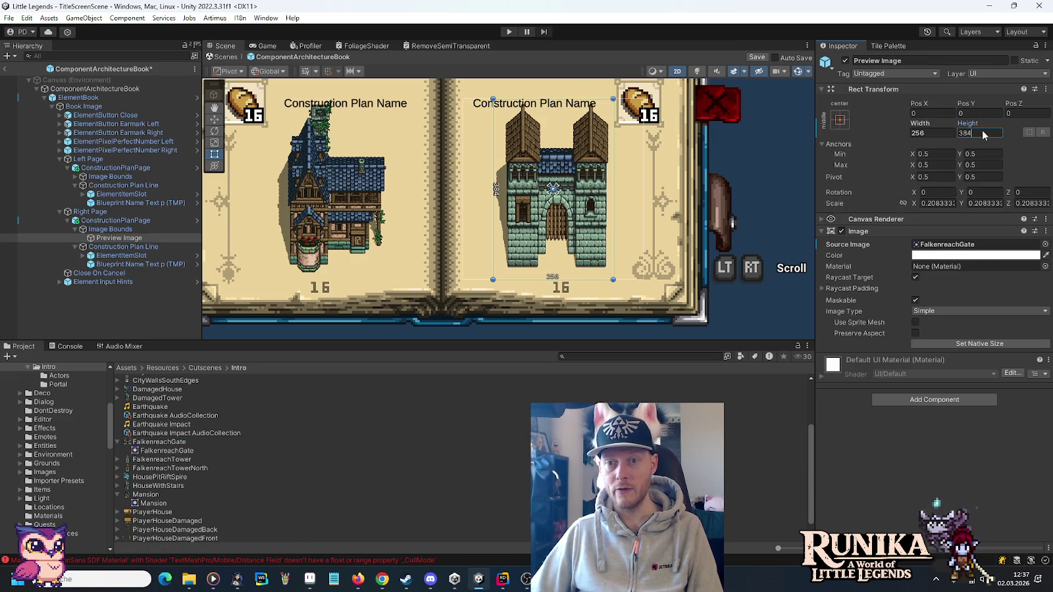
type("224")
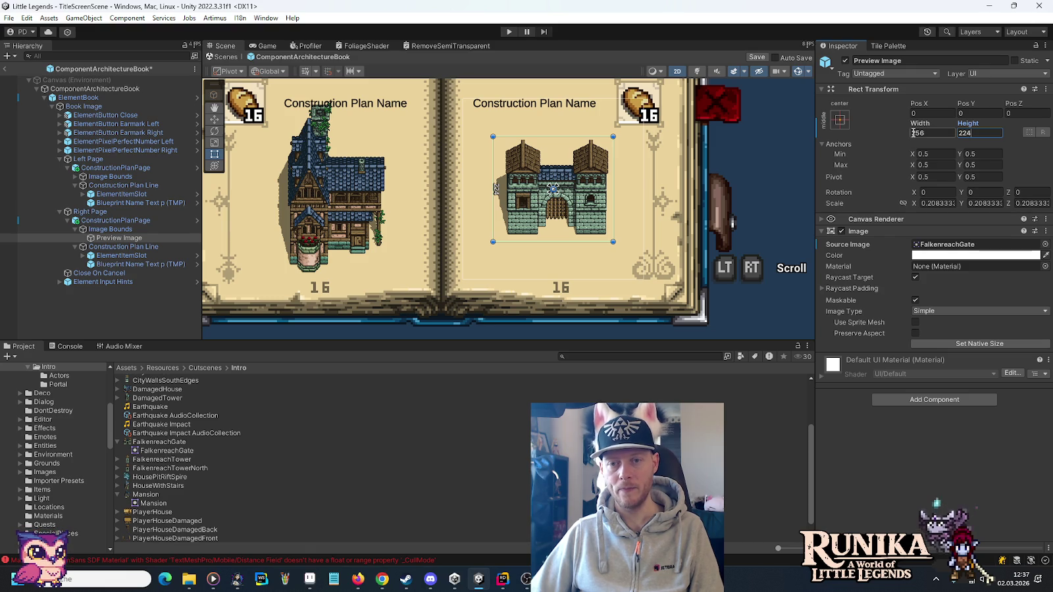
Calculate 80/256 in the Calculator (Rechner) app.
key("super")
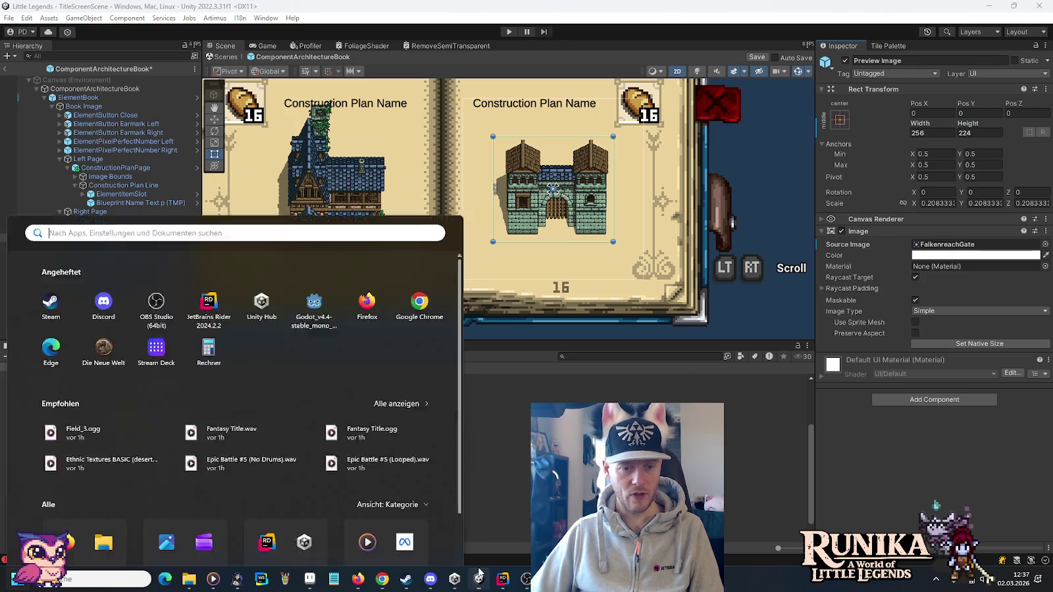
type("re")
mouse_move(479, 574)
type("chner")
key("Return")
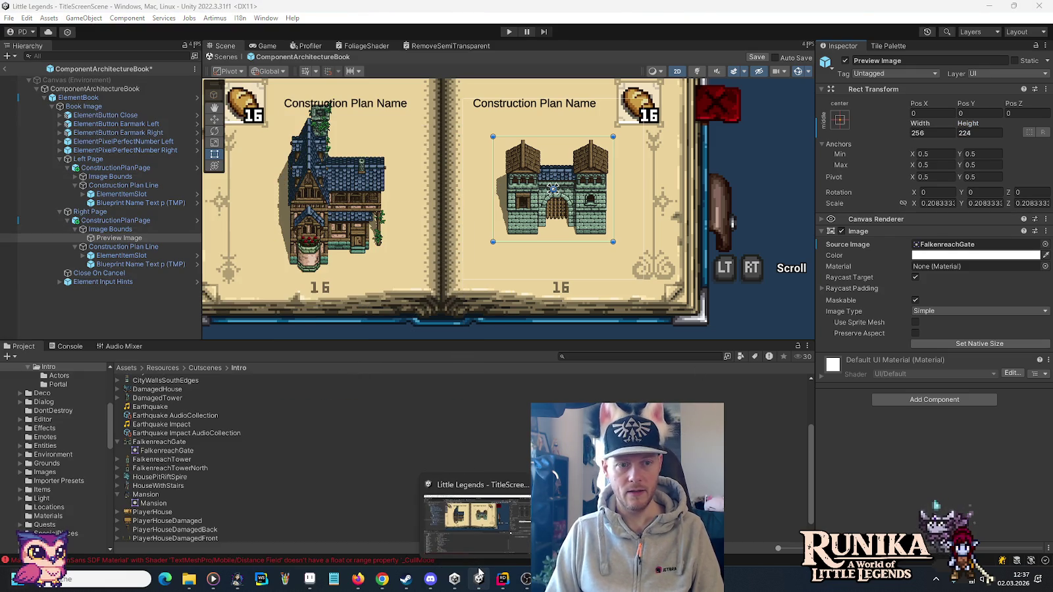
type("80/256")
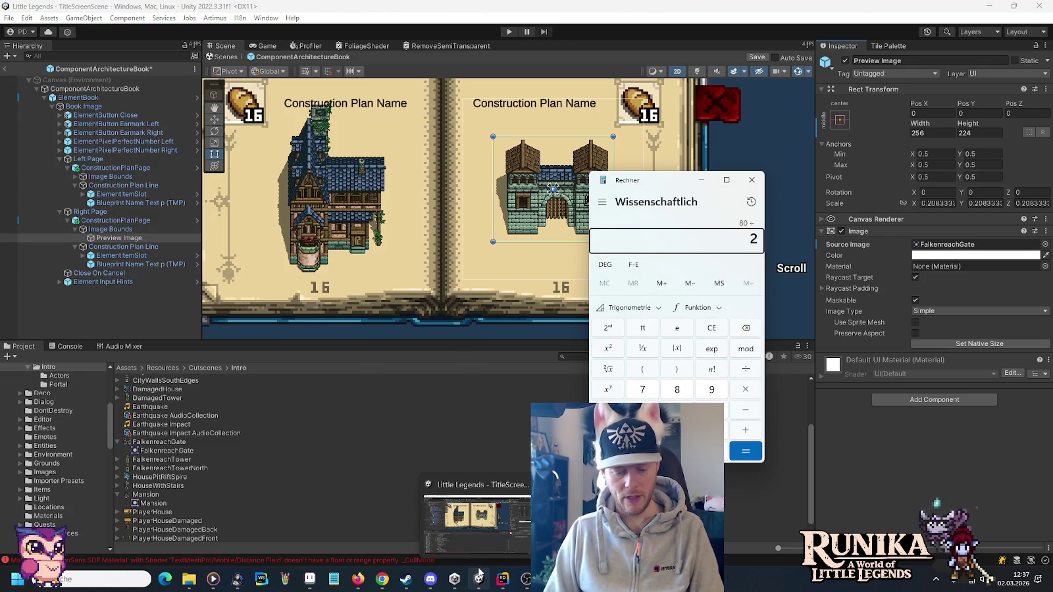
key("Return")
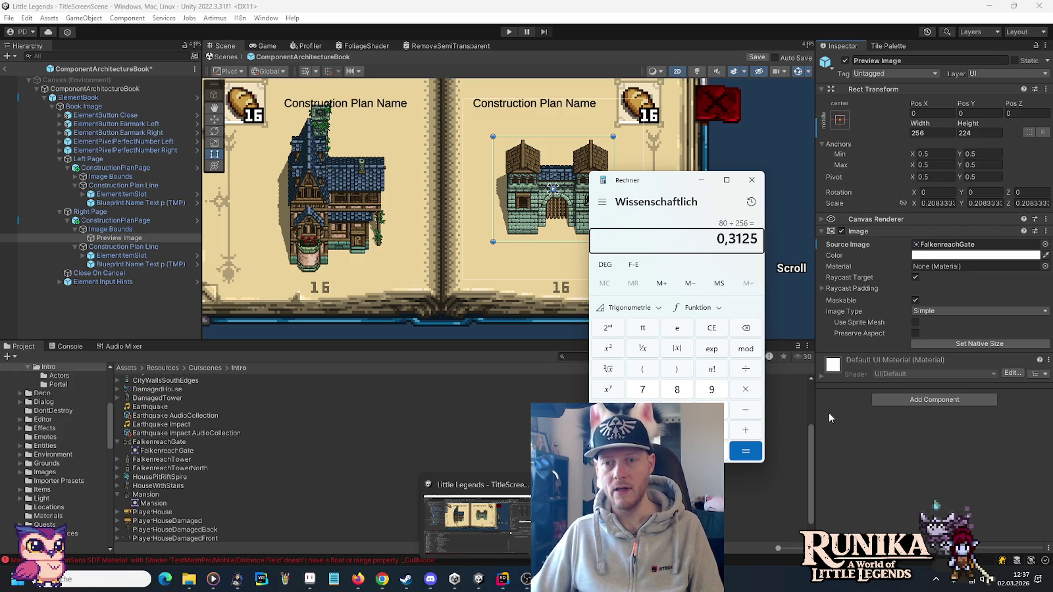
Scale the Preview Image to 0.3125 on X, Y and Z.
left_click(934, 202)
type("0.3125")
key("Return")
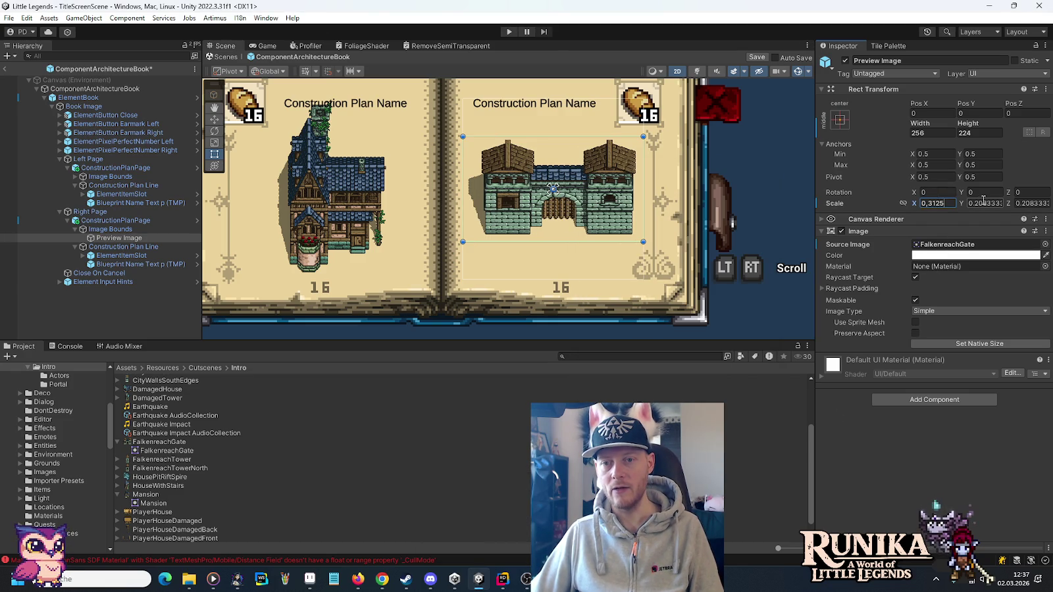
left_click(982, 203)
type("0,3125")
left_click(1023, 203)
type("0,3125")
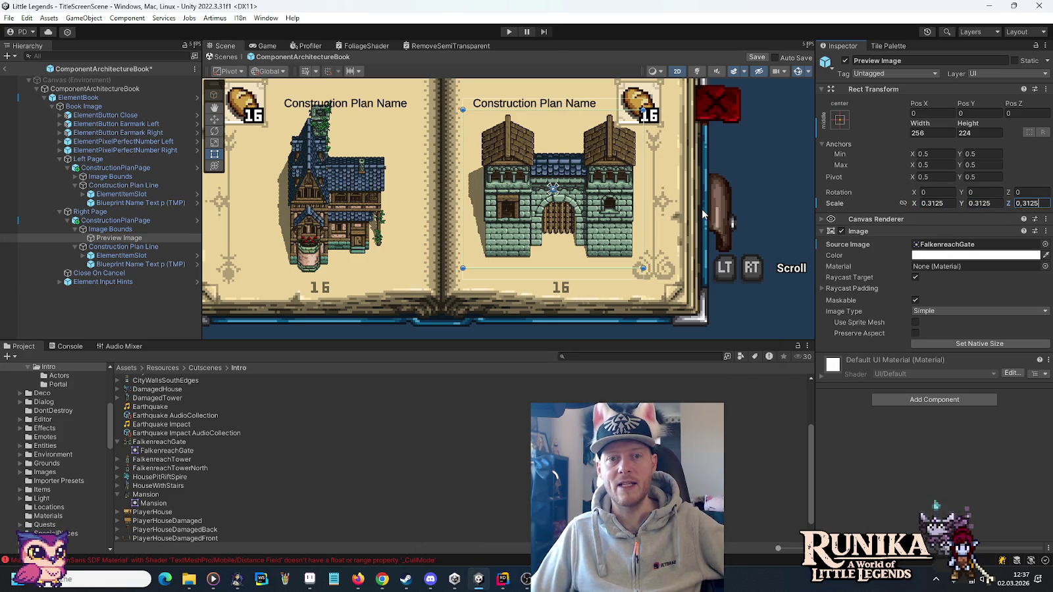
scroll(624, 125, "up", 5)
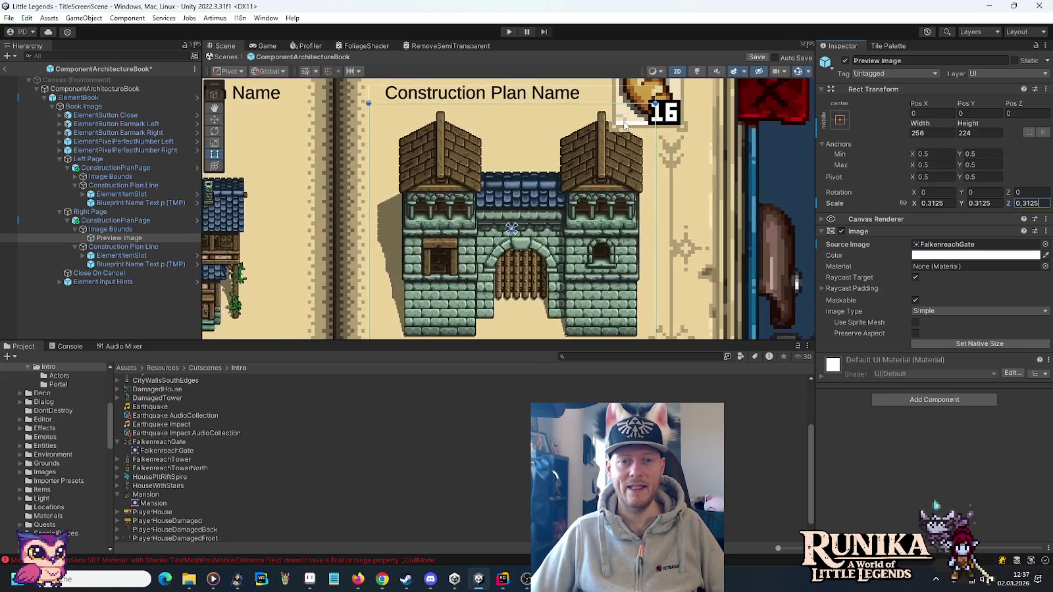
scroll(624, 125, "up", 2)
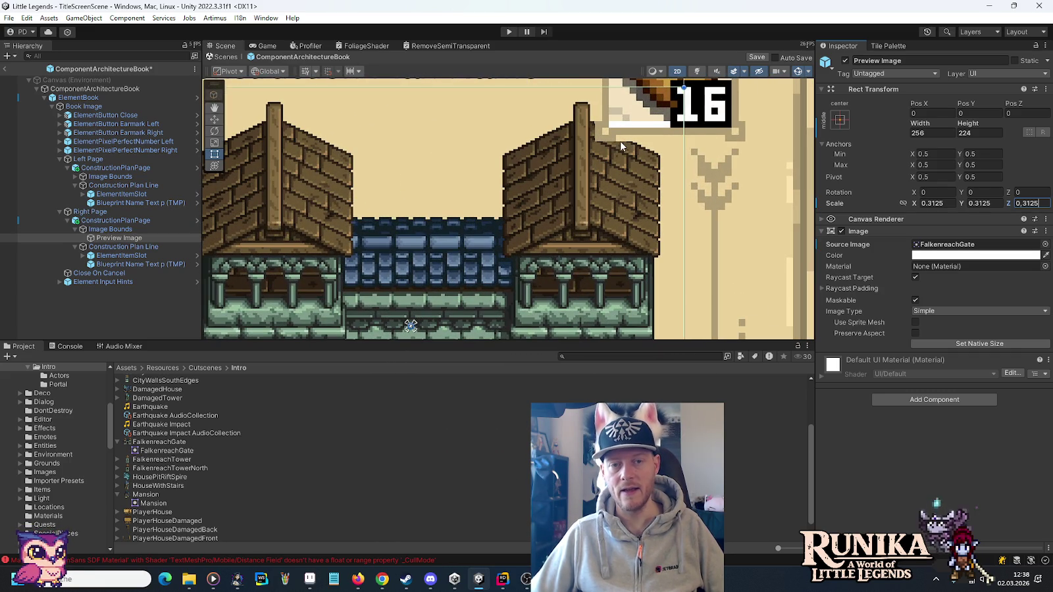
scroll(622, 140, "down", 3)
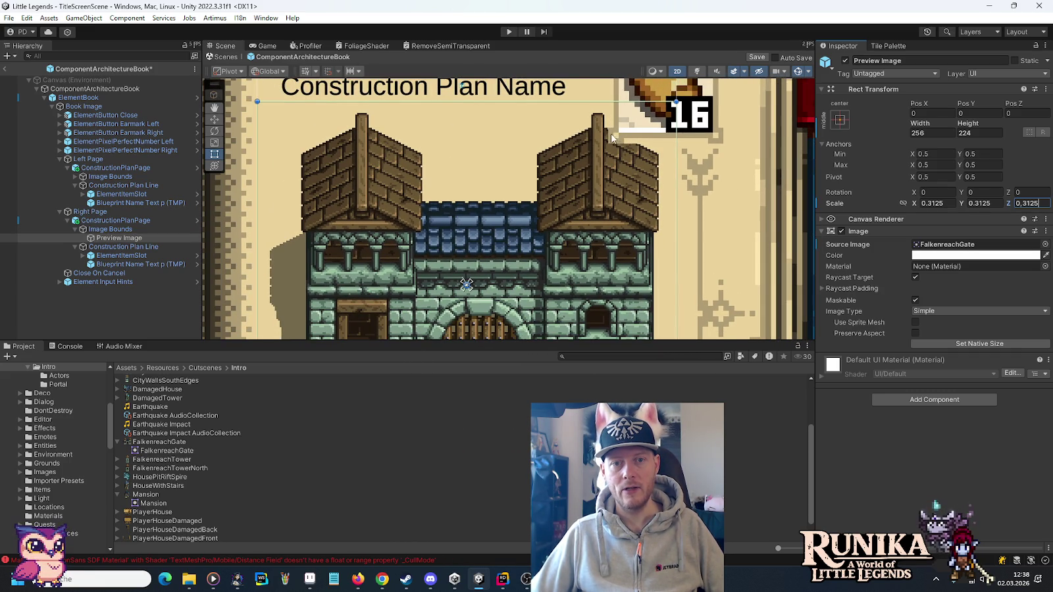
mouse_move(645, 144)
left_mouse_down()
mouse_move(658, 245)
mouse_move(548, 245)
mouse_move(381, 271)
mouse_move(710, 243)
mouse_move(631, 203)
mouse_move(773, 130)
left_mouse_up()
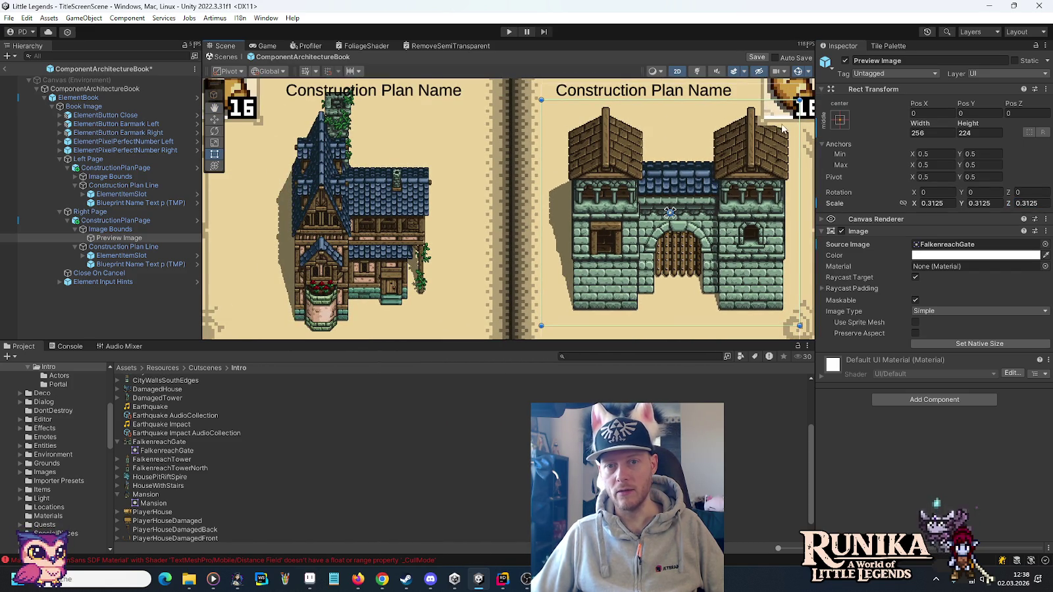
scroll(793, 214, "down", 3)
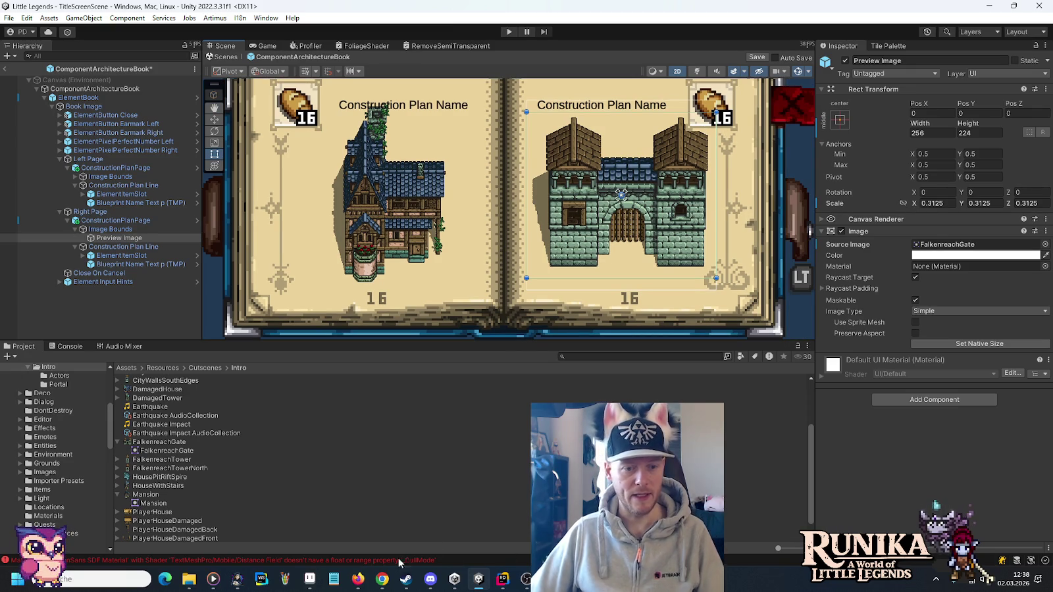
left_click(310, 578)
Fill the slot sprite's bottom, left, right and top border strips grey and save it.
scroll(660, 275, "up", 5)
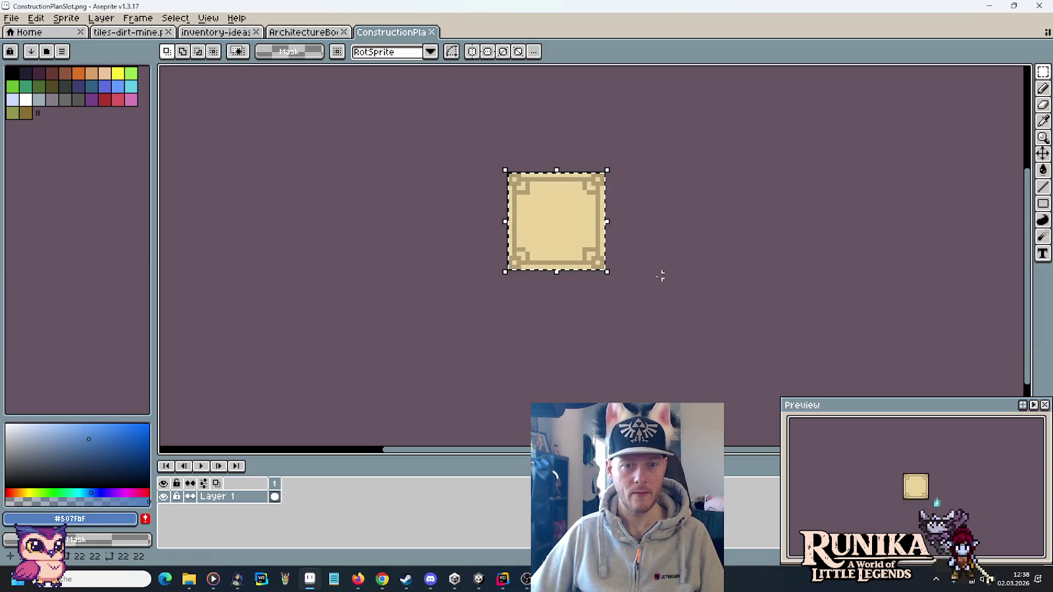
key("g")
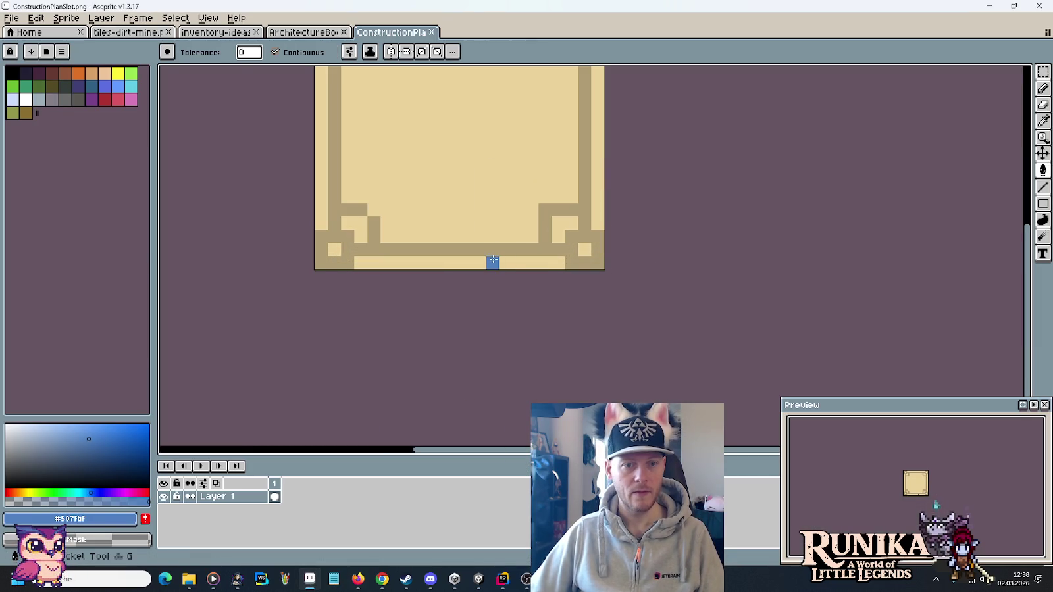
left_click(492, 262)
left_click(326, 170)
left_click(595, 158)
left_click_drag(664, 140, 681, 292)
left_click(487, 157)
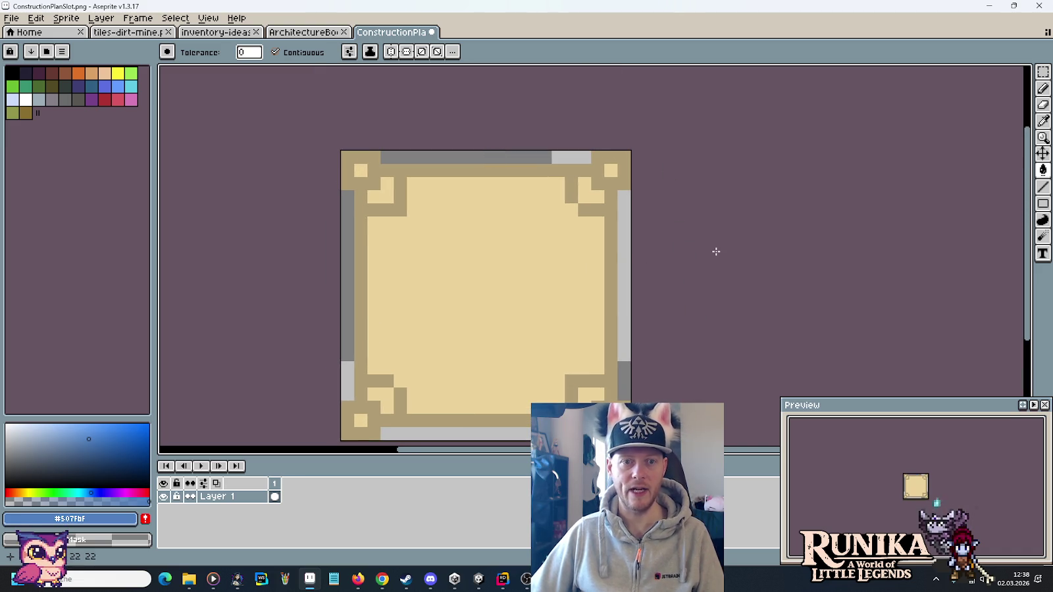
key("ctrl+s")
mouse_move(189, 584)
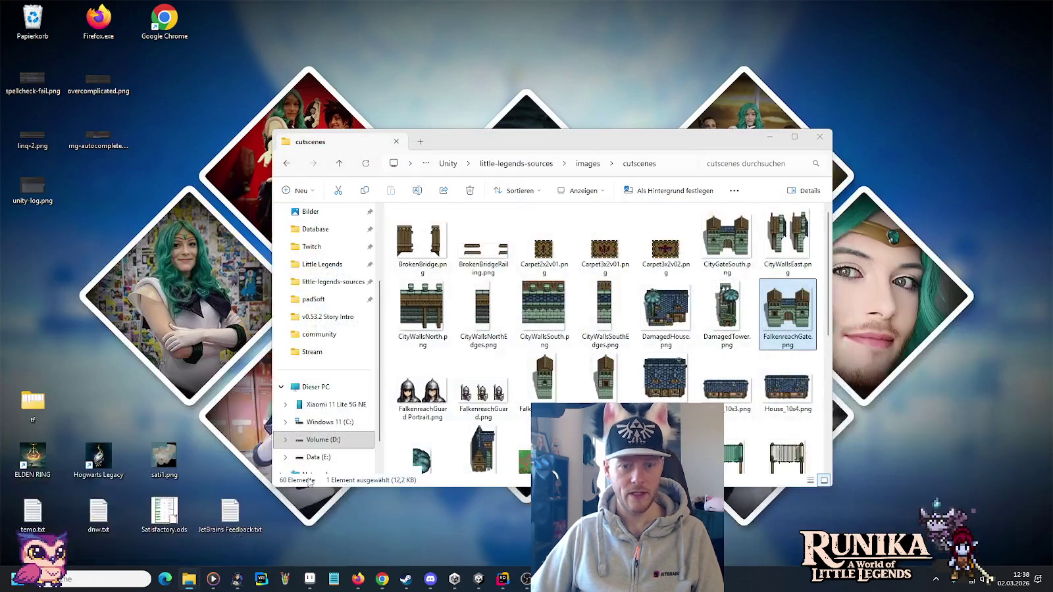
left_click(189, 523)
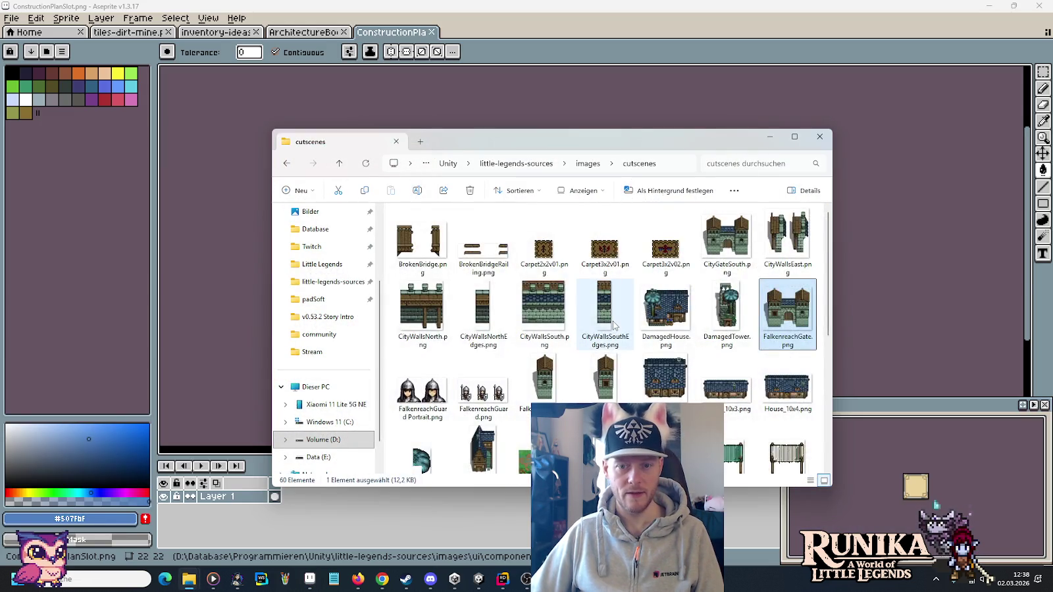
Paste ConstructionPlanSlot.png into the Architecture folder, replacing the old copy, and check it in Unity.
key("alt+Left")
key("alt+Left")
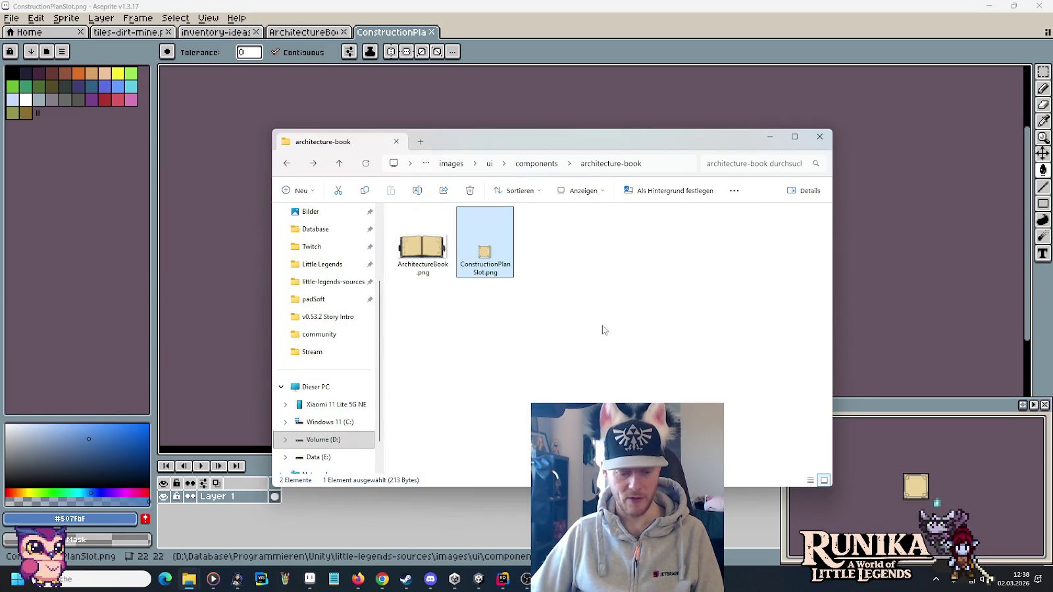
left_click(190, 579)
left_click(252, 533)
key("ctrl+v")
left_click(285, 221)
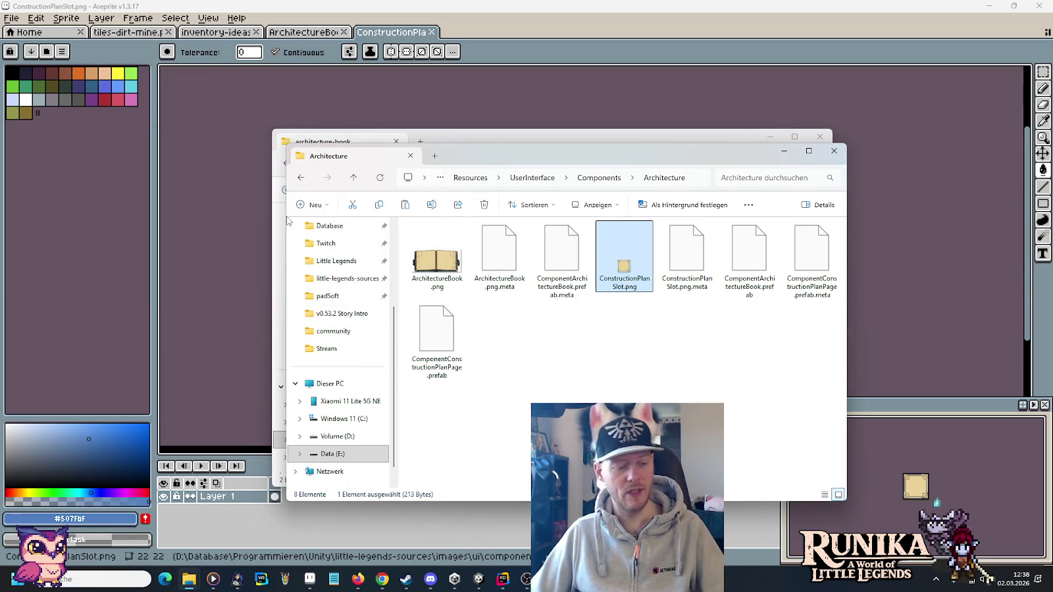
left_click(478, 578)
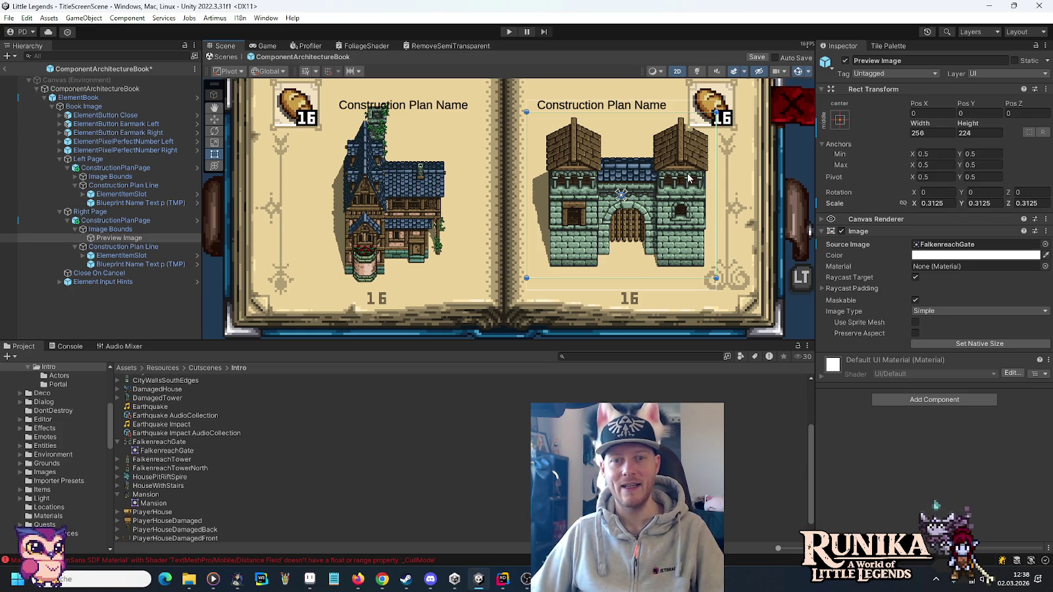
Make the slot sprite's top-left and top-right inner corner pixels grey and save.
key("alt+Tab")
key("alt+Tab")
key("alt+Tab")
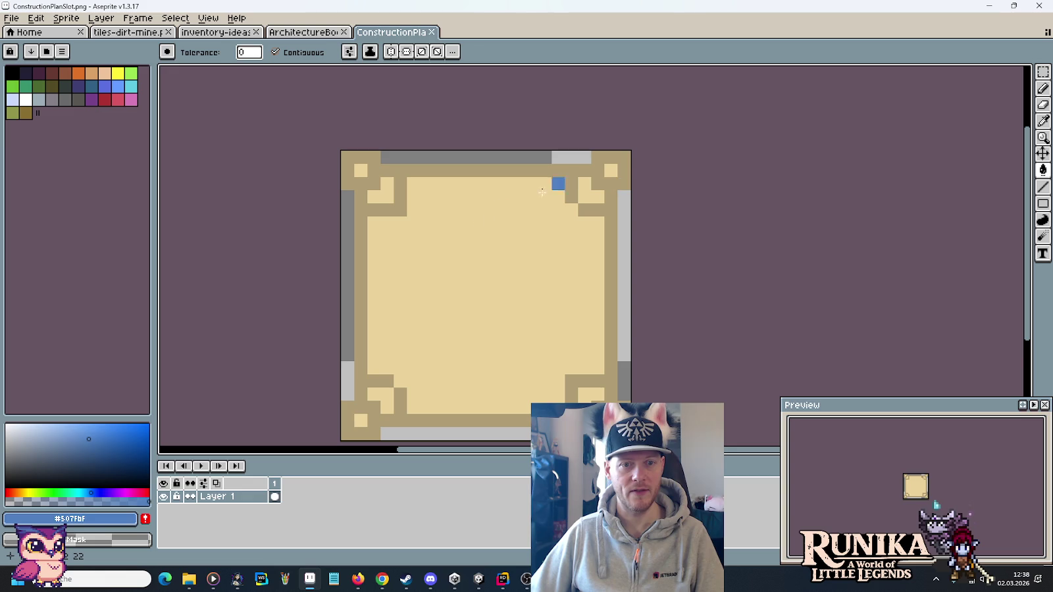
left_click(360, 171)
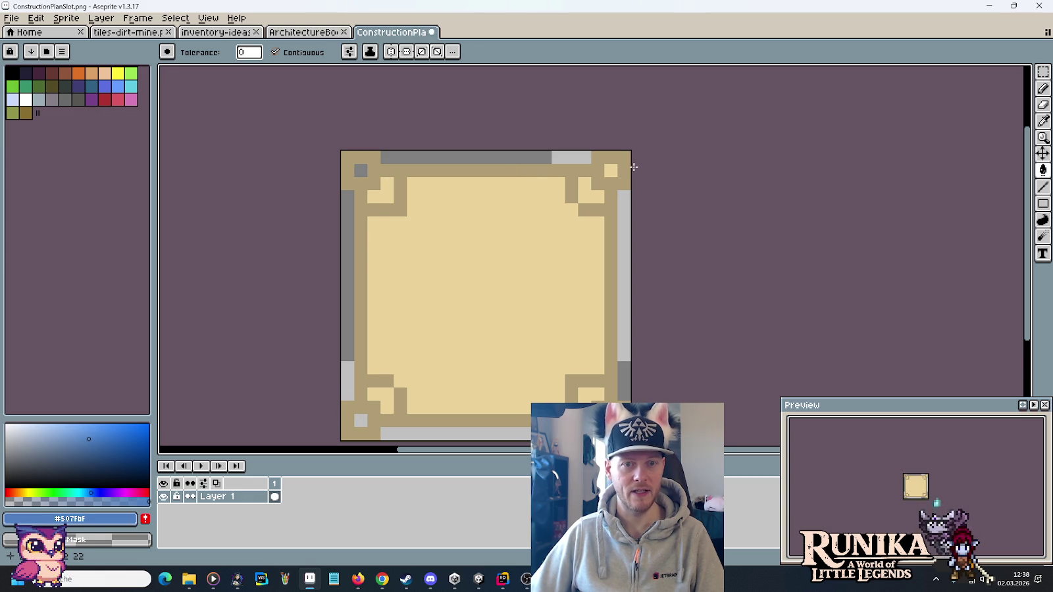
left_click(610, 170)
key("ctrl+s")
Copy the updated ConstructionPlanSlot.png into the Architecture folder, replacing the previous version.
key("alt+Tab")
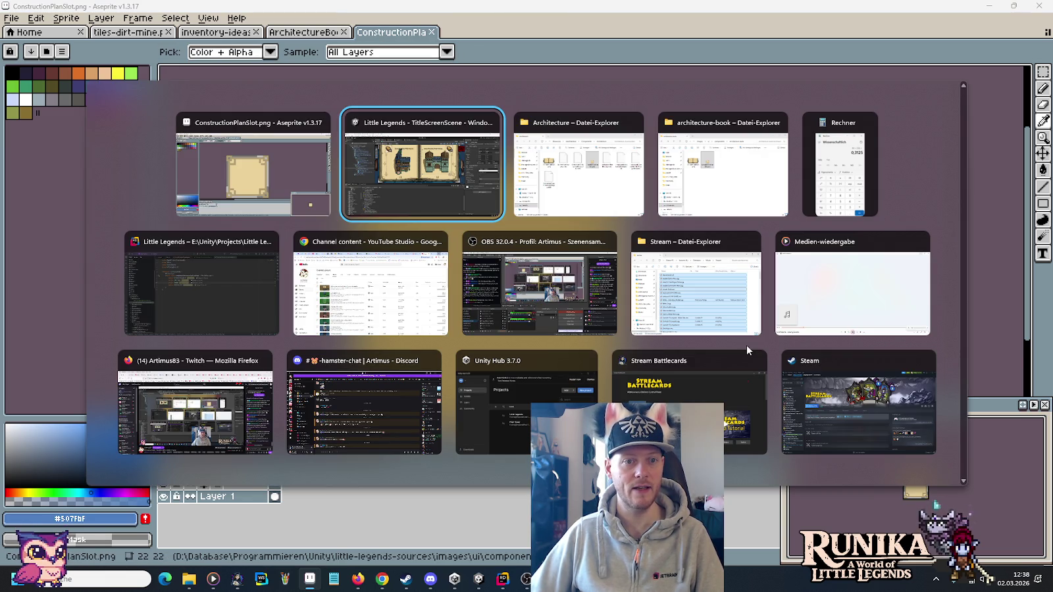
key("alt+Tab")
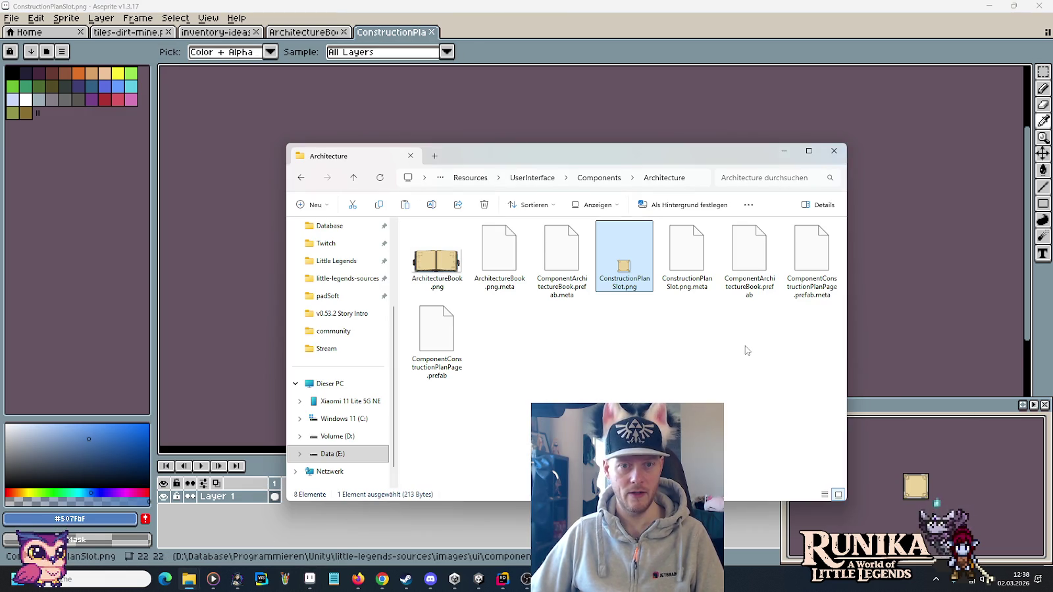
key("alt+Tab")
key("Tab")
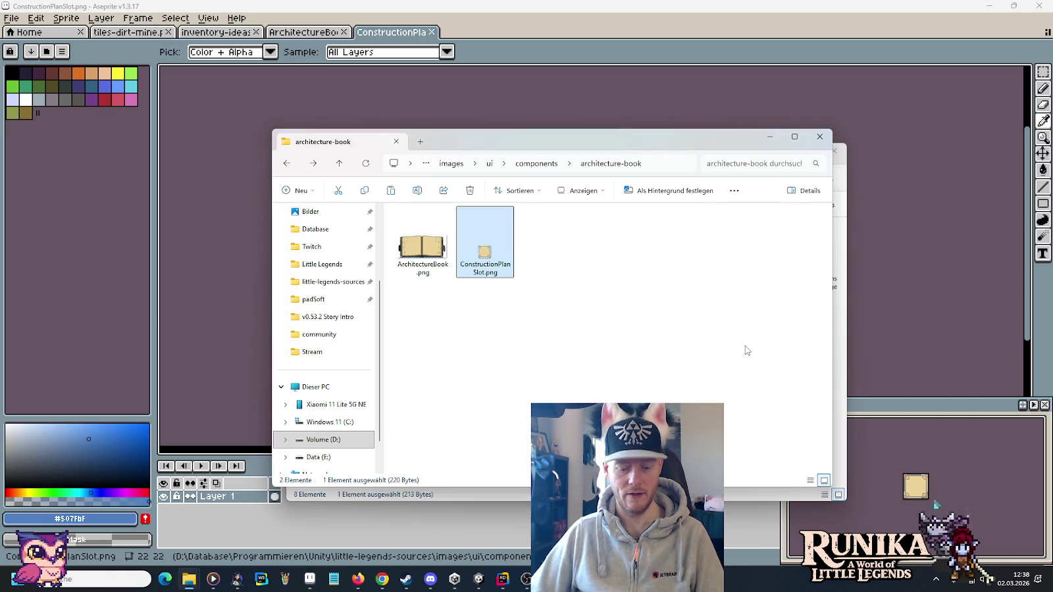
key("alt+Tab")
key("ctrl+v")
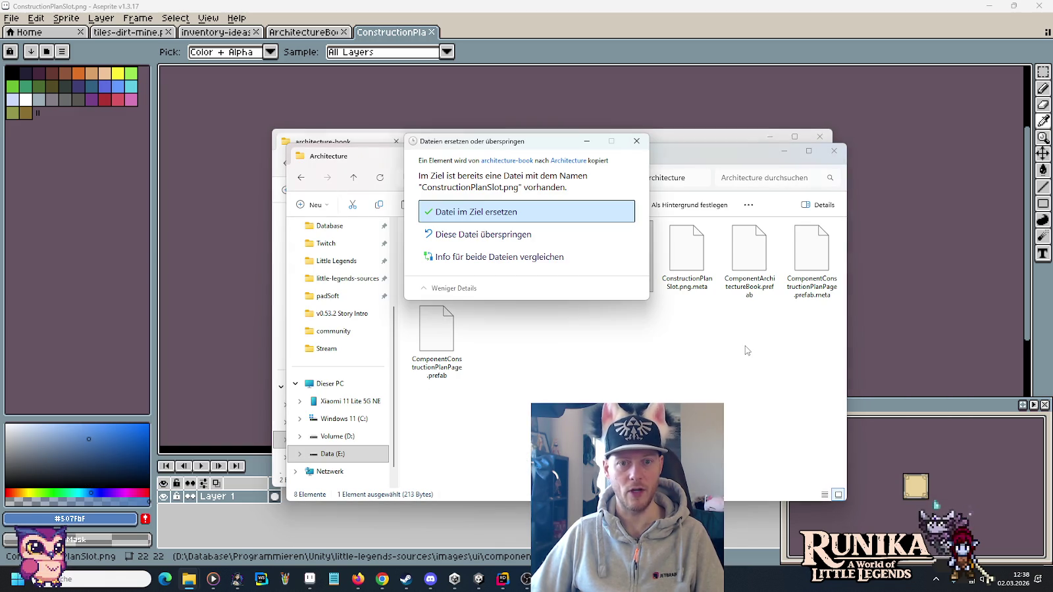
left_click(504, 211)
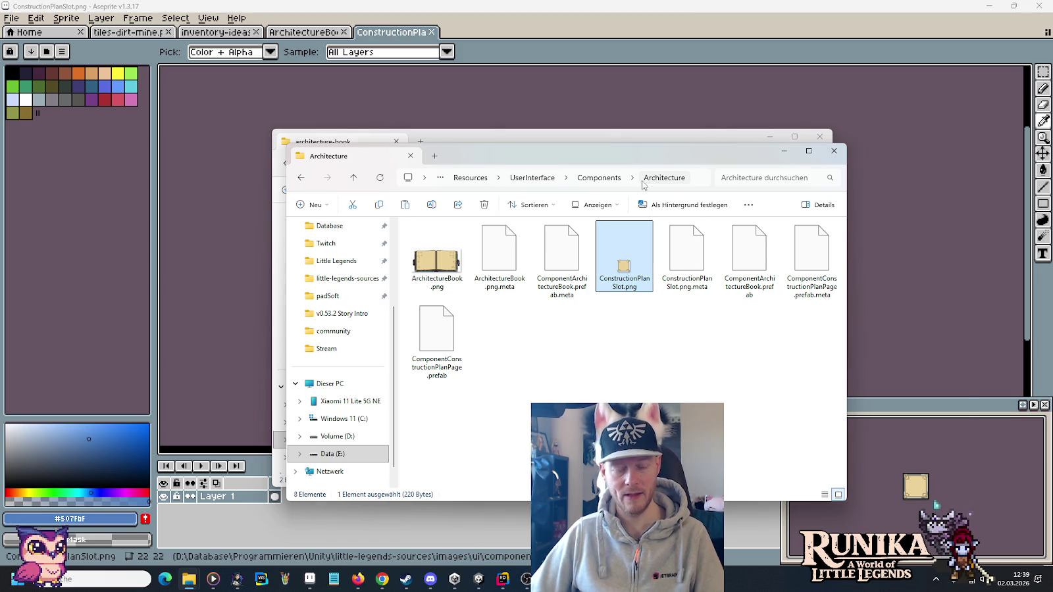
key("alt+Tab")
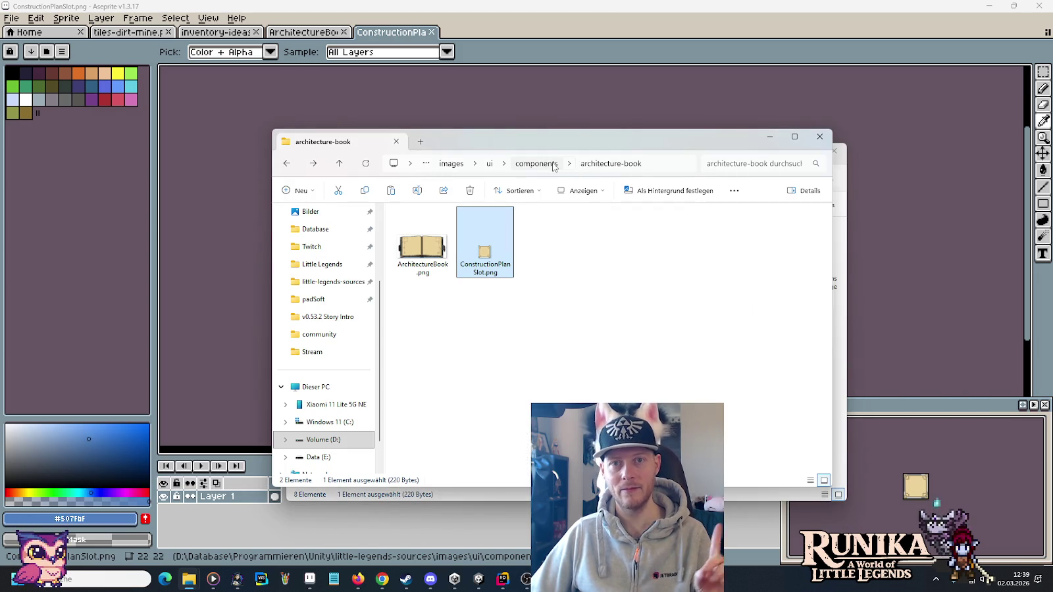
left_click(479, 579)
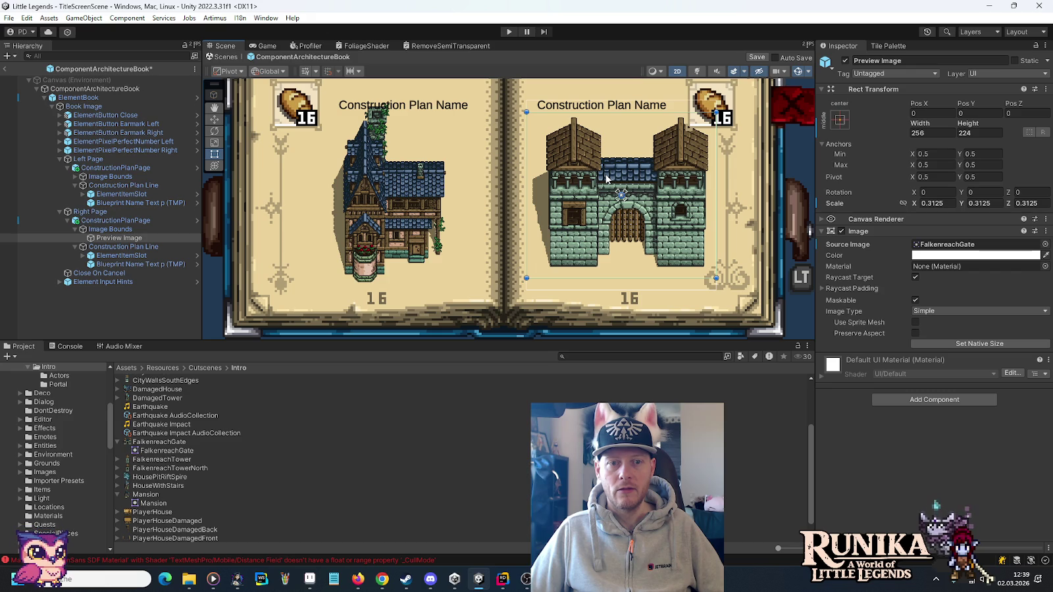
Select Canvas (Environment) and save the ComponentArchitectureBook prefab with Ctrl+S.
scroll(532, 217, "down", 3)
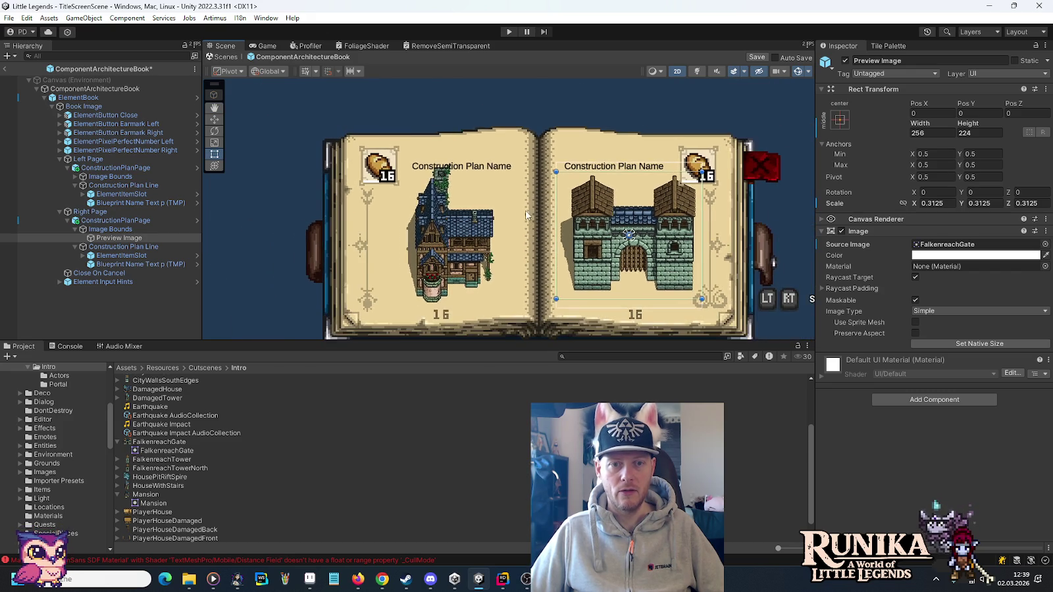
left_click(466, 95)
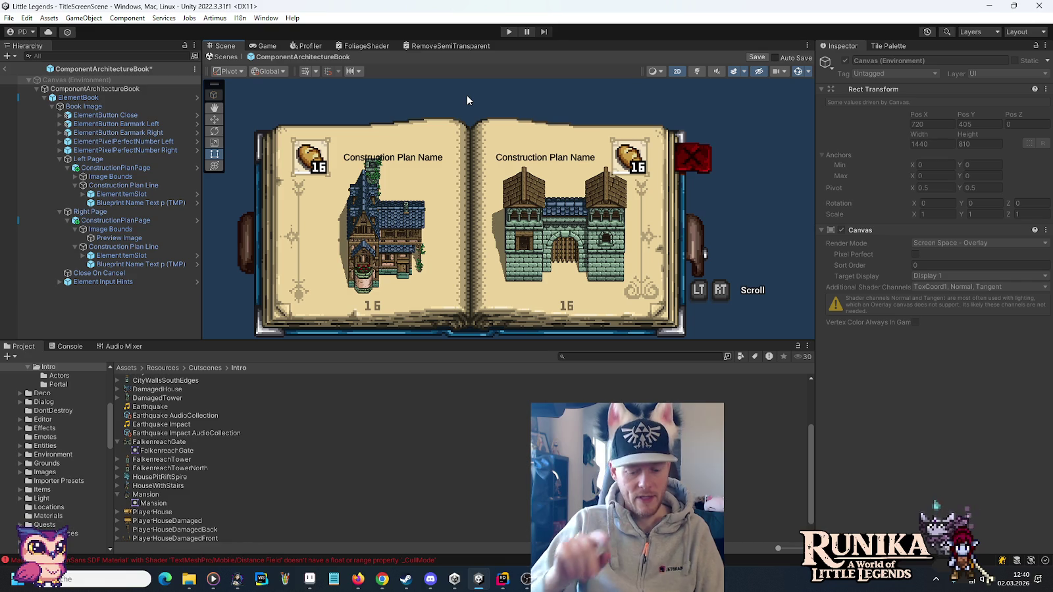
key("ctrl+s")
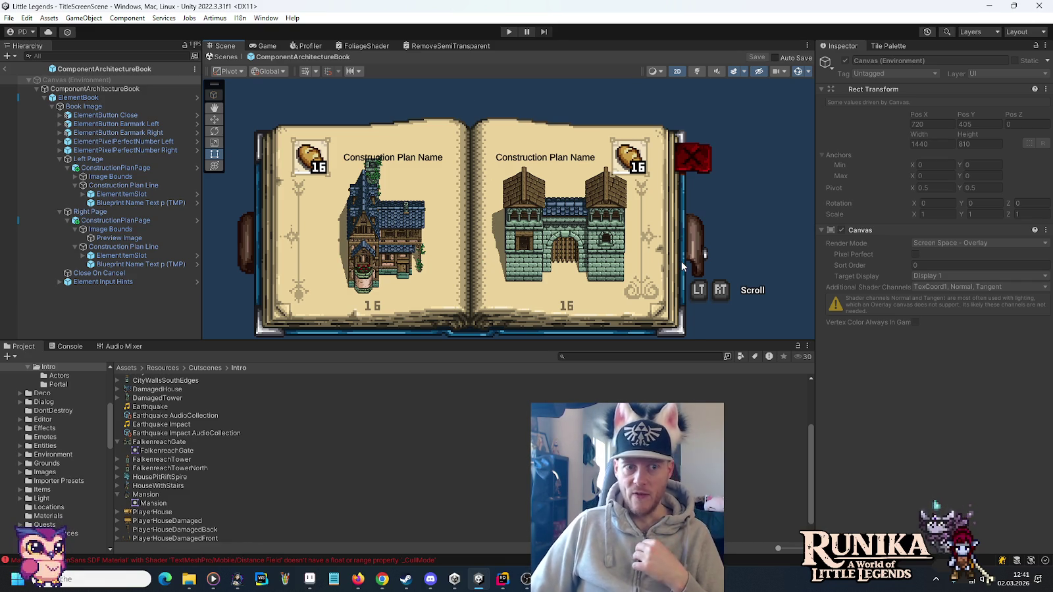
scroll(79, 461, "up", 3)
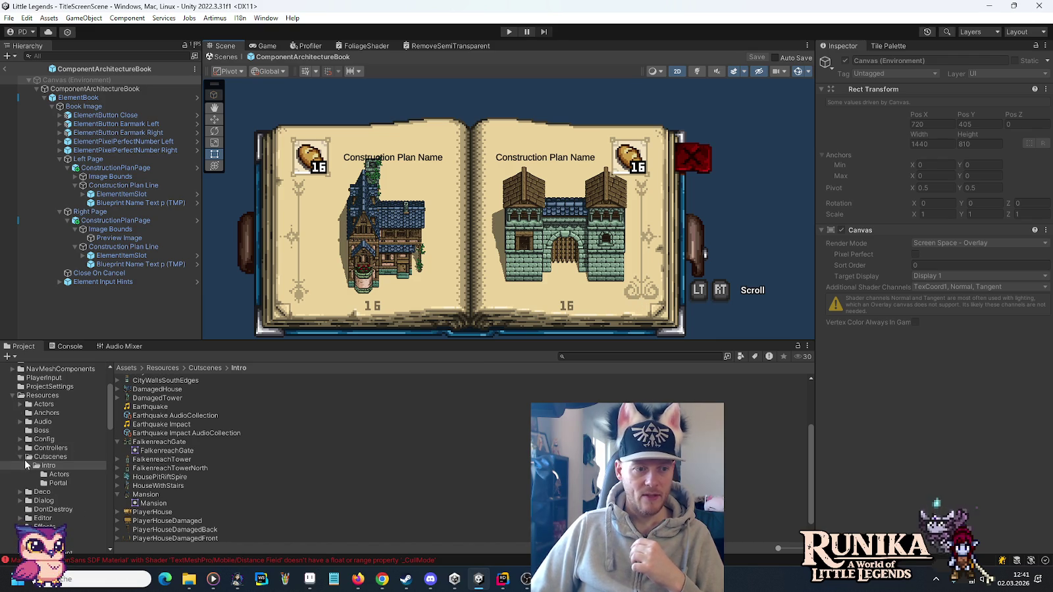
Collapse the Intro and Cutscenes folders and browse the CharacterCreator and CharacterPreview components.
left_click(29, 466)
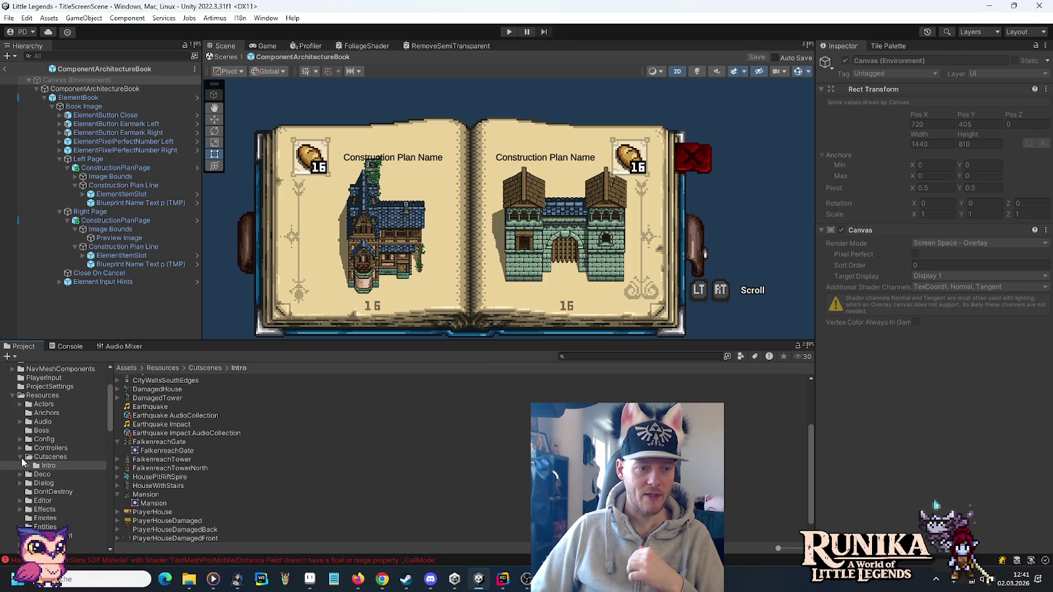
left_click(21, 459)
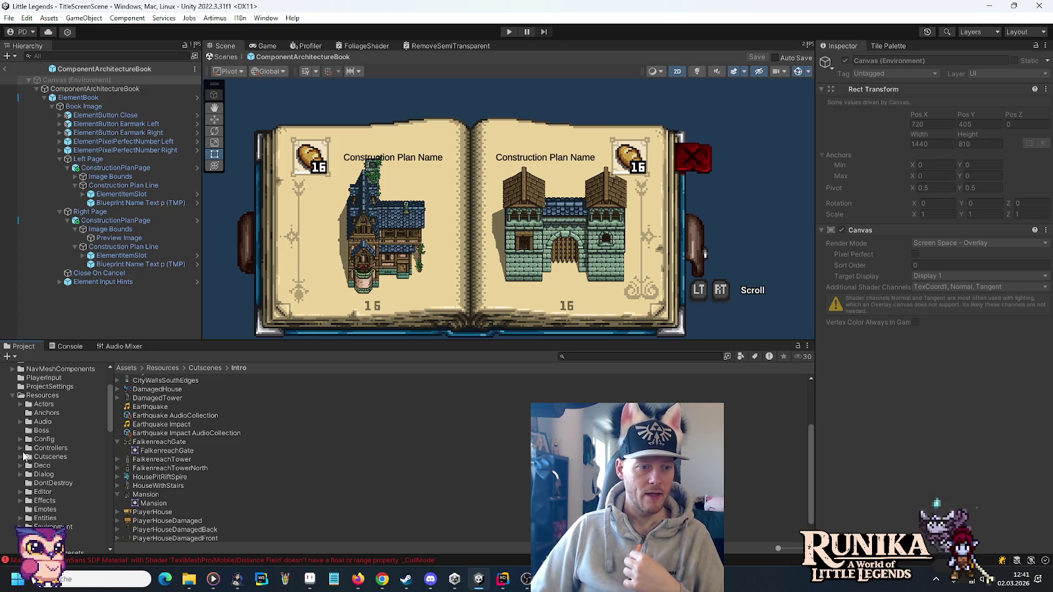
scroll(21, 451, "down", 5)
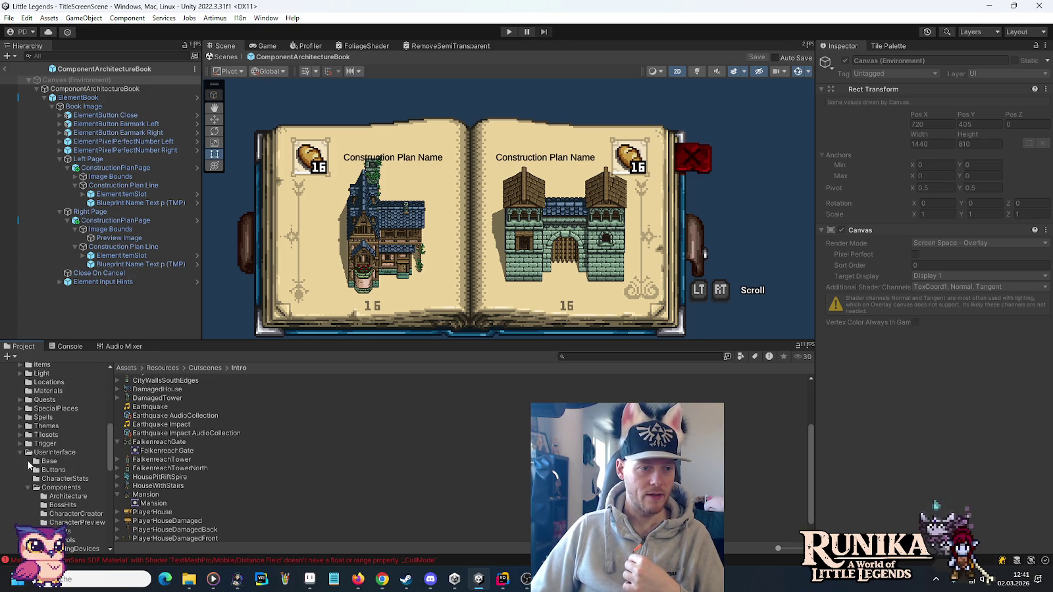
scroll(31, 466, "down", 3)
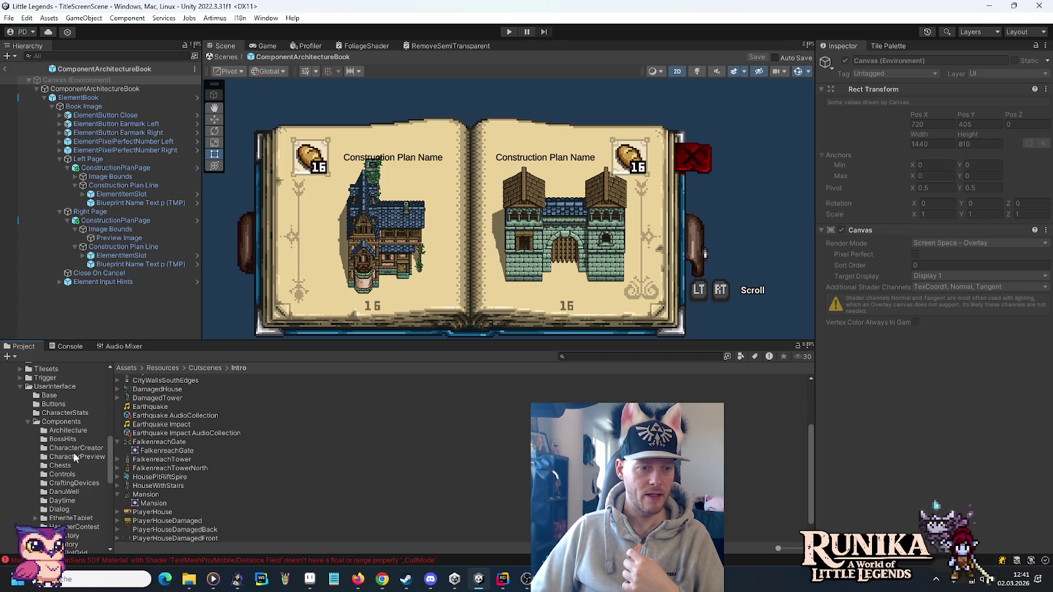
left_click(74, 450)
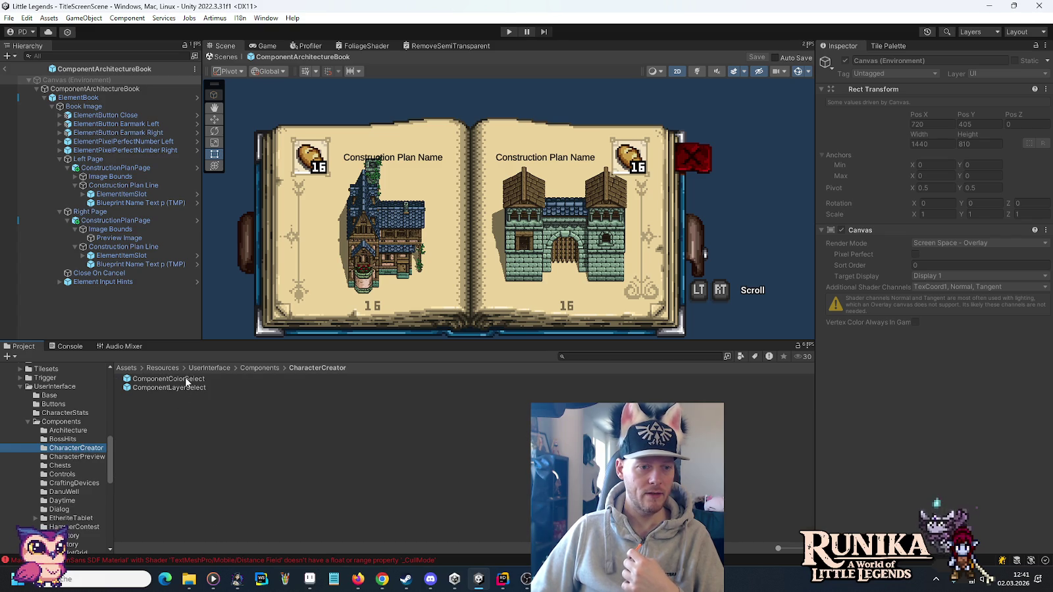
left_click(90, 458)
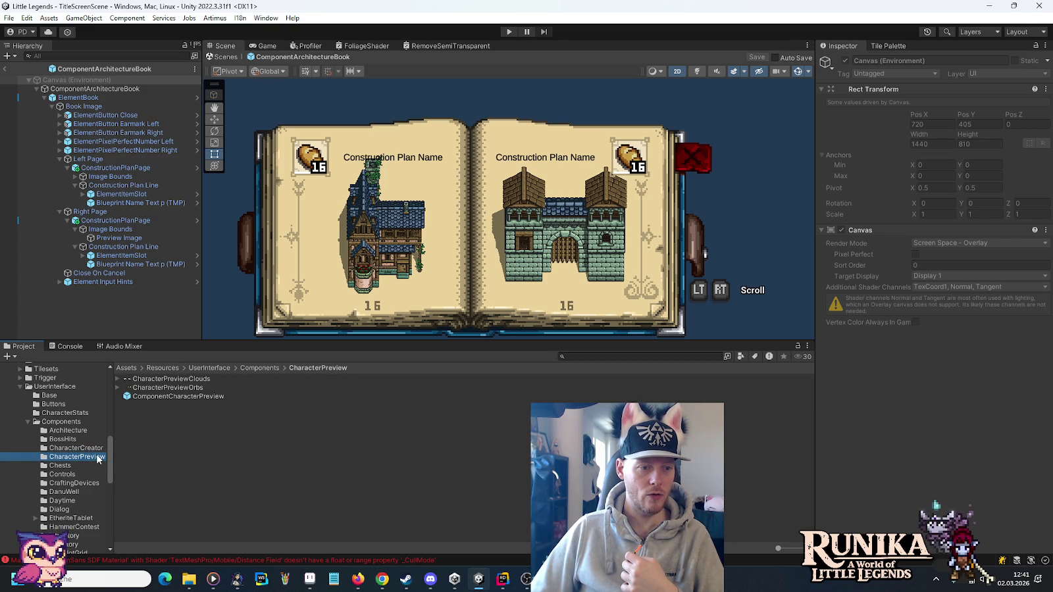
Open TitleScreenScene from the Scenes folder.
scroll(98, 459, "down", 5)
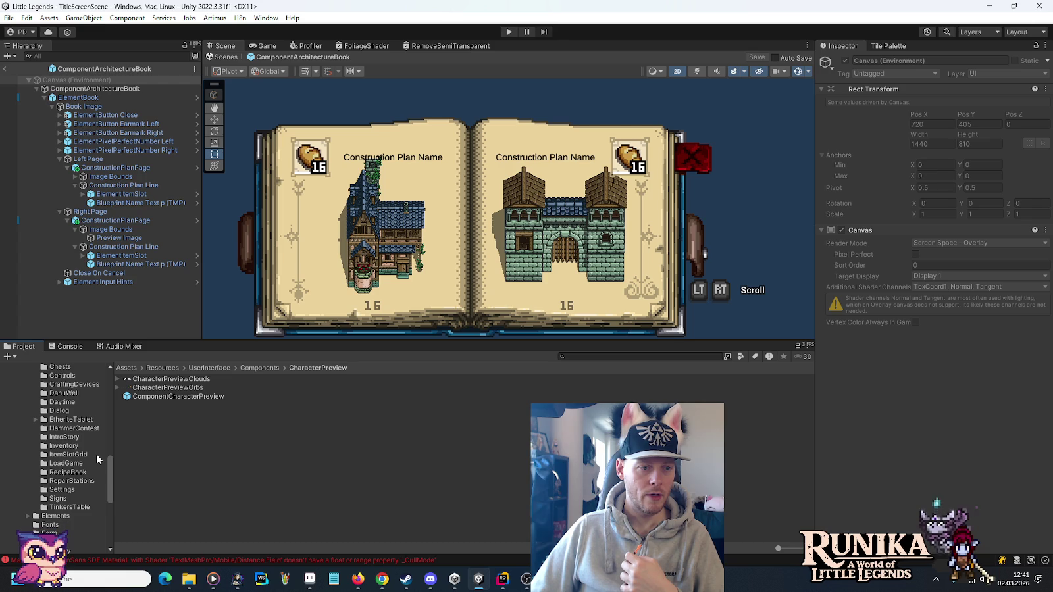
scroll(96, 454, "down", 10)
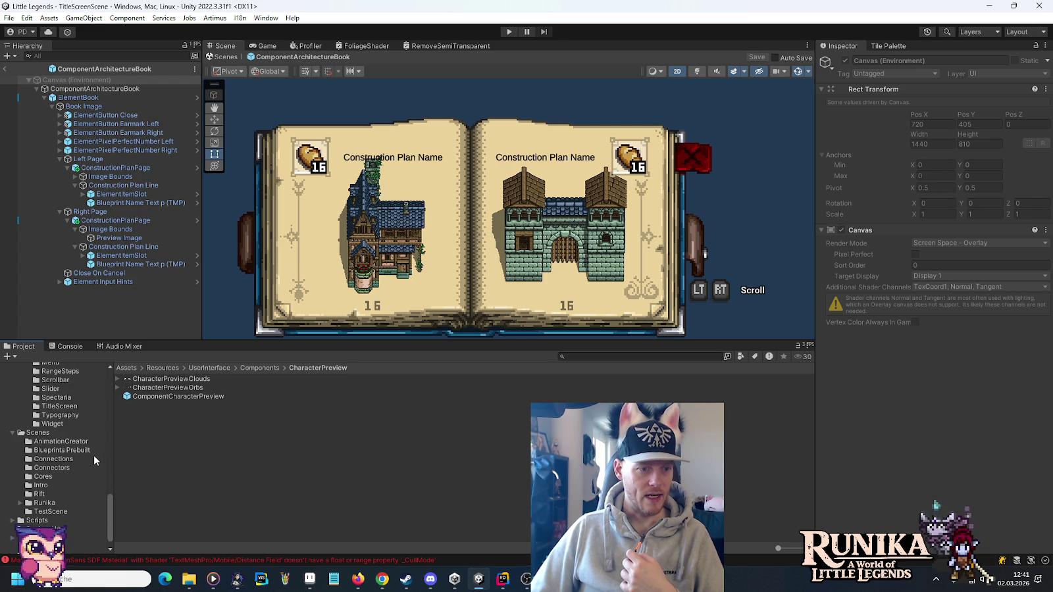
left_click(42, 433)
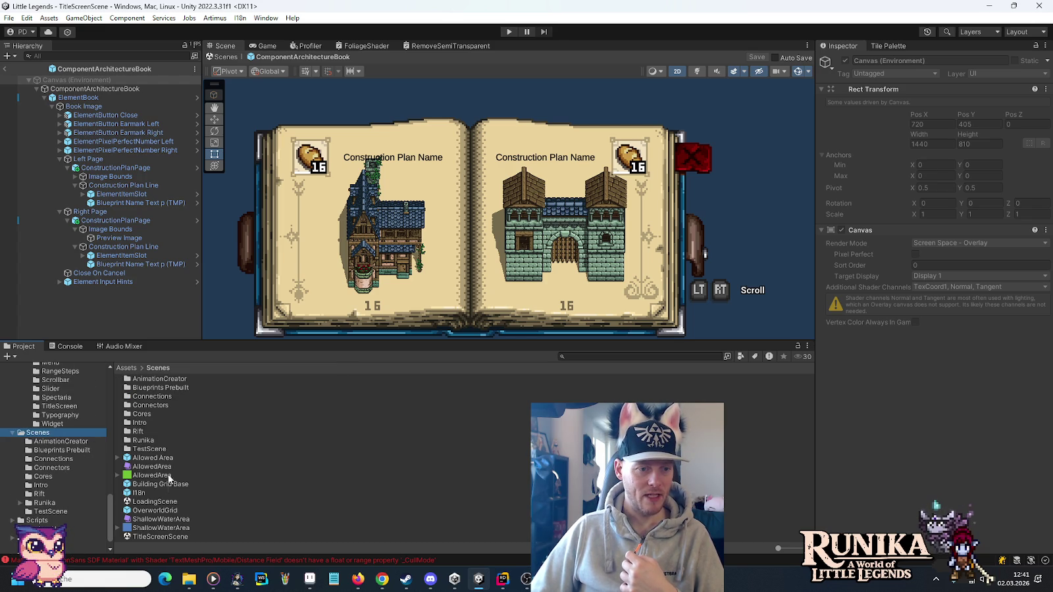
double_click(164, 538)
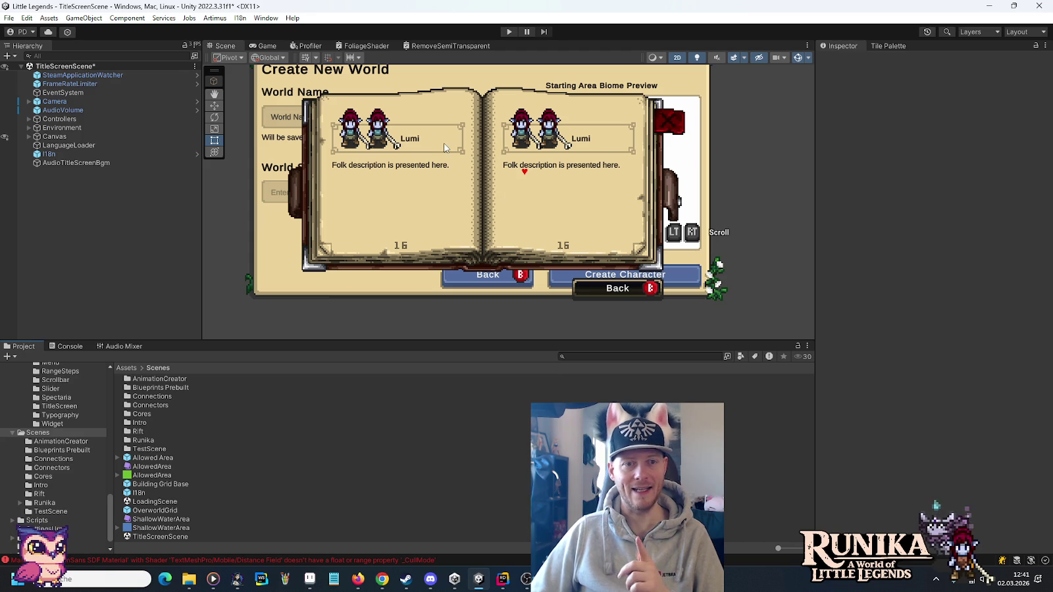
Inspect the left-page folk preview, its referenced ElementButton Folk, and the Element Button script settings.
left_click(445, 148)
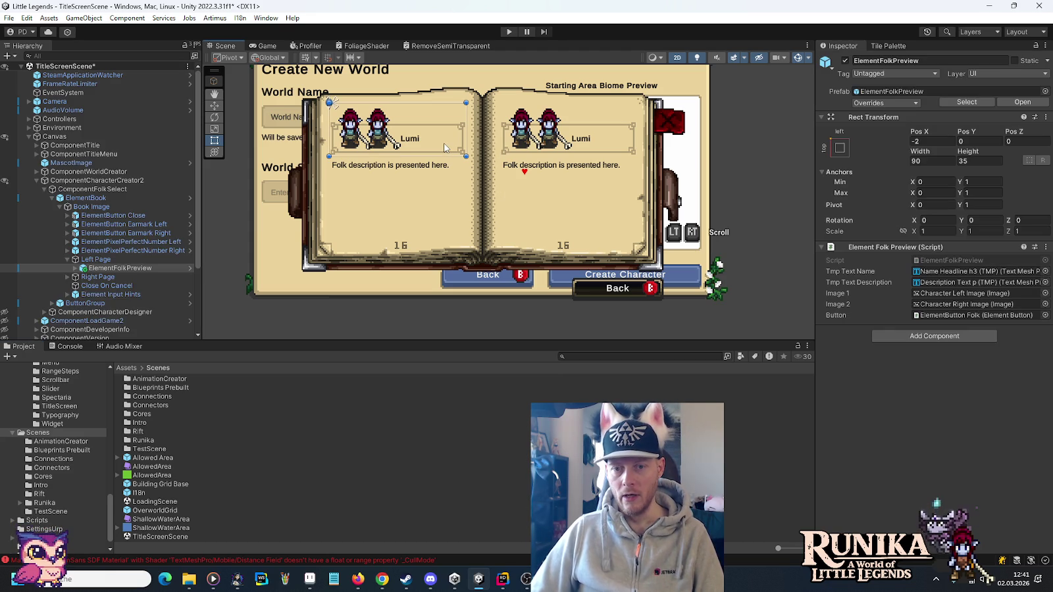
left_click(954, 315)
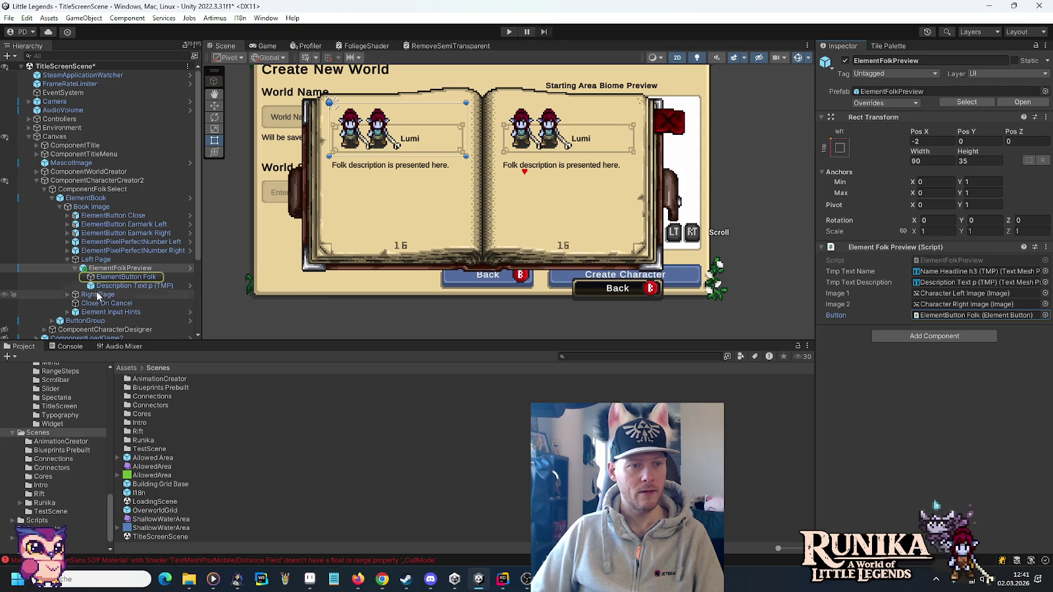
left_click(113, 277)
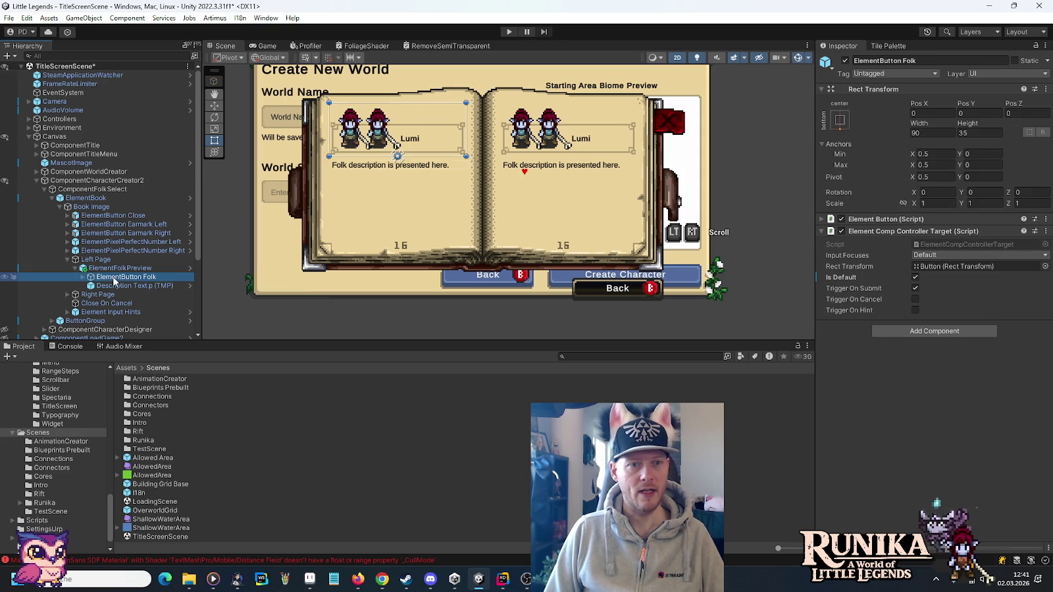
left_click(861, 218)
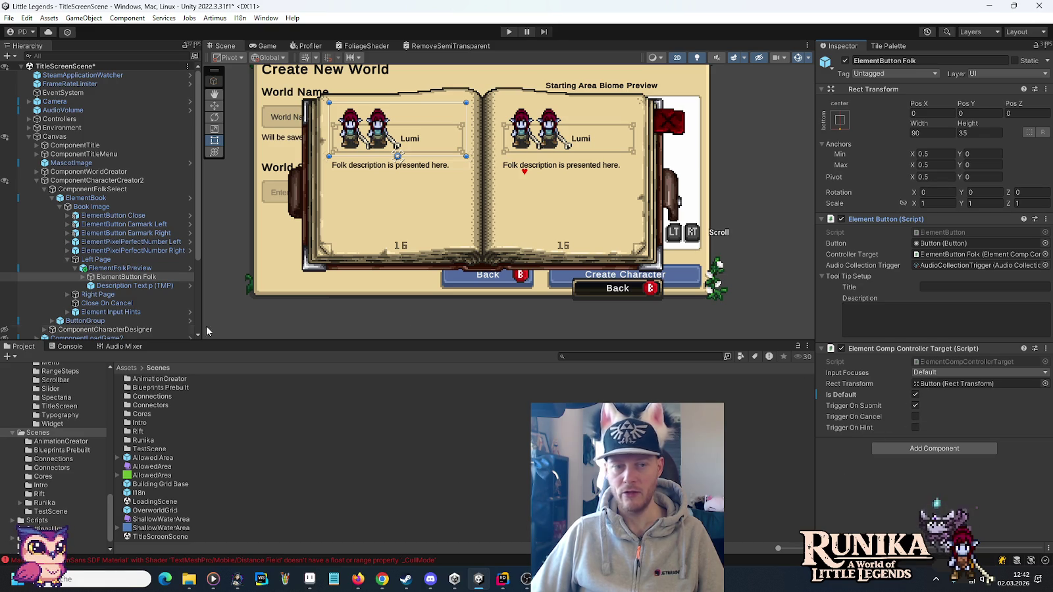
Check the Left Page object, then open the ElementFolkPreview prefab for editing.
left_click(98, 259)
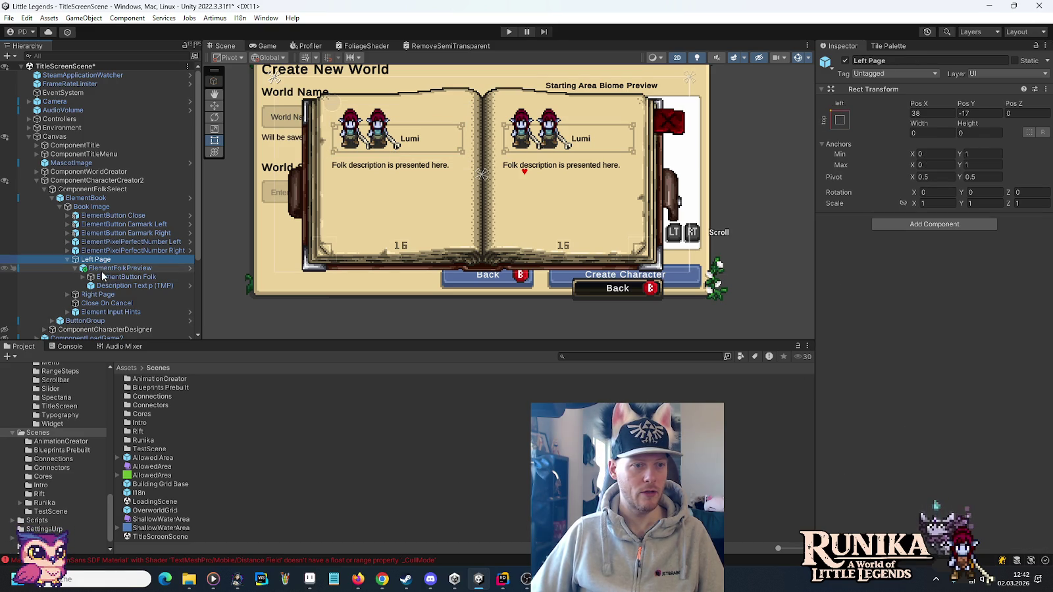
left_click(103, 277)
left_click(93, 270)
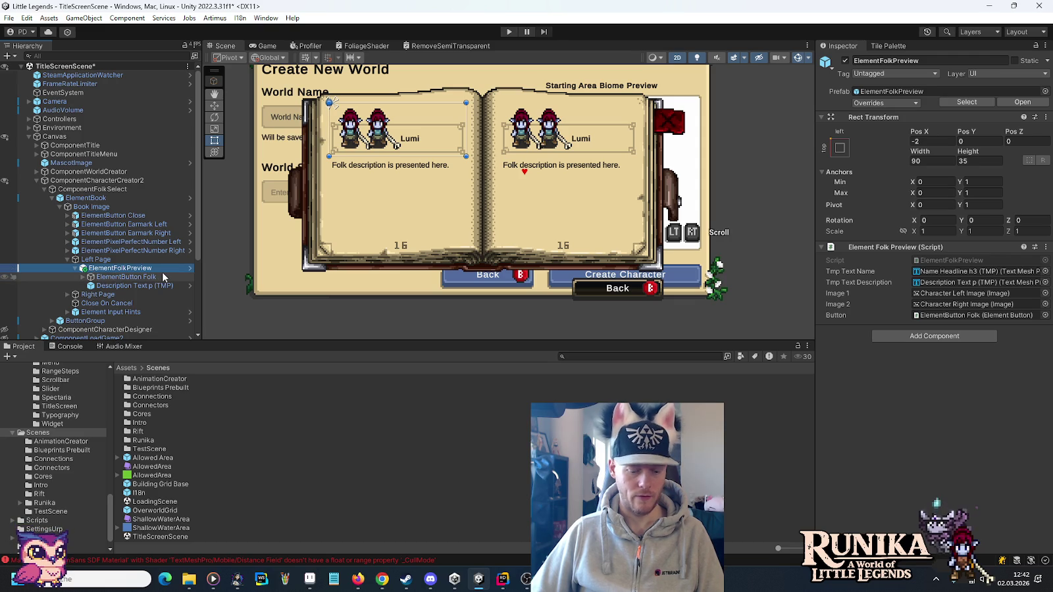
left_click(189, 268)
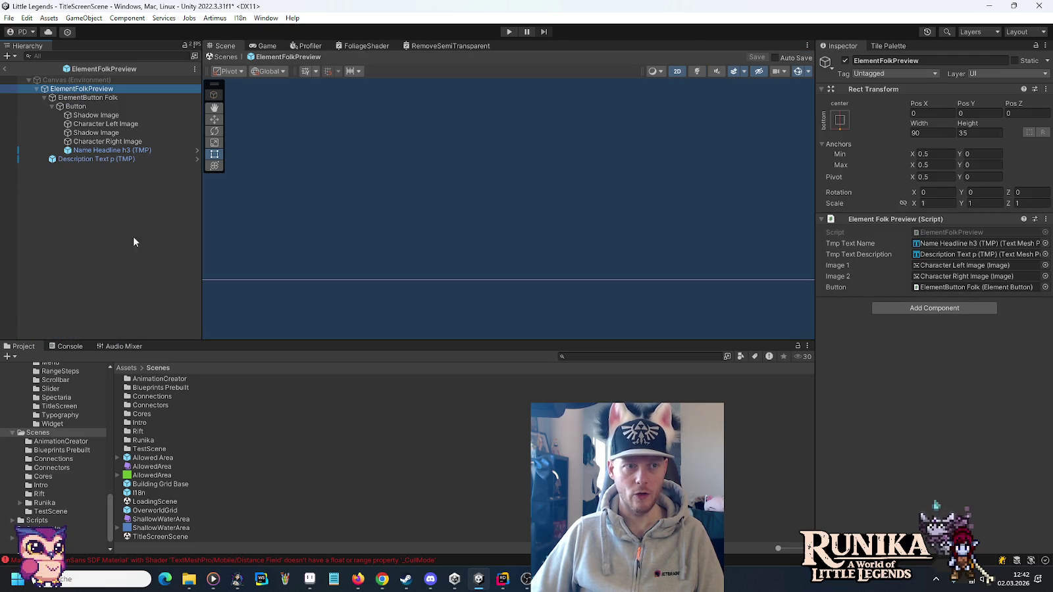
Inspect the Button's slot sprite, frame the Lumi folk button, and inspect the first Shadow Image.
left_click(81, 106)
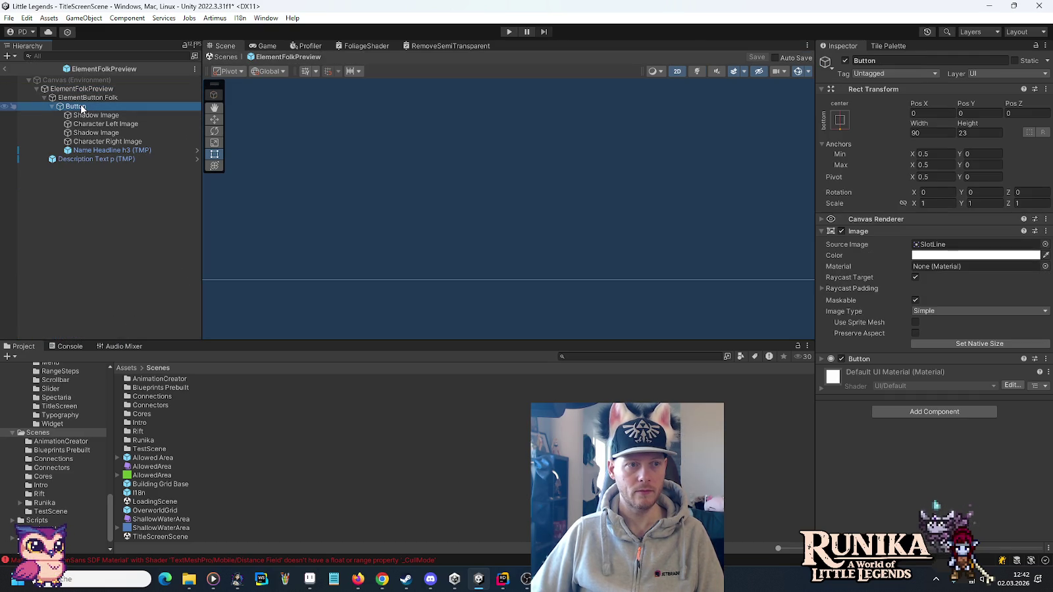
left_click(83, 99)
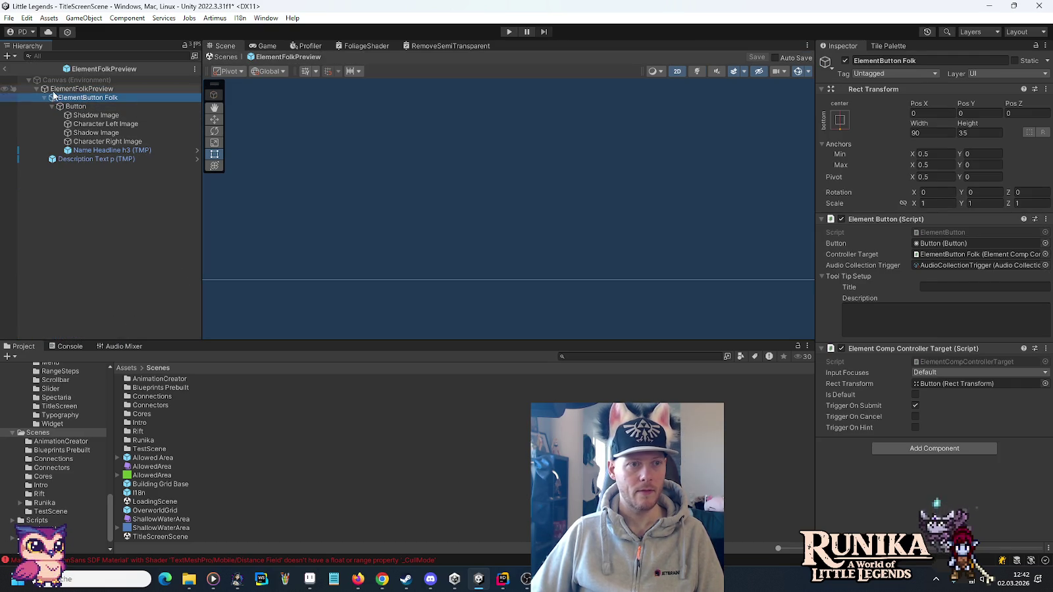
double_click(68, 98)
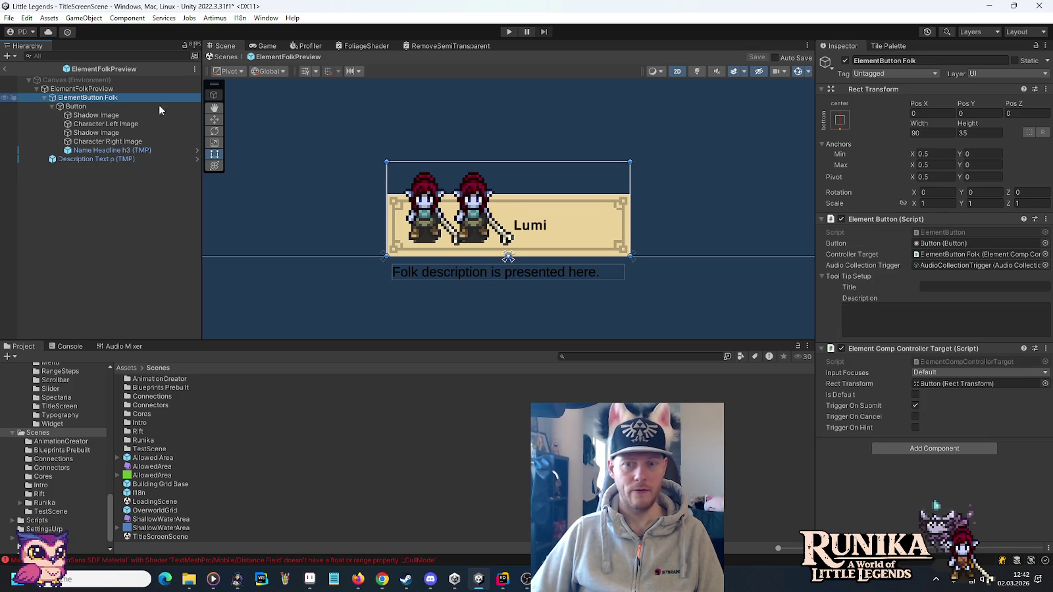
left_click(106, 116)
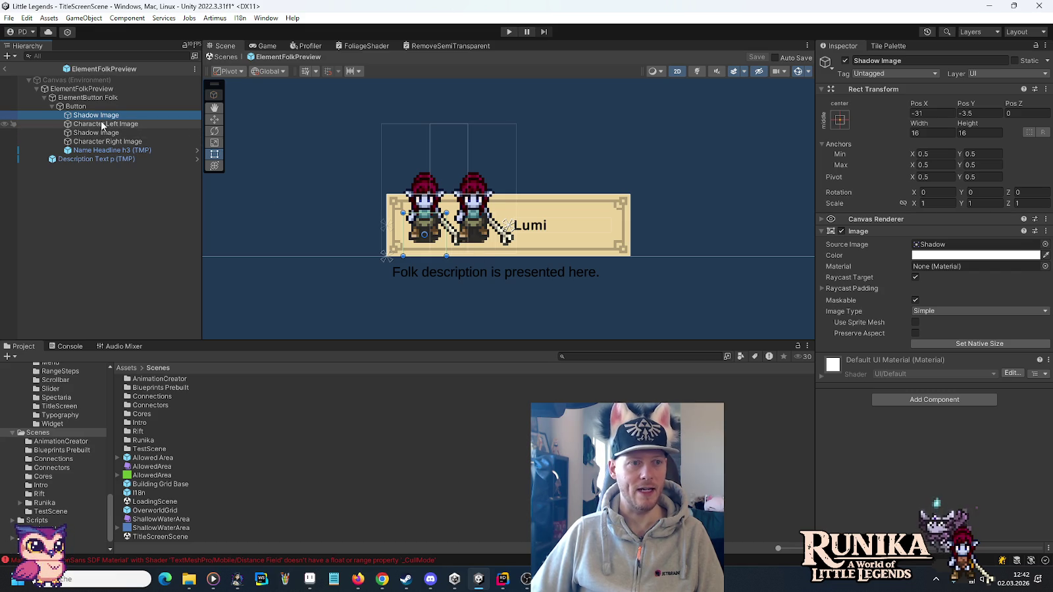
Reselect ElementButton Folk without applying any action, then exit the prefab back to TitleScreenScene.
left_click(96, 99)
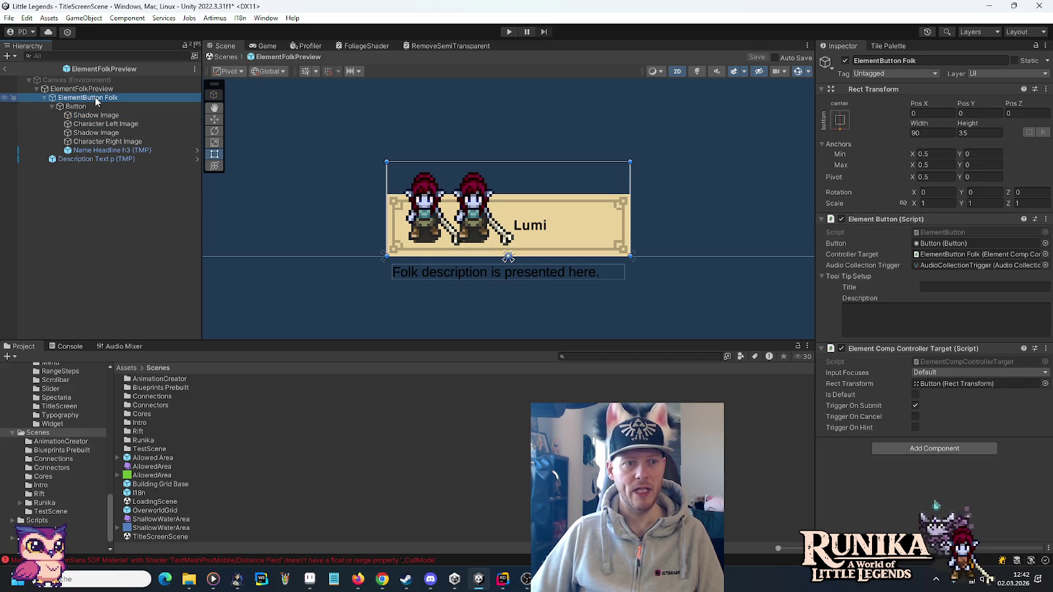
right_click(96, 99)
key("Escape")
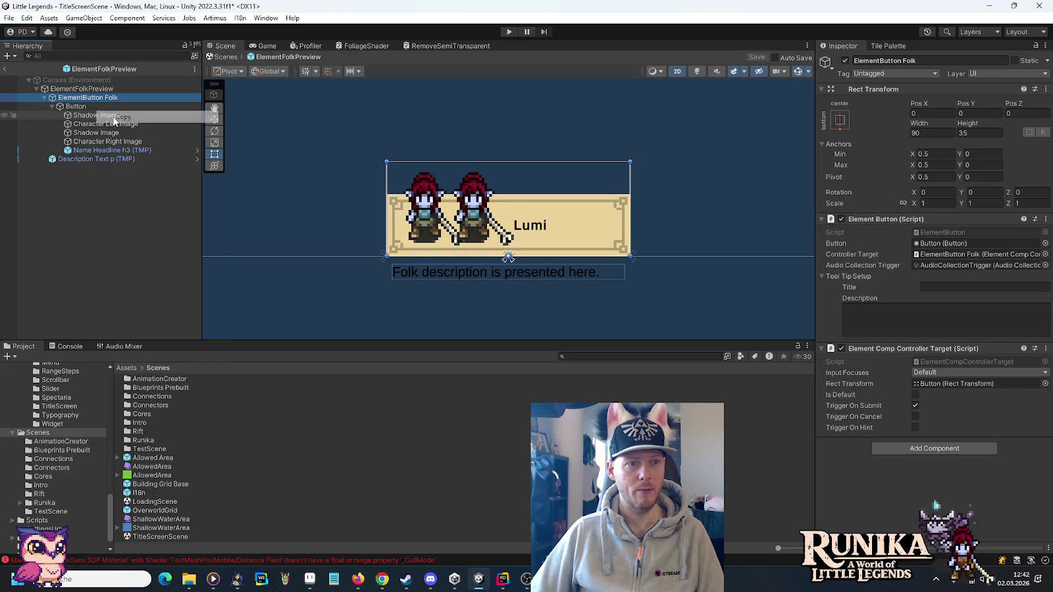
left_click(3, 69)
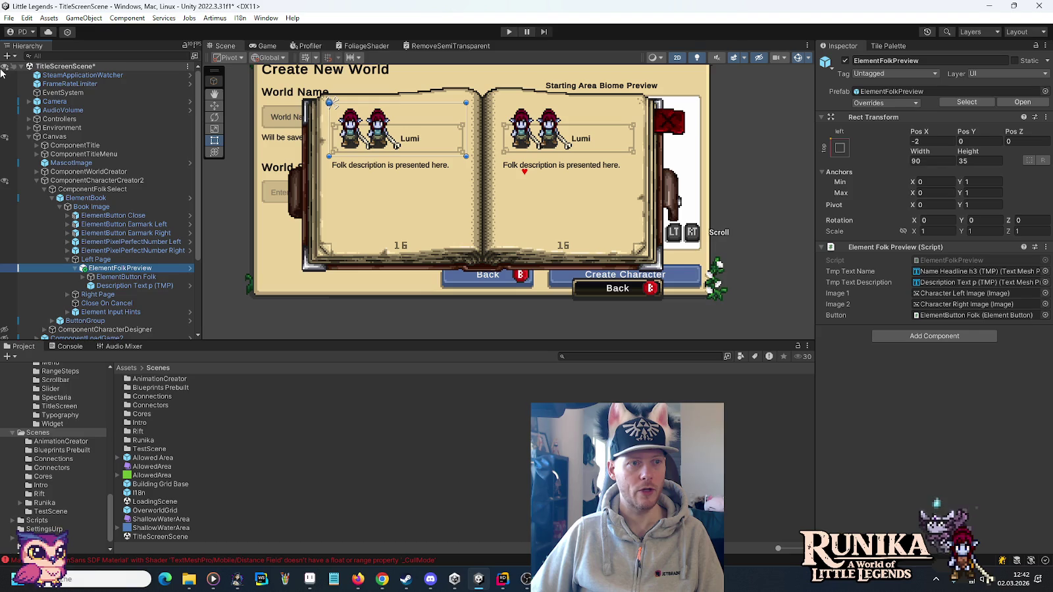
Collapse ComponentCharacterCreator2, list the Architecture components, and briefly open ComponentConstructionPlanPage.
left_click(37, 180)
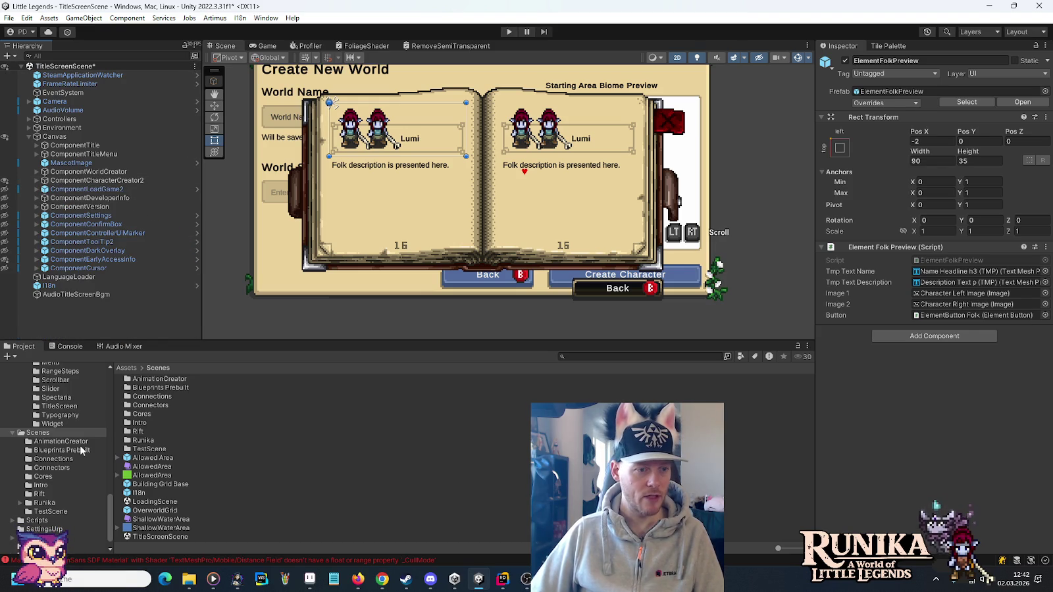
scroll(80, 449, "down", 10)
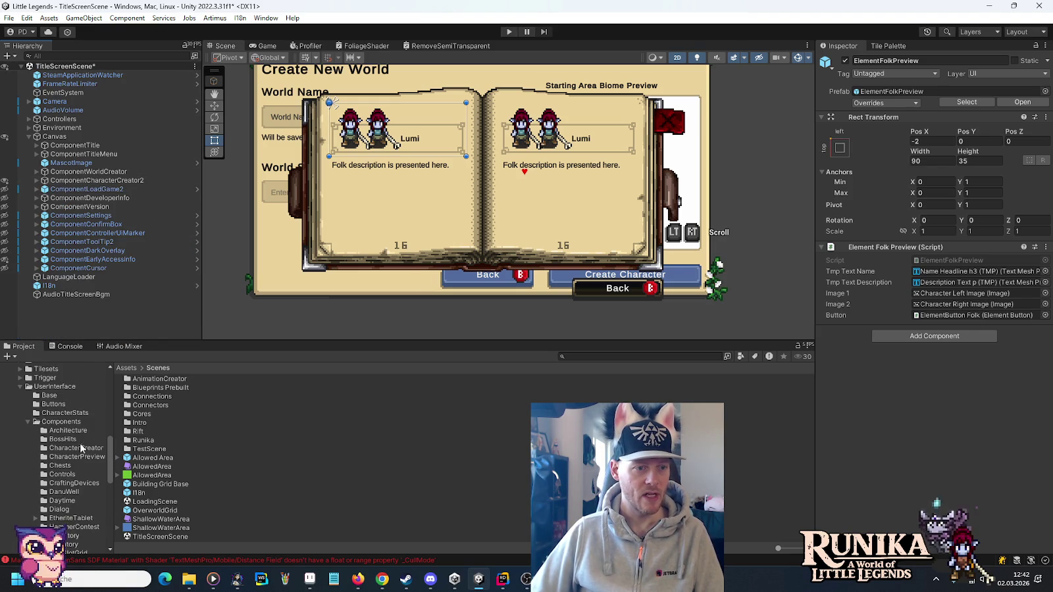
left_click(74, 431)
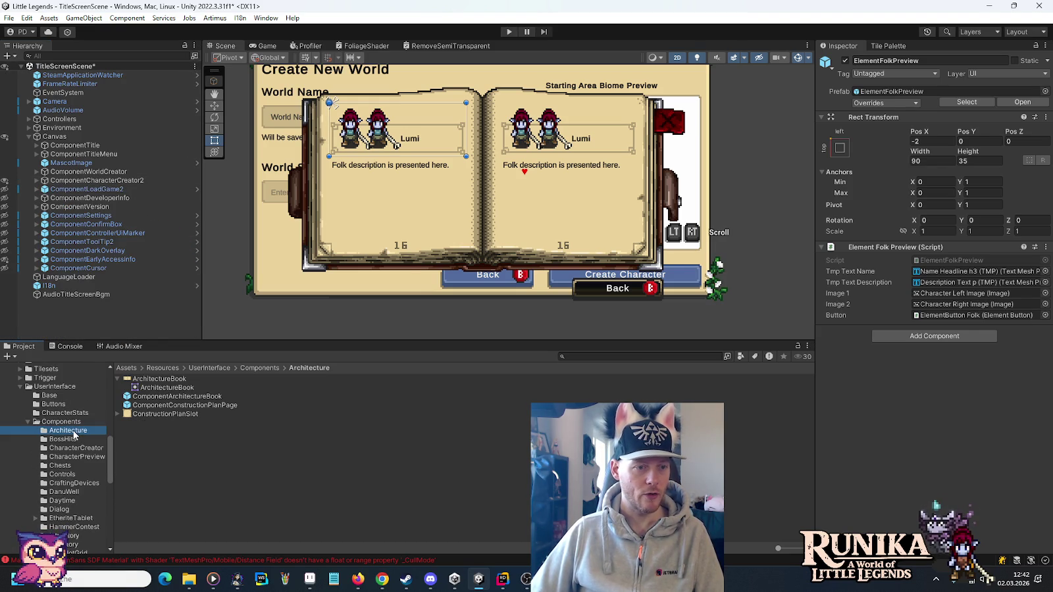
double_click(161, 405)
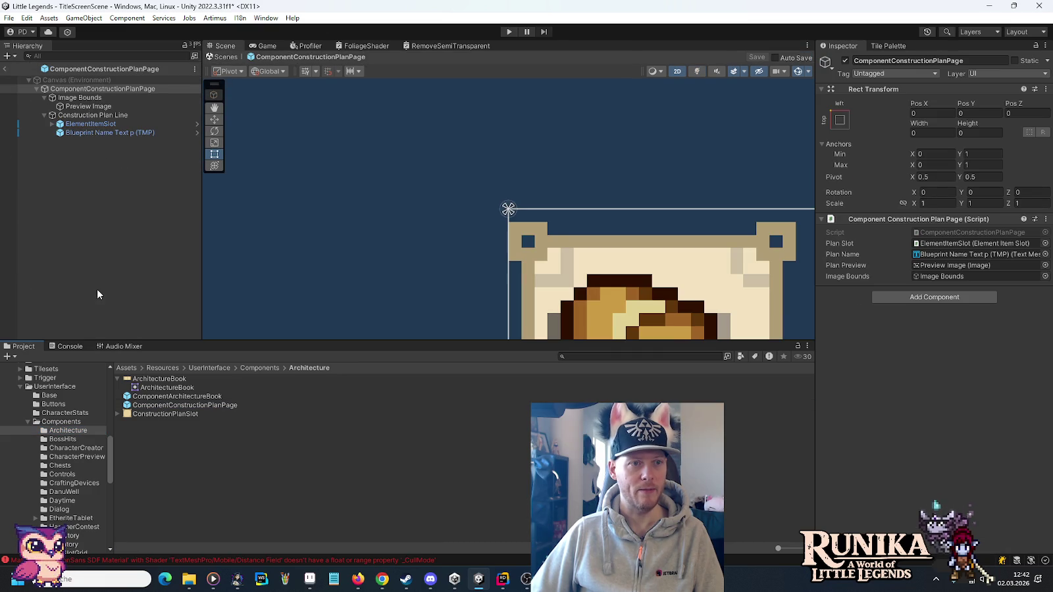
left_click(5, 69)
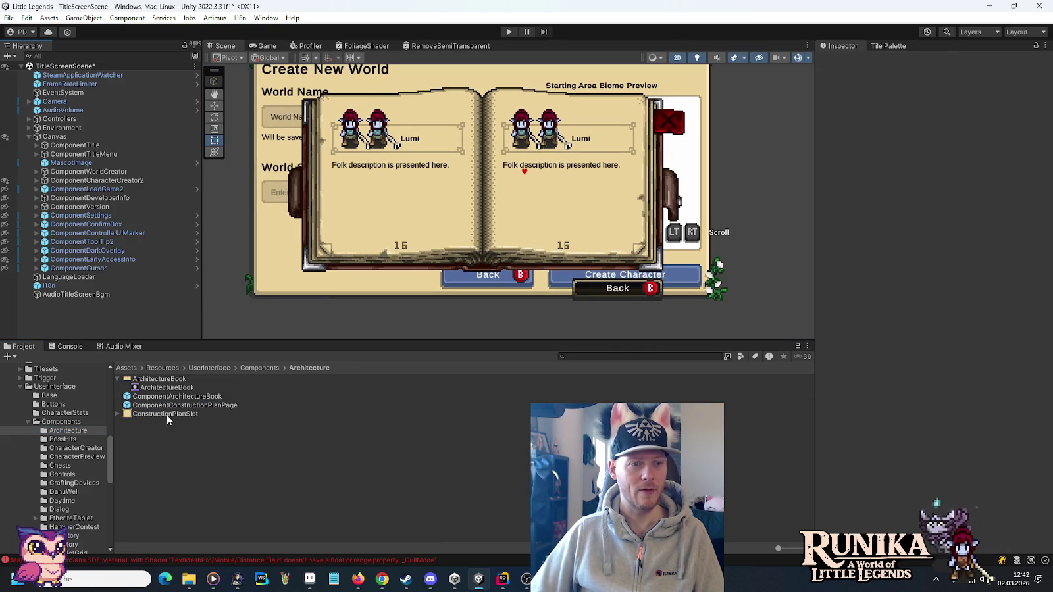